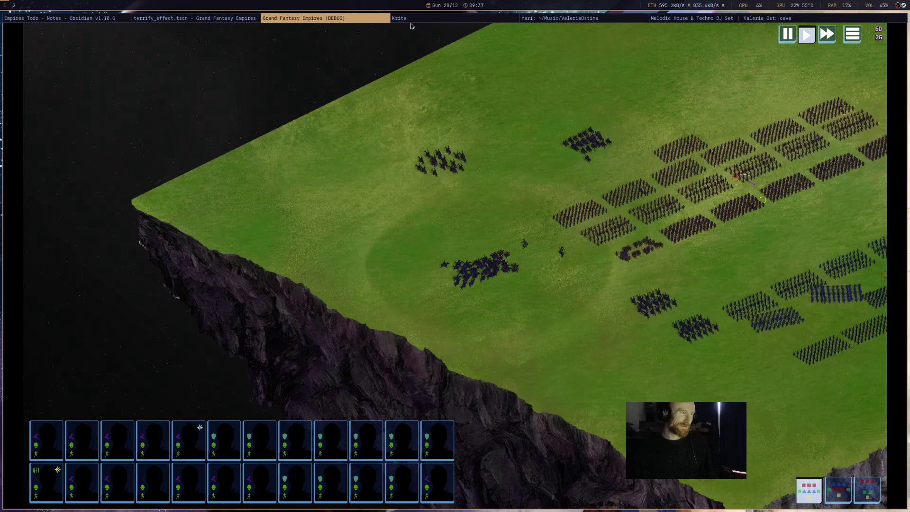
# Pause the battle and change line 44 to calc_and_apply_morale_damage(effect_data.effect / 100).
pyautogui.press('space')
pyautogui.click(251, 18)
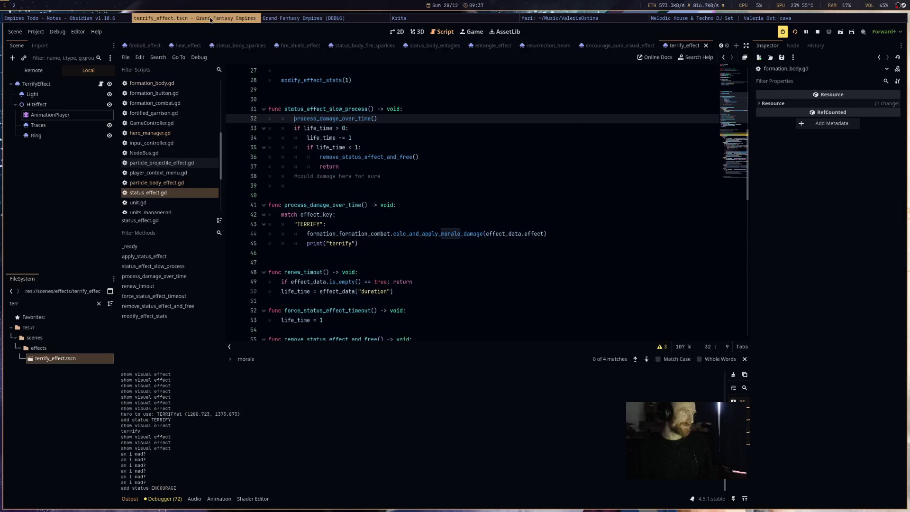
pyautogui.doubleClick(130, 431)
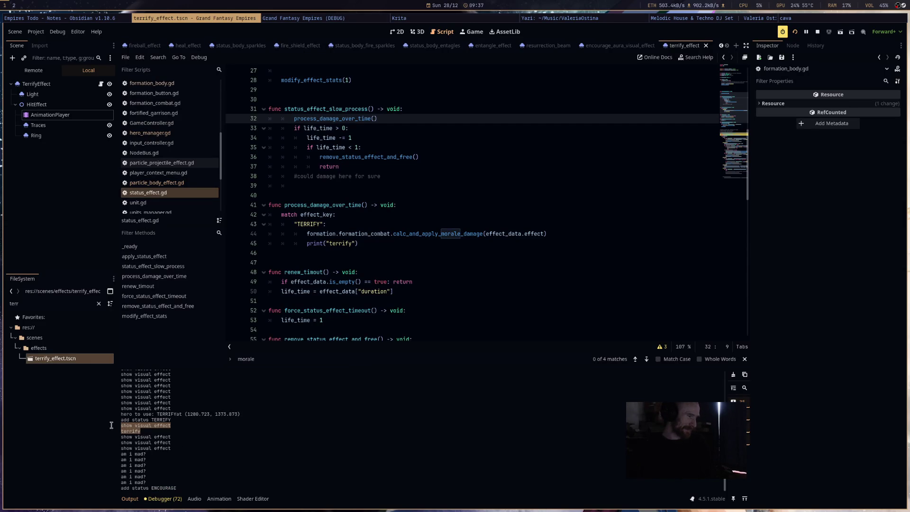
pyautogui.click(438, 313)
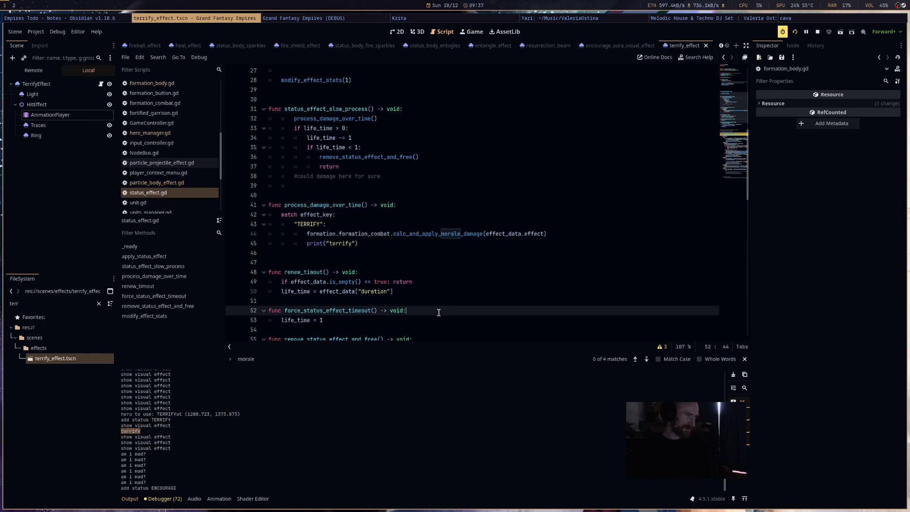
pyautogui.click(542, 236)
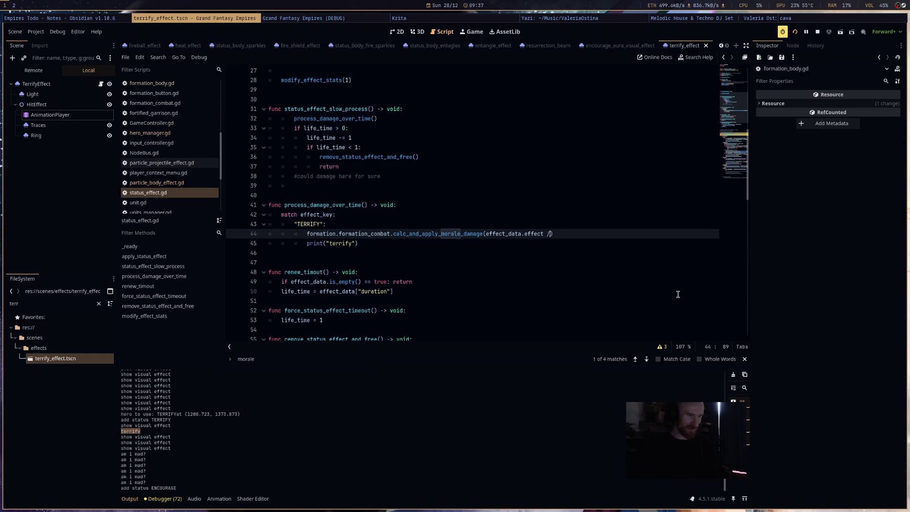
pyautogui.write('100')
pyautogui.click(626, 268)
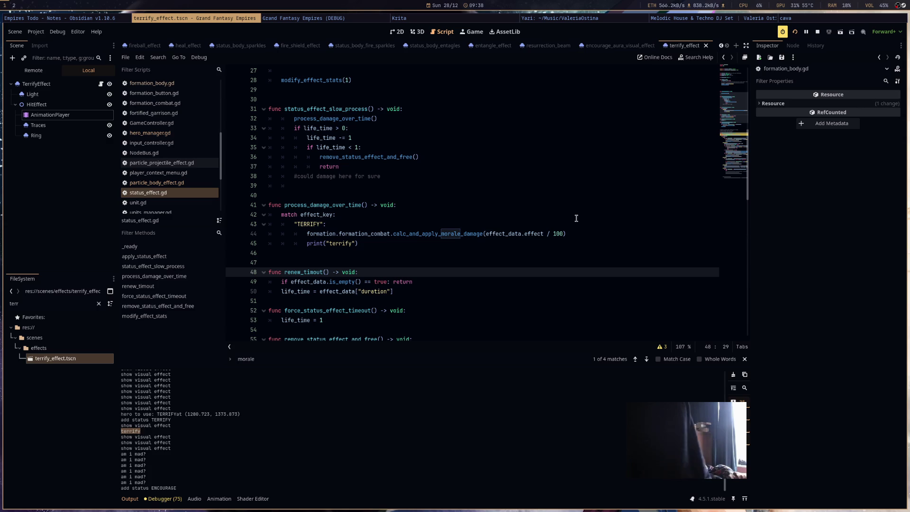
# Switch from Godot over to the cava audio visualizer window.
pyautogui.click(850, 19)
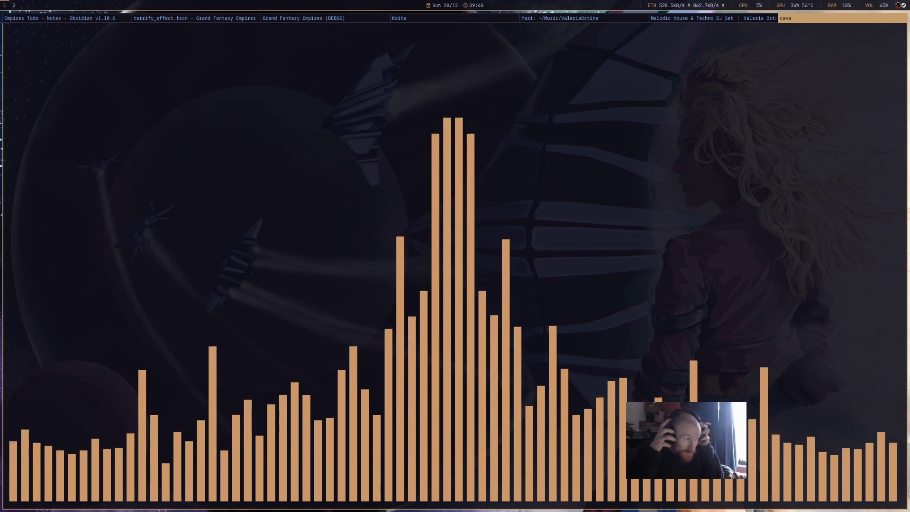
# Return to the Grand Fantasy Empires debug game and pan the view right.
pyautogui.press('super+Left')
pyautogui.press('super+Left')
pyautogui.press('super+Left')
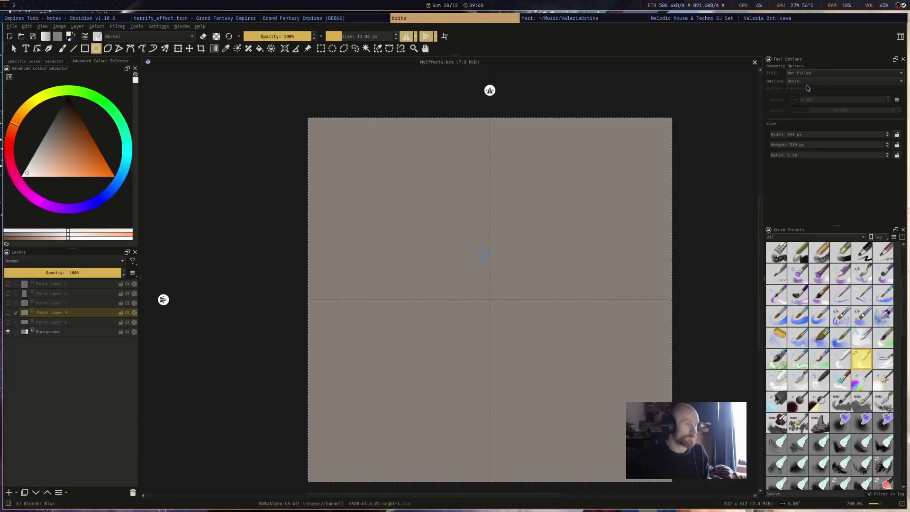
pyautogui.press('d')
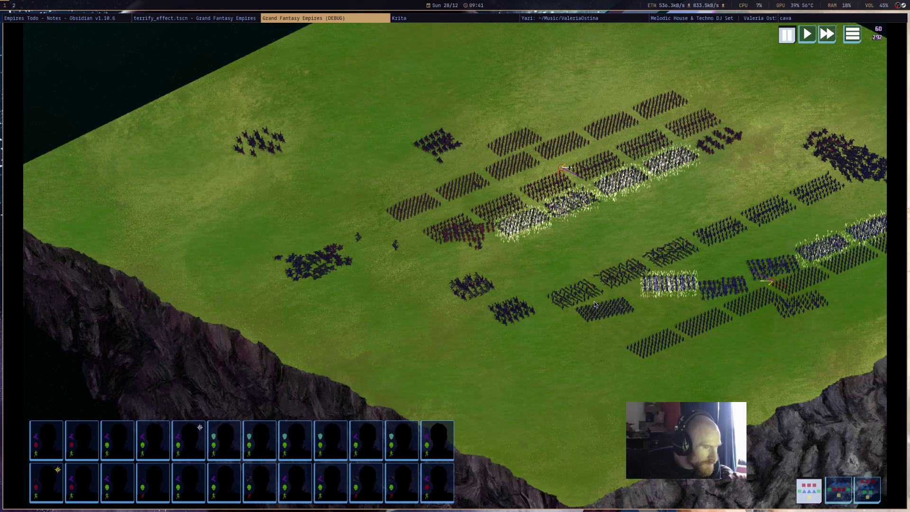
# Zoom into the formations, stop debugging, and go back to status_effect.gd in Godot.
pyautogui.scroll(5, 594, 300)
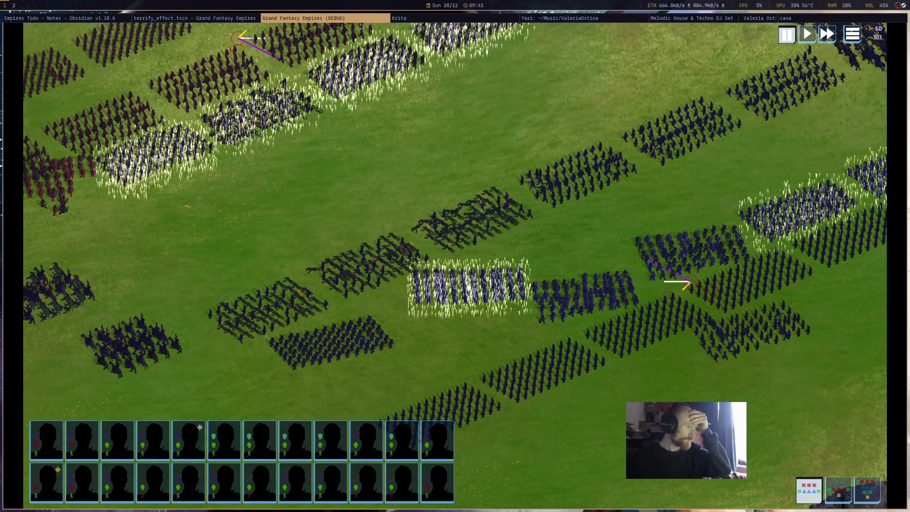
pyautogui.press('Escape')
pyautogui.click(237, 18)
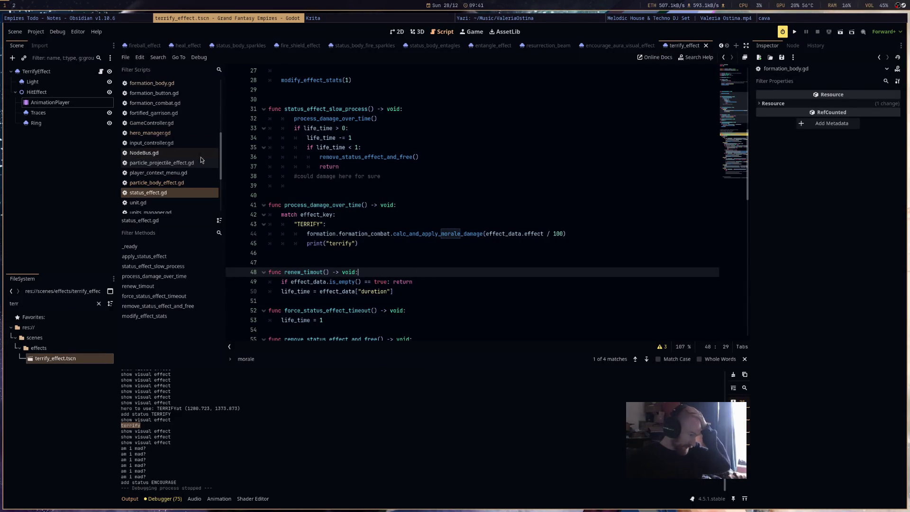
# Open player_context_menu.gd briefly, then open formation_combat.gd.
pyautogui.scroll(2, 182, 175)
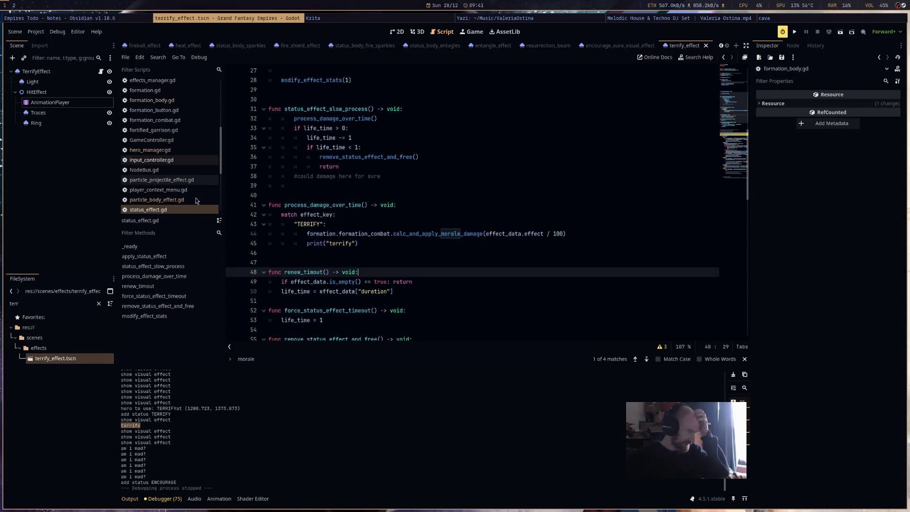
pyautogui.click(194, 190)
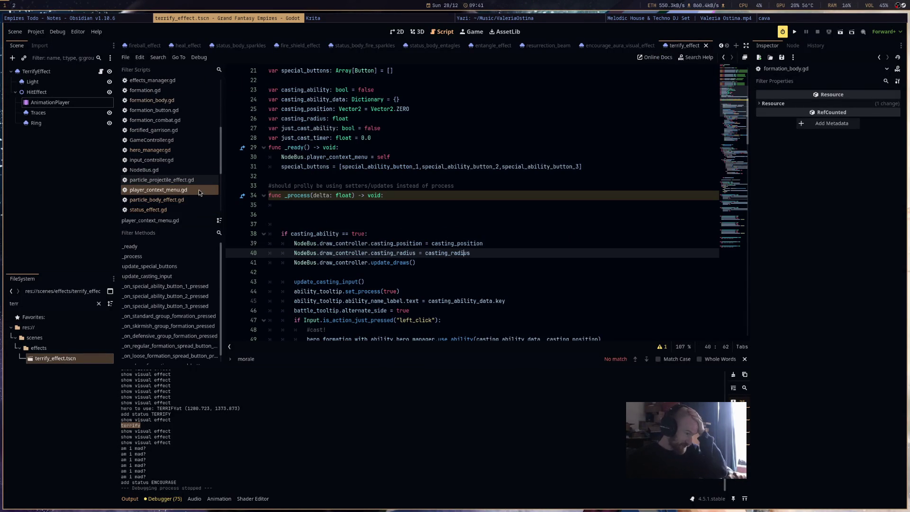
pyautogui.scroll(2, 193, 192)
pyautogui.click(194, 172)
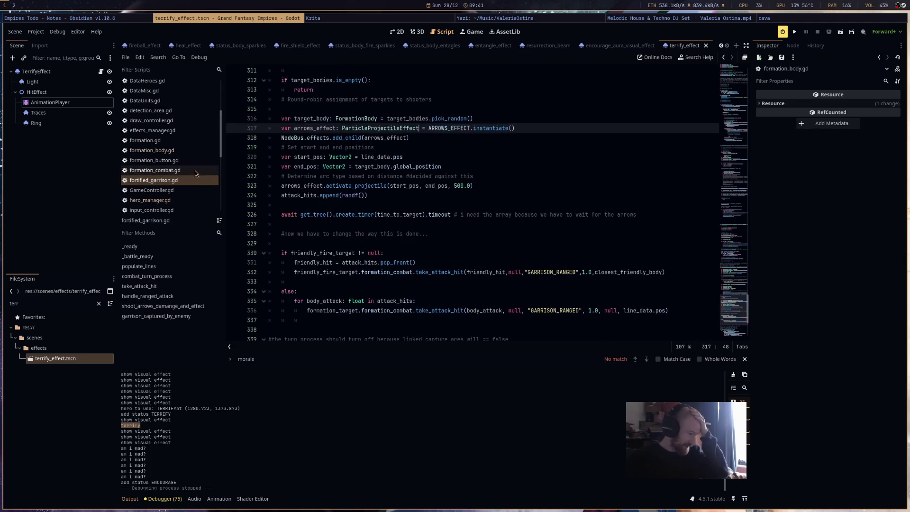
# Scroll through formation_combat.gd to review the code around combat_turn_process.
pyautogui.scroll(6, 473, 263)
pyautogui.scroll(15, 472, 263)
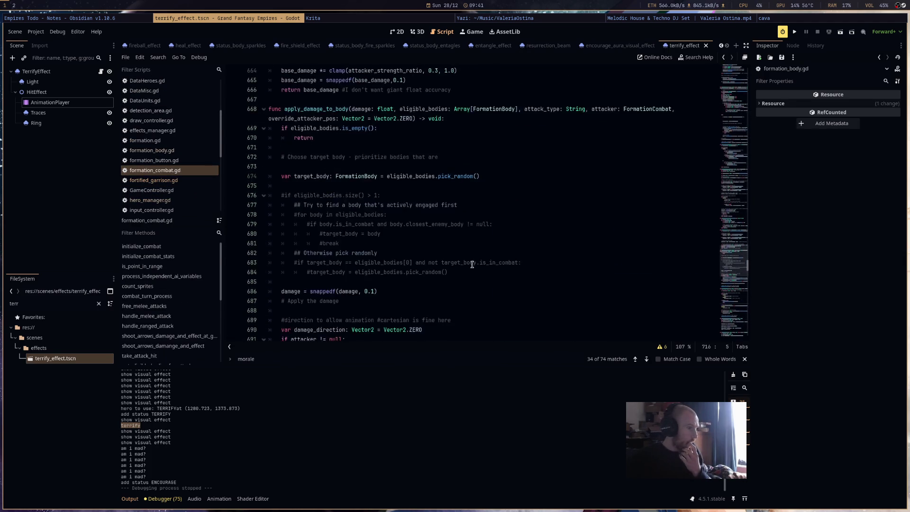
pyautogui.scroll(9, 472, 266)
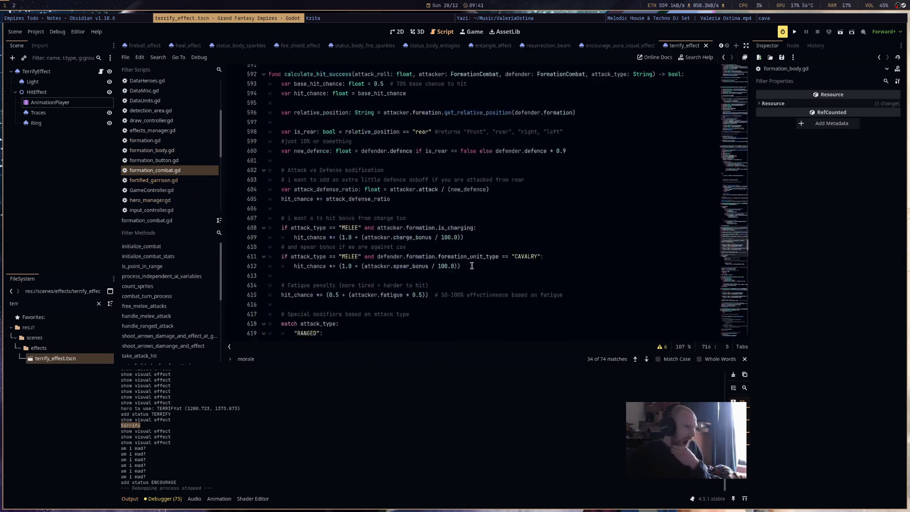
pyautogui.scroll(20, 728, 234)
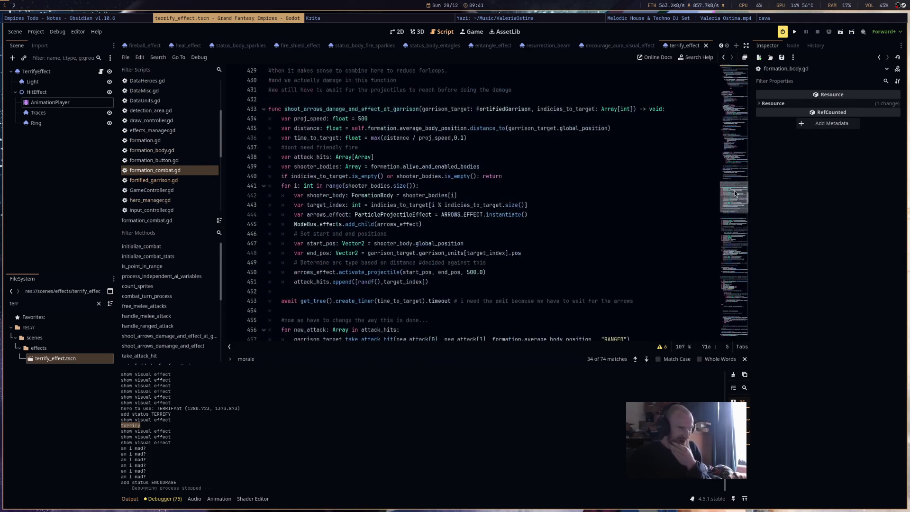
pyautogui.scroll(9, 645, 262)
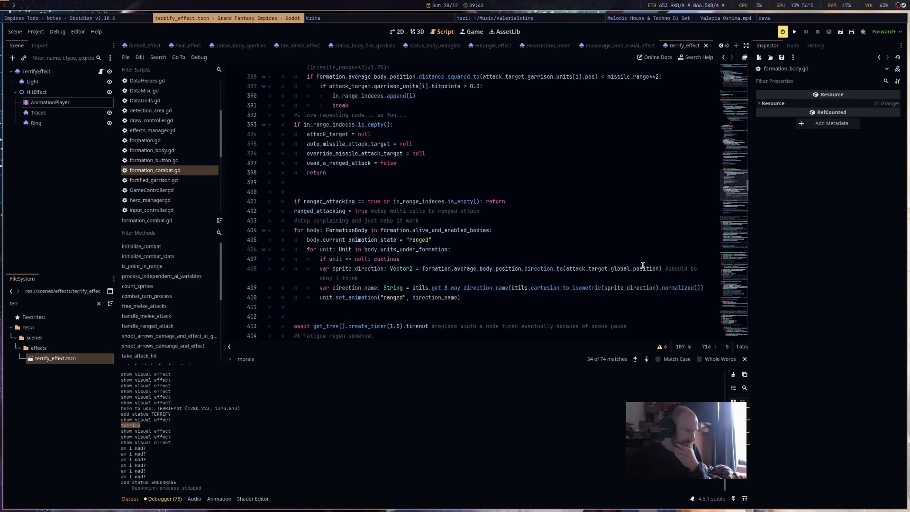
pyautogui.scroll(11, 643, 264)
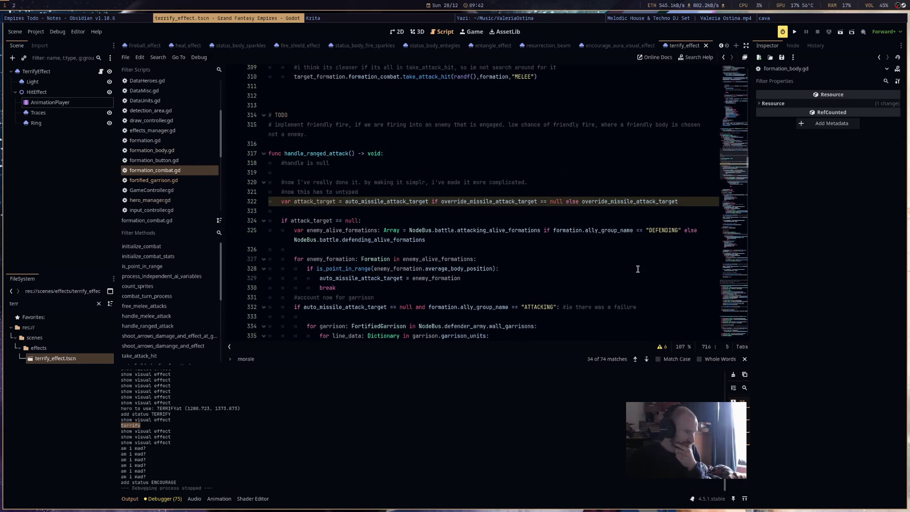
pyautogui.scroll(8, 637, 269)
pyautogui.scroll(11, 639, 267)
pyautogui.scroll(8, 646, 264)
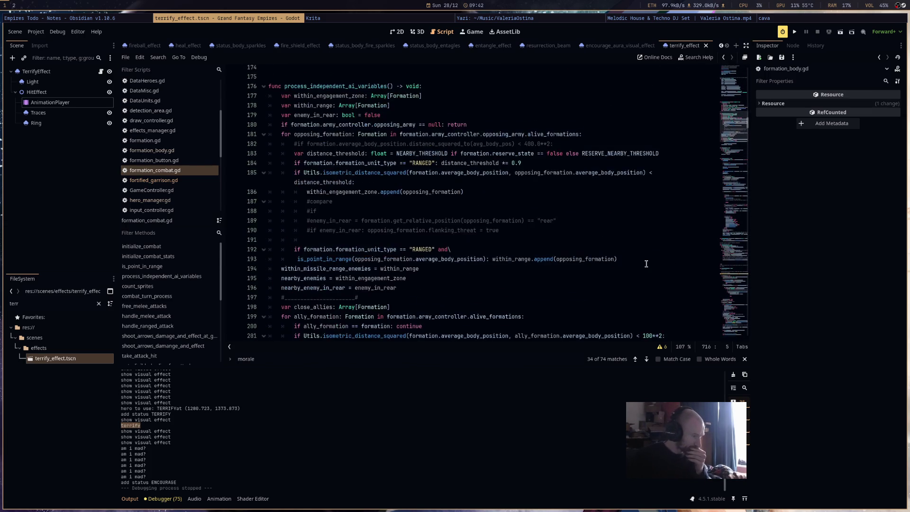
pyautogui.scroll(2, 646, 264)
pyautogui.scroll(7, 646, 263)
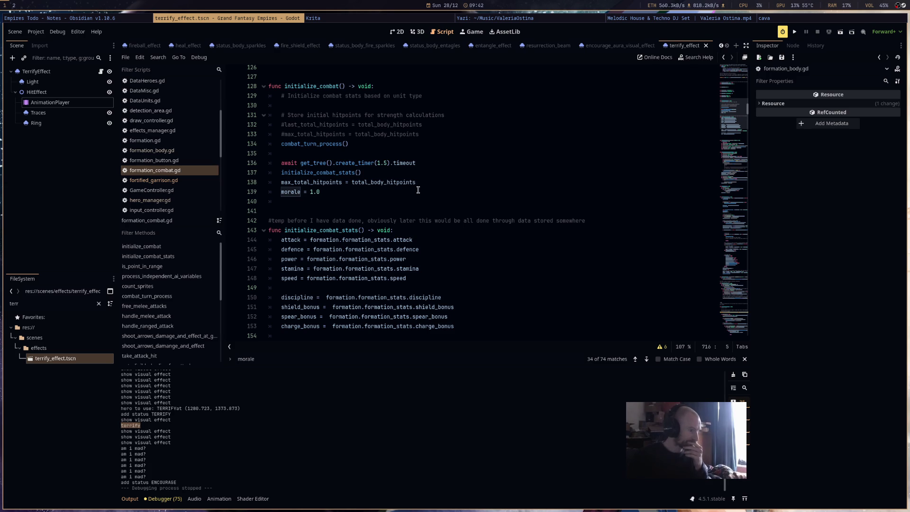
pyautogui.scroll(-5, 420, 195)
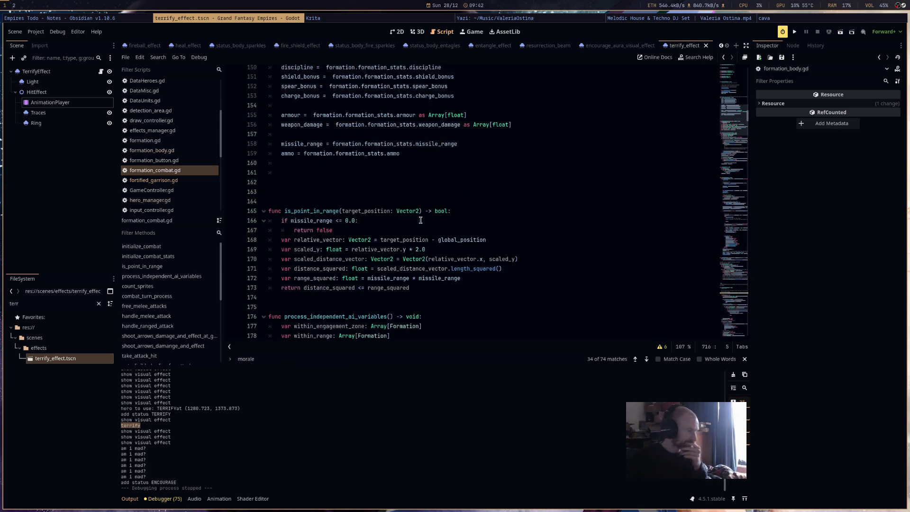
pyautogui.scroll(-4, 421, 222)
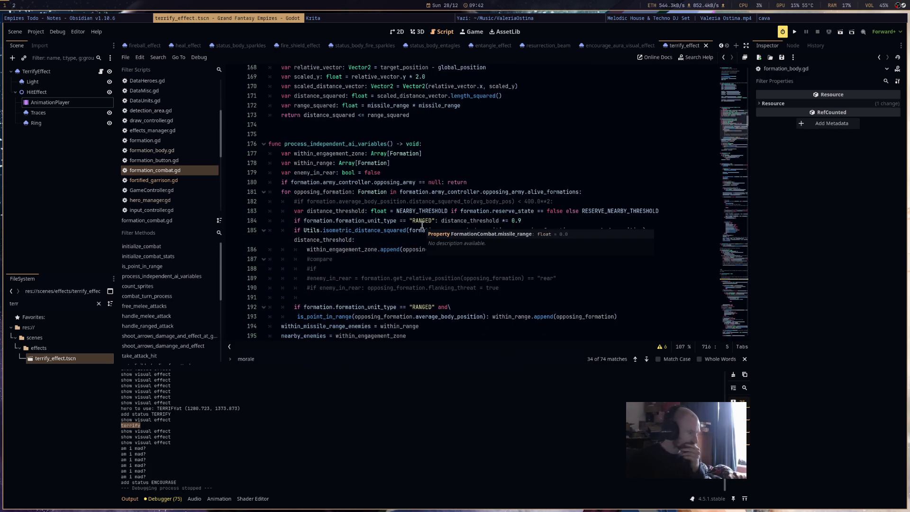
pyautogui.scroll(-8, 422, 225)
pyautogui.scroll(-2, 421, 238)
pyautogui.scroll(1, 421, 241)
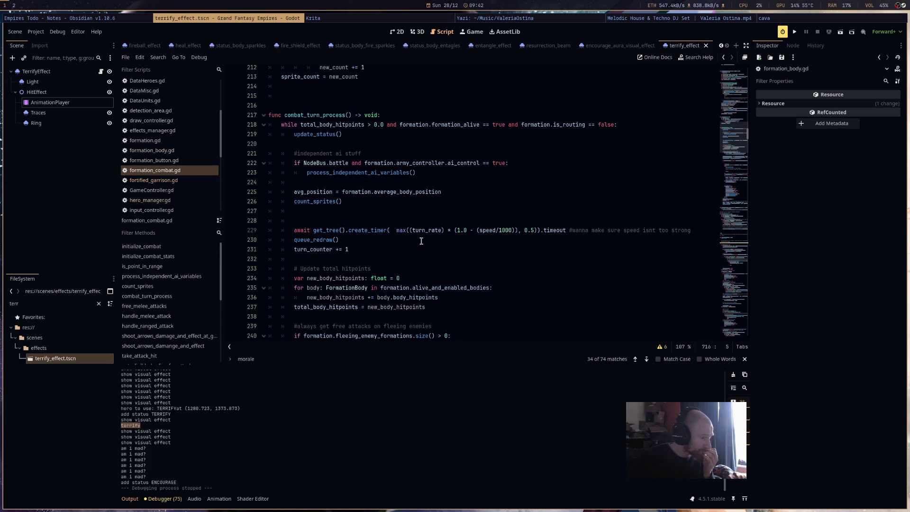
# Pass false for process_always in line 229's create_timer(0.5) call and run the project.
pyautogui.click(538, 232)
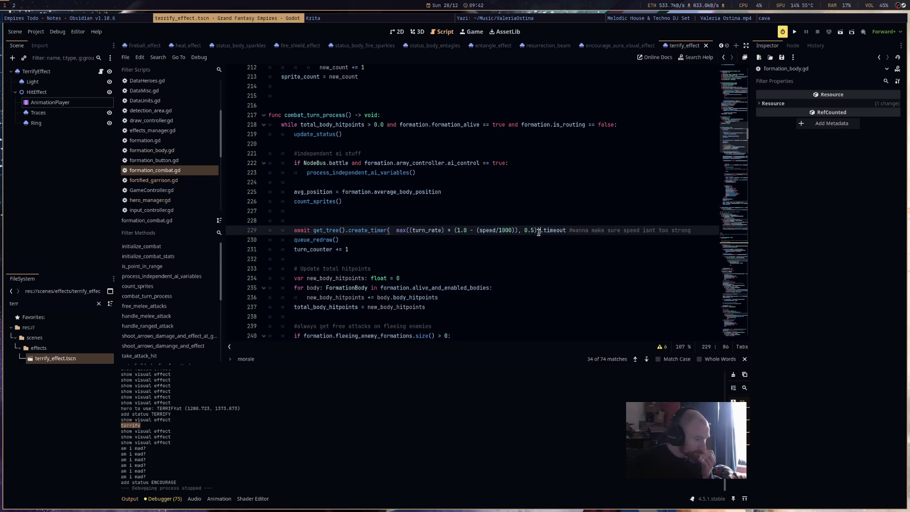
pyautogui.write('),f')
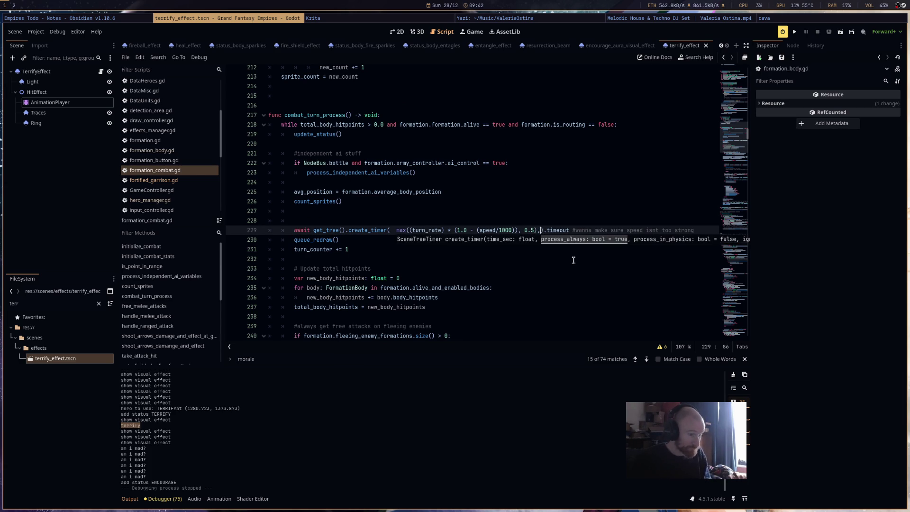
pyautogui.write('alse')
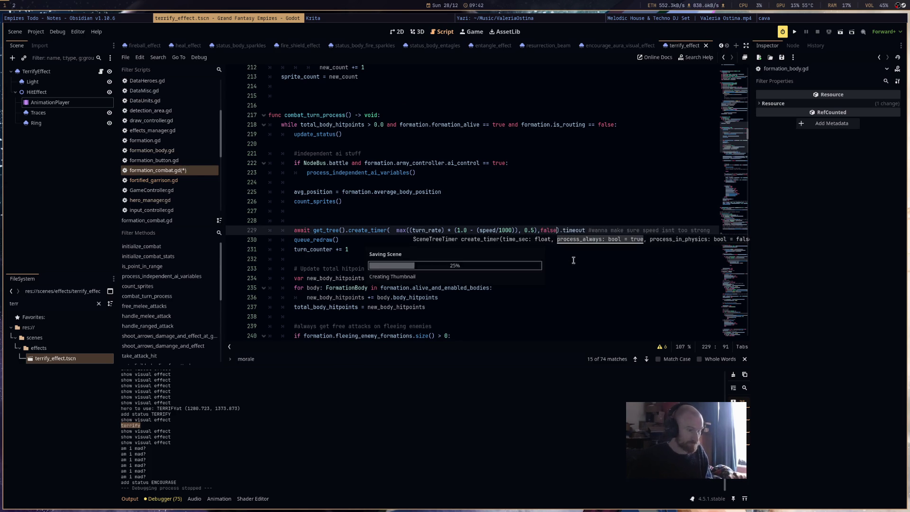
pyautogui.click(794, 32)
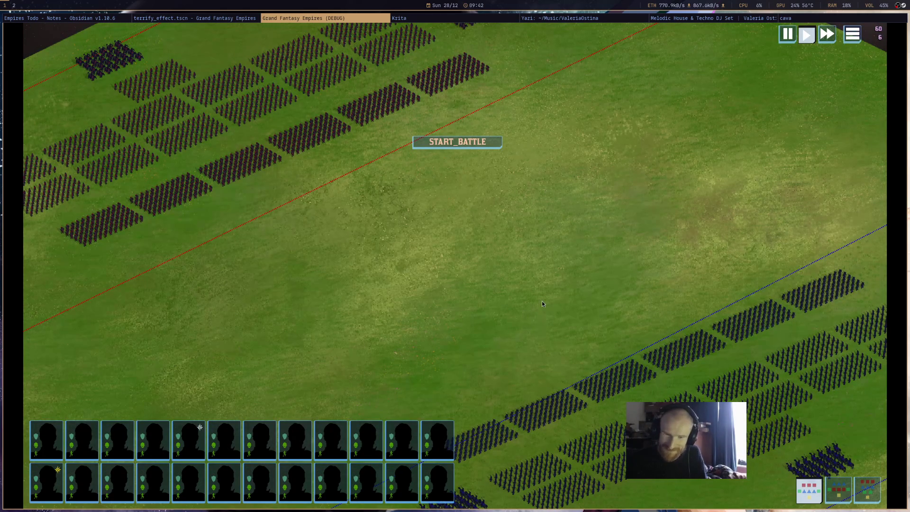
# Start the battle, zoom in on the clashing armies, then stop the test run.
pyautogui.scroll(-5, 395, 257)
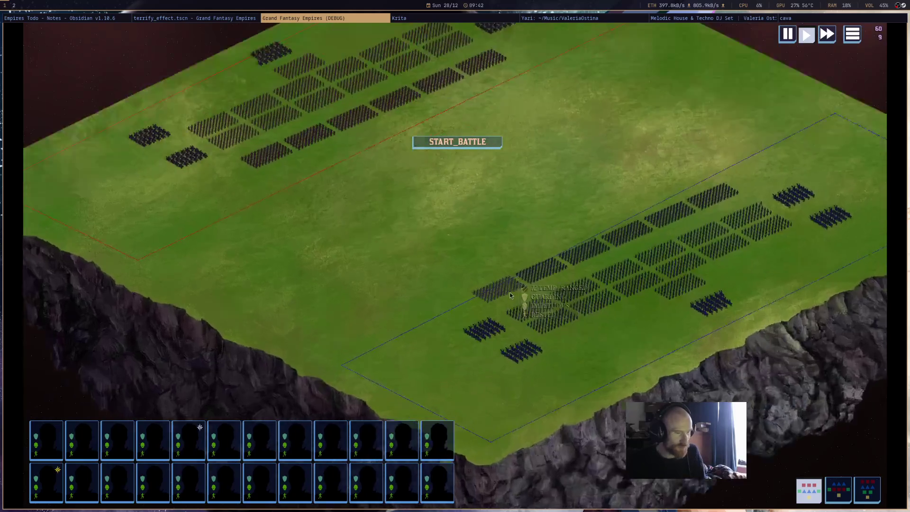
pyautogui.scroll(2, 510, 295)
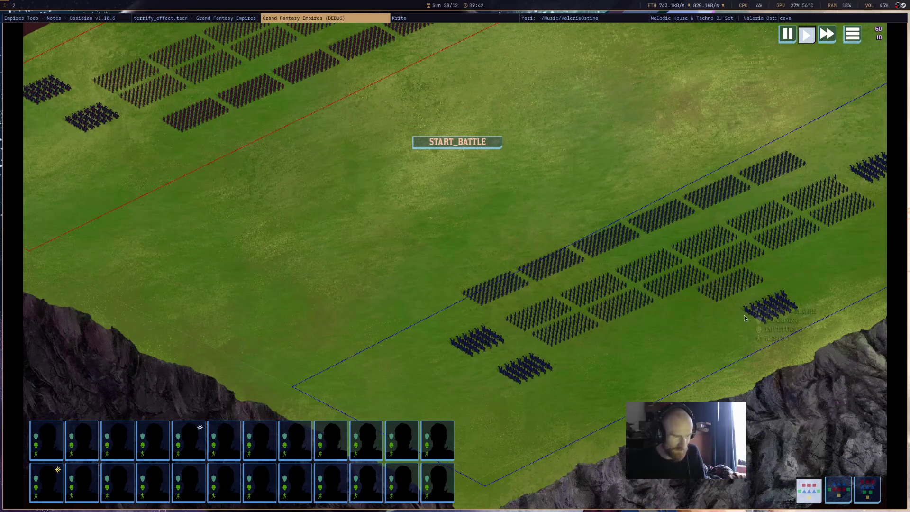
pyautogui.click(487, 141)
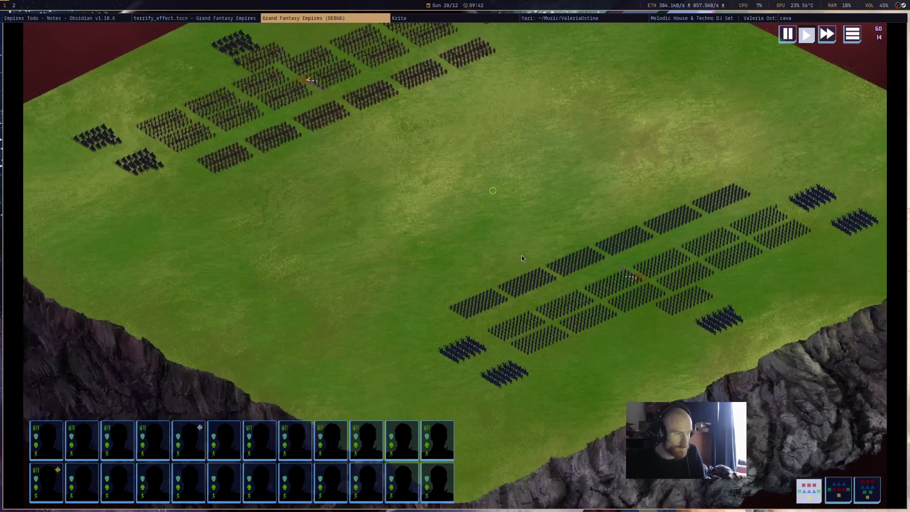
pyautogui.scroll(-2, 522, 256)
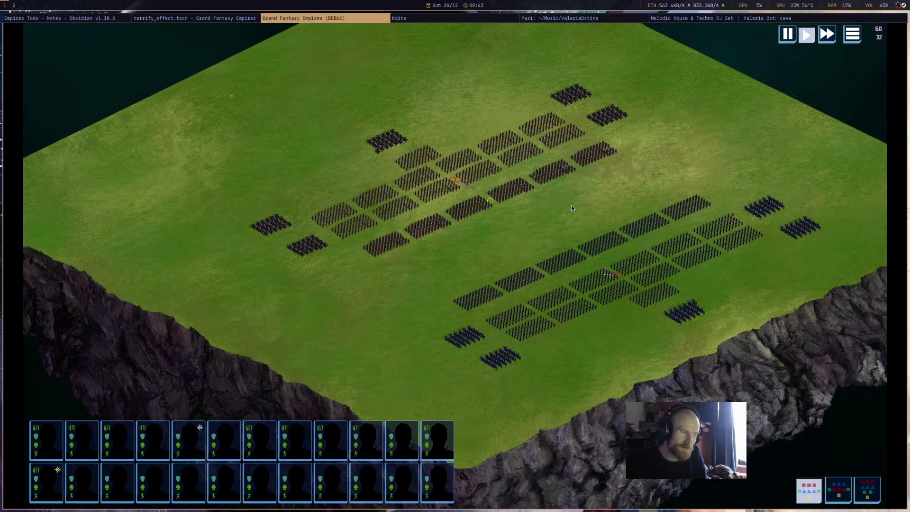
pyautogui.scroll(2, 531, 206)
pyautogui.scroll(2, 531, 205)
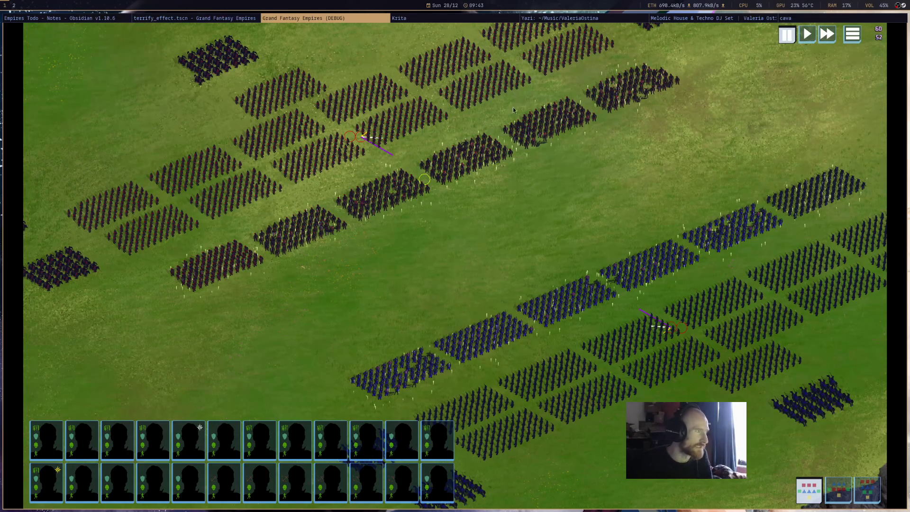
pyautogui.press('super+shift+q')
# Add print("takes turn") on line 232 after the turn counter and run the game.
pyautogui.click(532, 301)
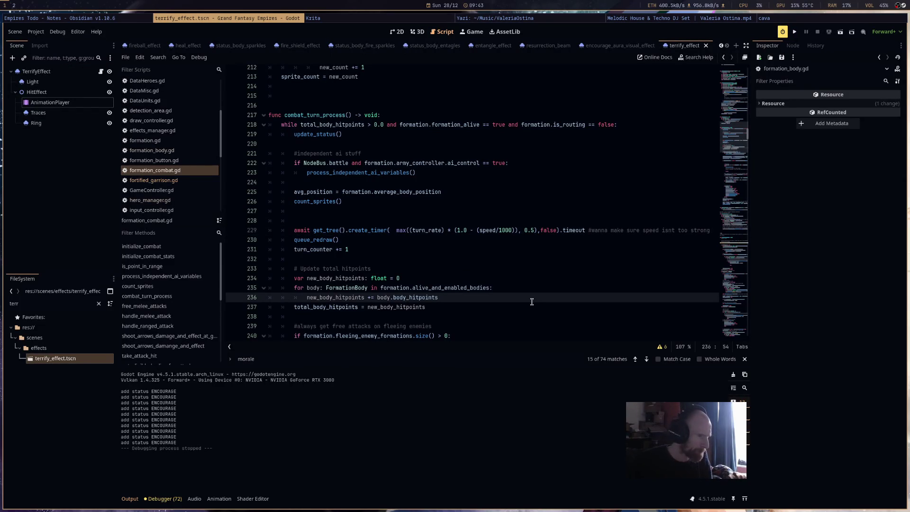
pyautogui.scroll(-3, 532, 301)
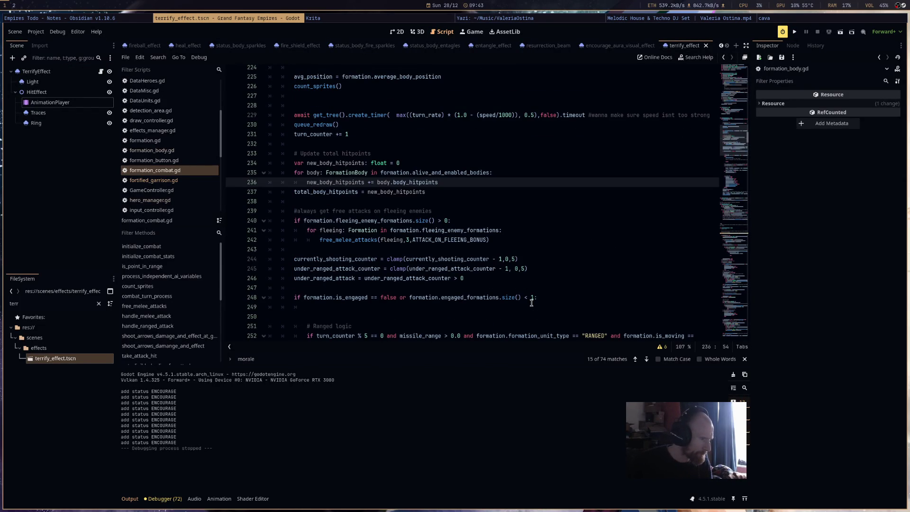
pyautogui.scroll(-3, 532, 302)
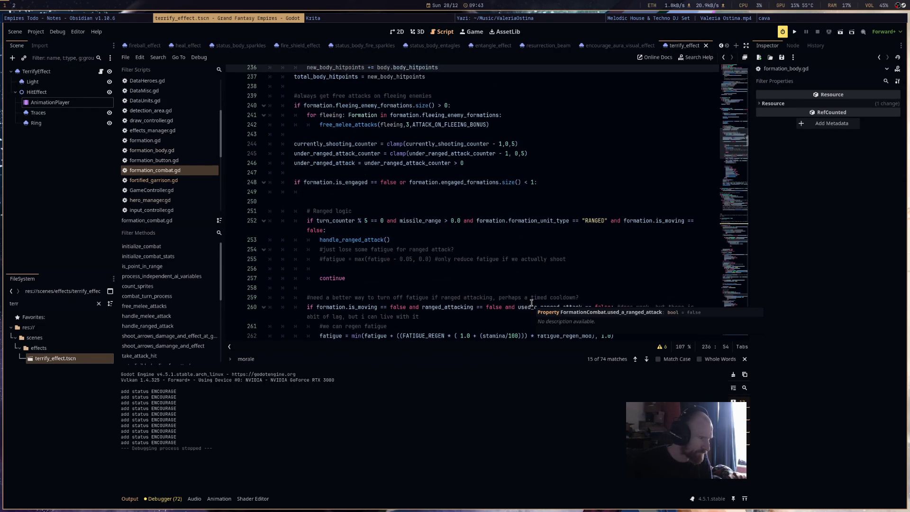
pyautogui.scroll(-3, 532, 302)
pyautogui.scroll(8, 531, 302)
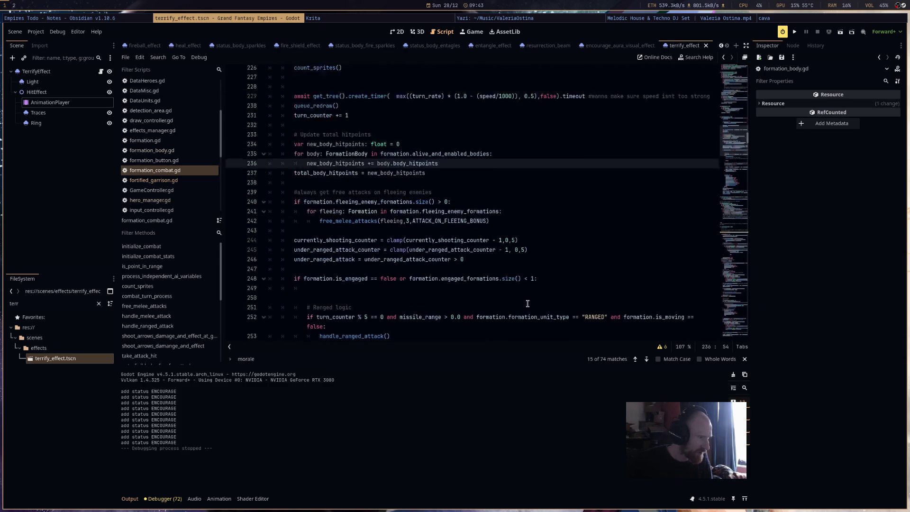
pyautogui.press('Up')
pyautogui.press('Up')
pyautogui.press('Up')
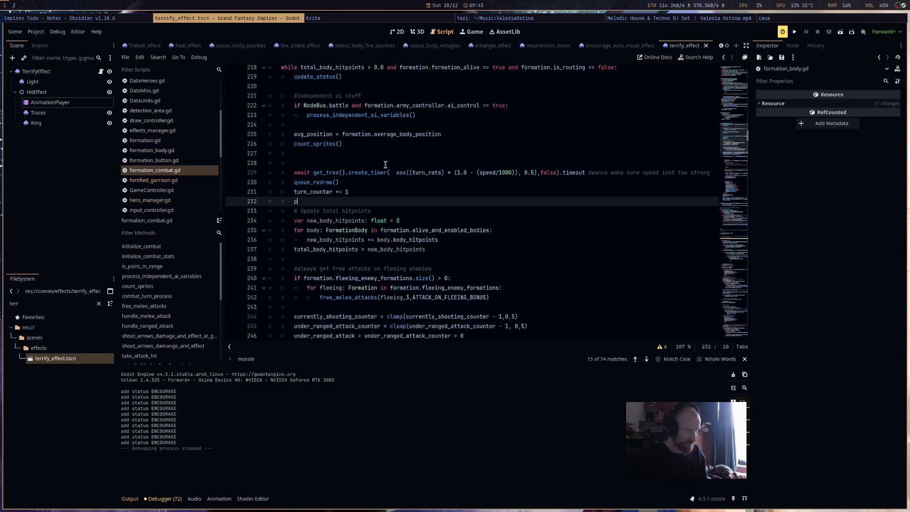
pyautogui.press('BackSpace')
pyautogui.press('BackSpace')
pyautogui.write('nt("take')
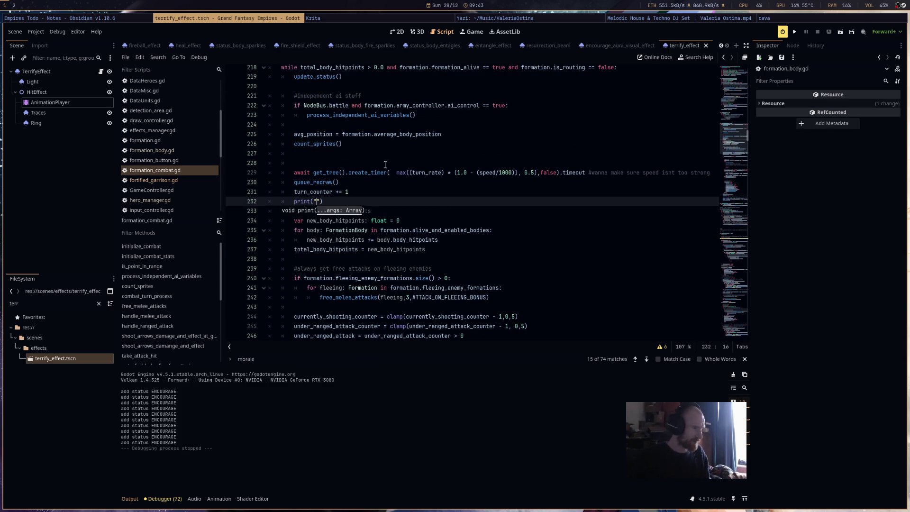
pyautogui.write('s turn')
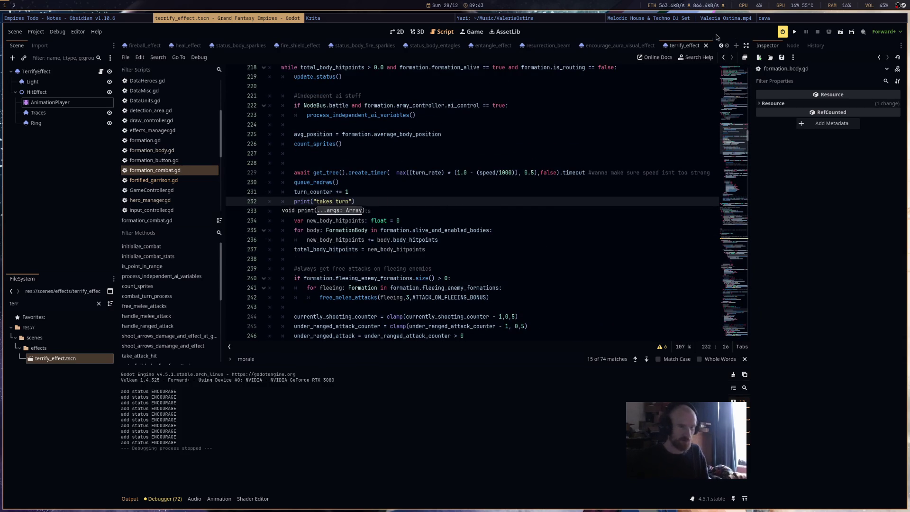
pyautogui.click(796, 30)
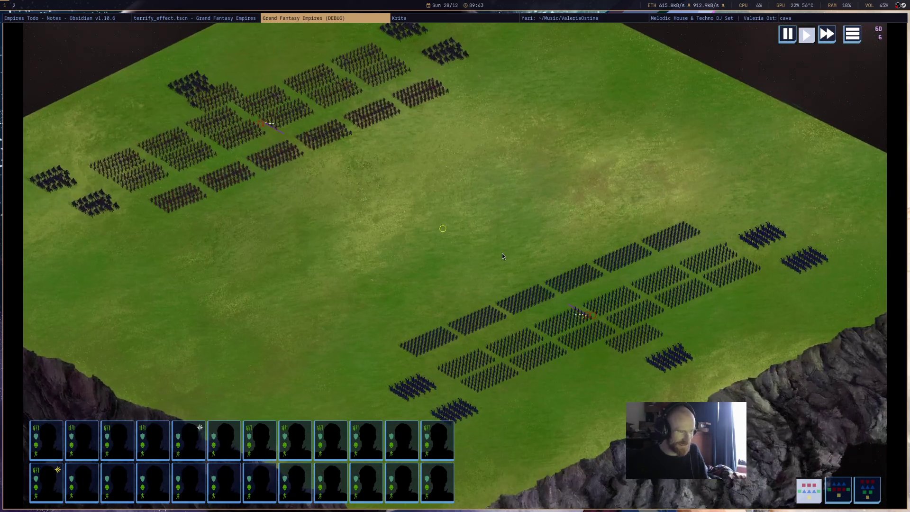
# Confirm Output repeats "takes turn", stop the game, and select line 229's create_timer await.
pyautogui.moveTo(502, 254)
pyautogui.mouseDown()
pyautogui.moveTo(518, 227)
pyautogui.moveTo(513, 234)
pyautogui.mouseUp()
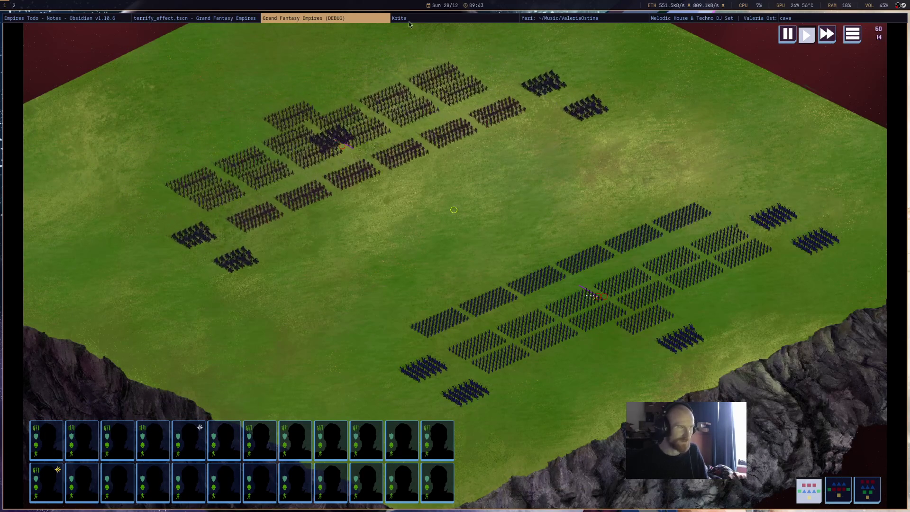
pyautogui.click(248, 19)
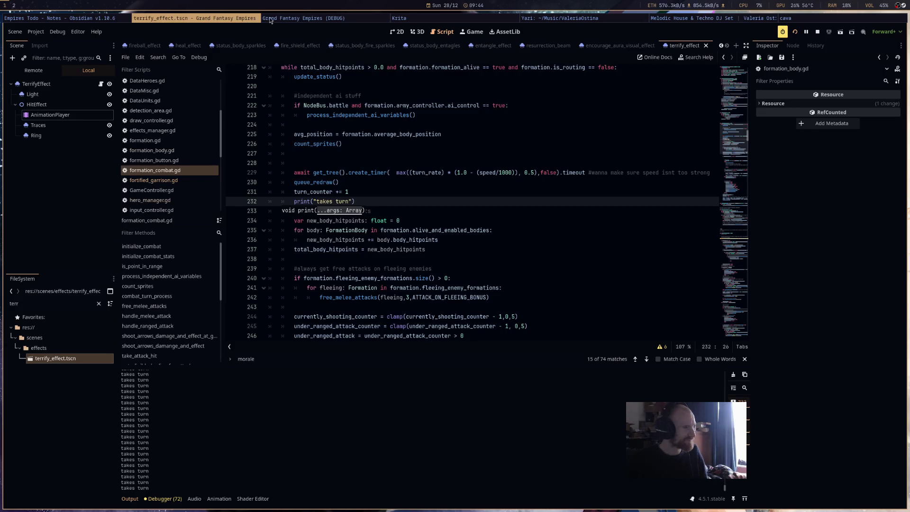
pyautogui.click(304, 18)
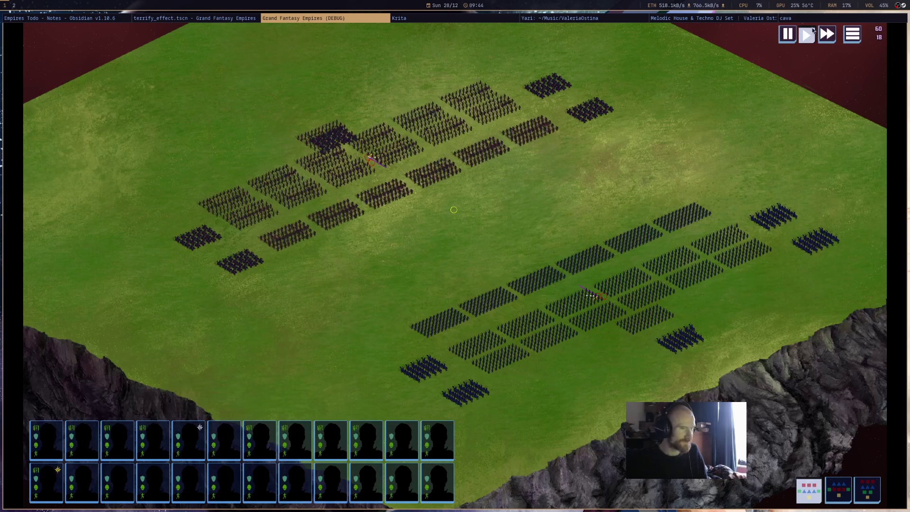
pyautogui.click(221, 19)
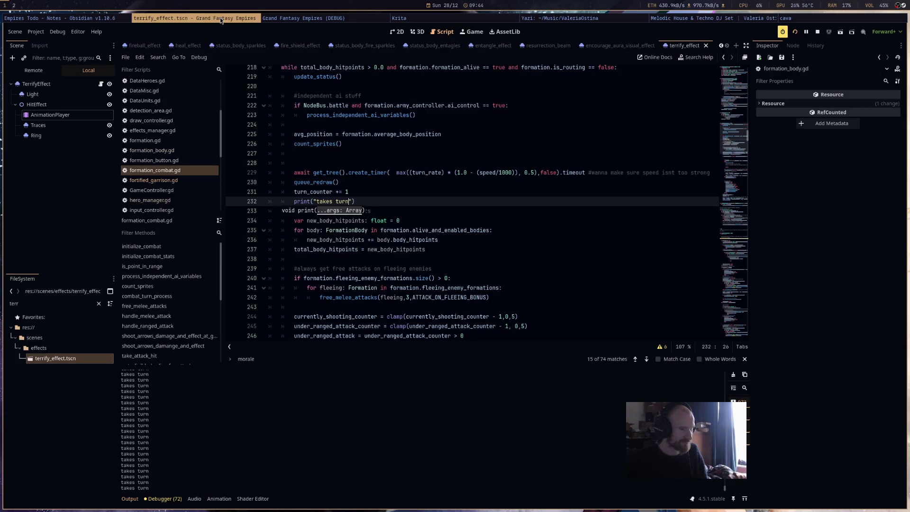
pyautogui.click(817, 32)
pyautogui.moveTo(567, 173); pyautogui.dragTo(281, 172)
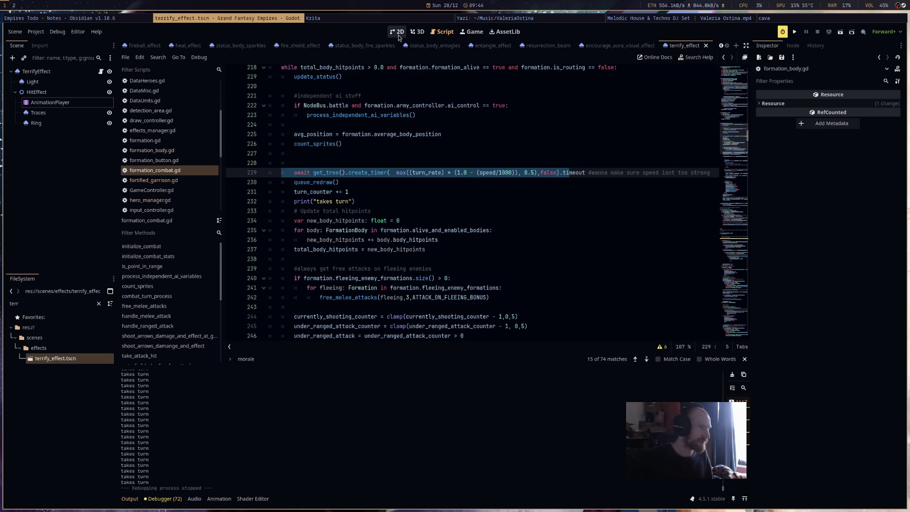
# Scroll the scene tabs back and switch to the formation scene.
pyautogui.scroll(6, 474, 138)
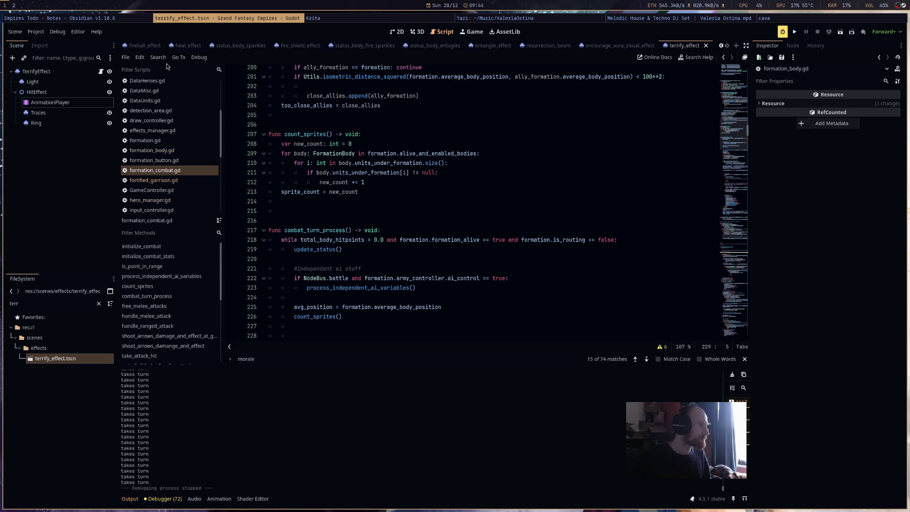
pyautogui.scroll(12, 453, 148)
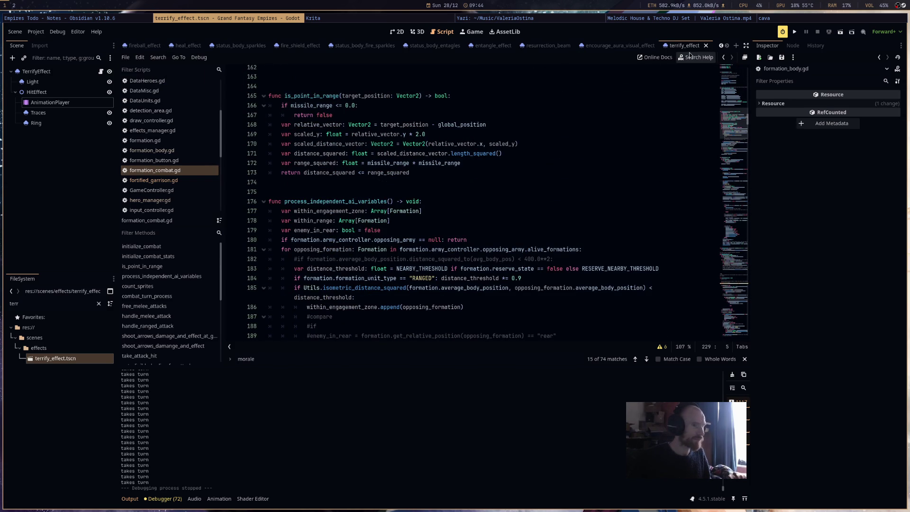
pyautogui.click(721, 45)
pyautogui.click(721, 46)
pyautogui.click(721, 45)
pyautogui.click(721, 46)
pyautogui.click(721, 46)
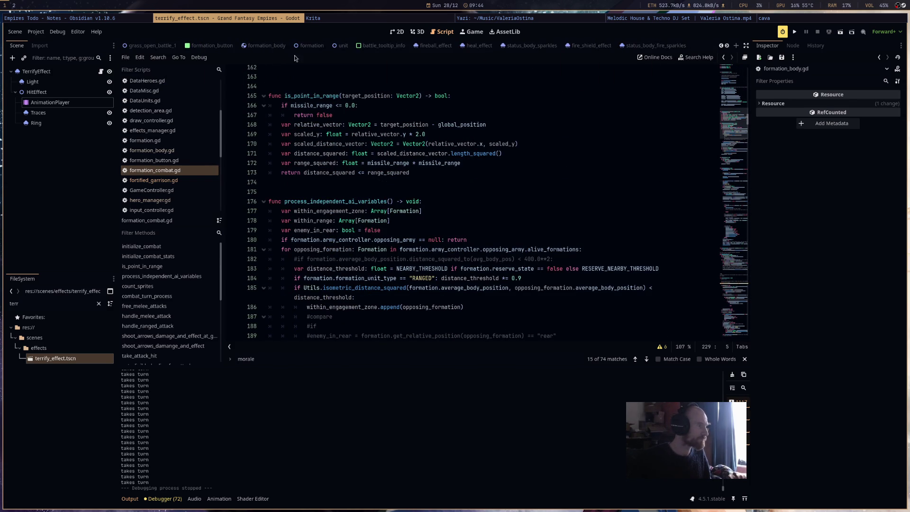
pyautogui.click(293, 46)
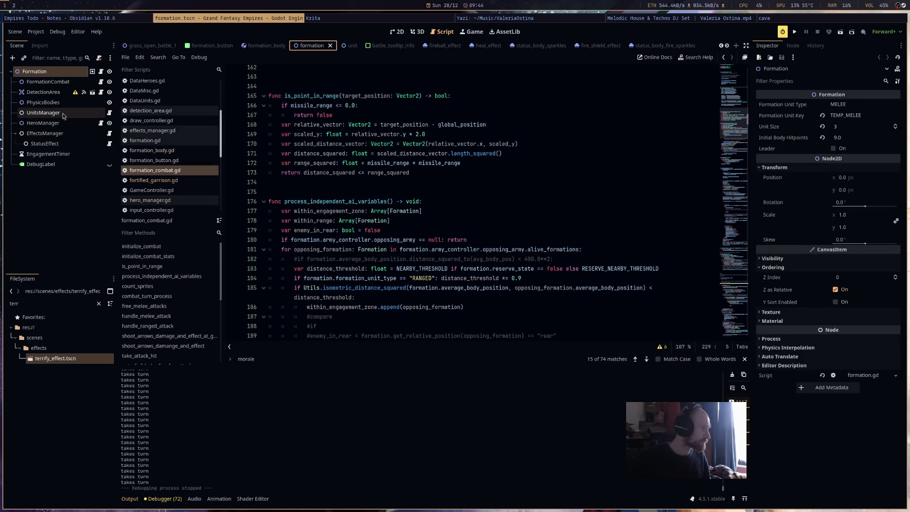
# Add a Timer child to FormationCombat and name it TurnTimer.
pyautogui.rightClick(57, 84)
pyautogui.click(91, 104)
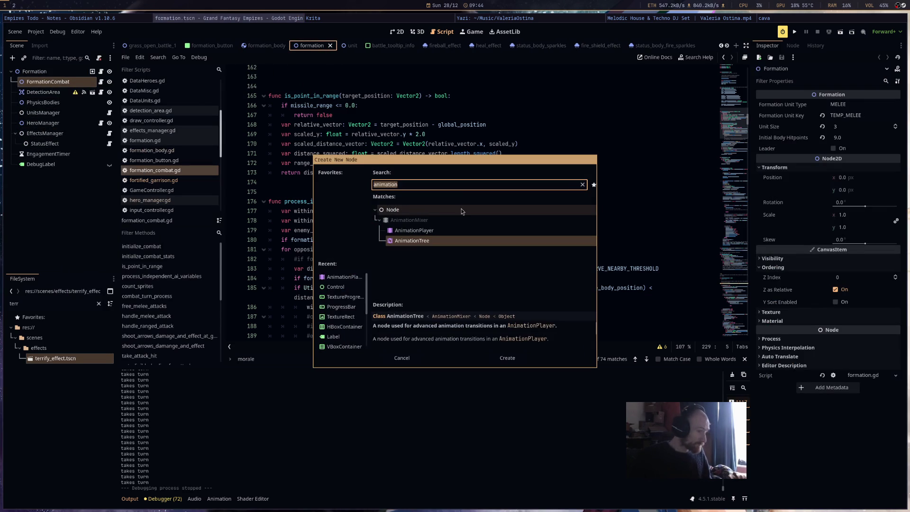
pyautogui.write('timer')
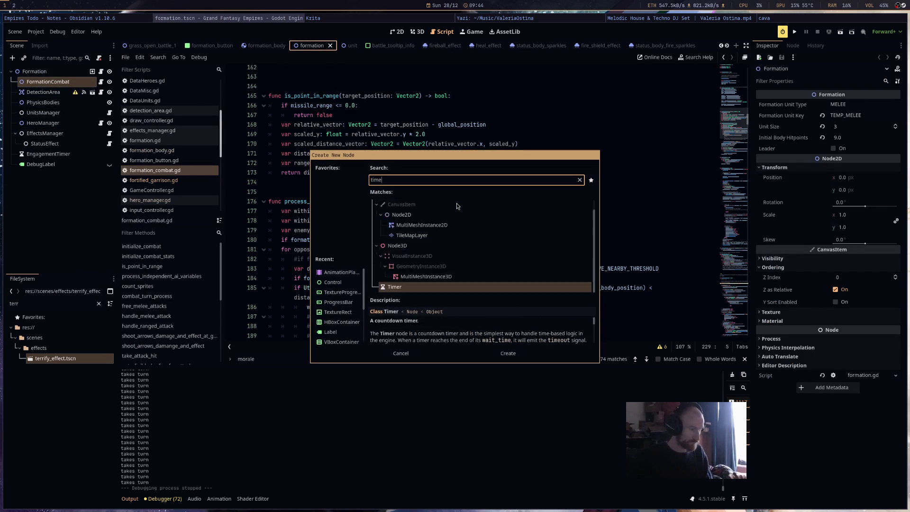
pyautogui.press('Return')
pyautogui.write('TurnTim')
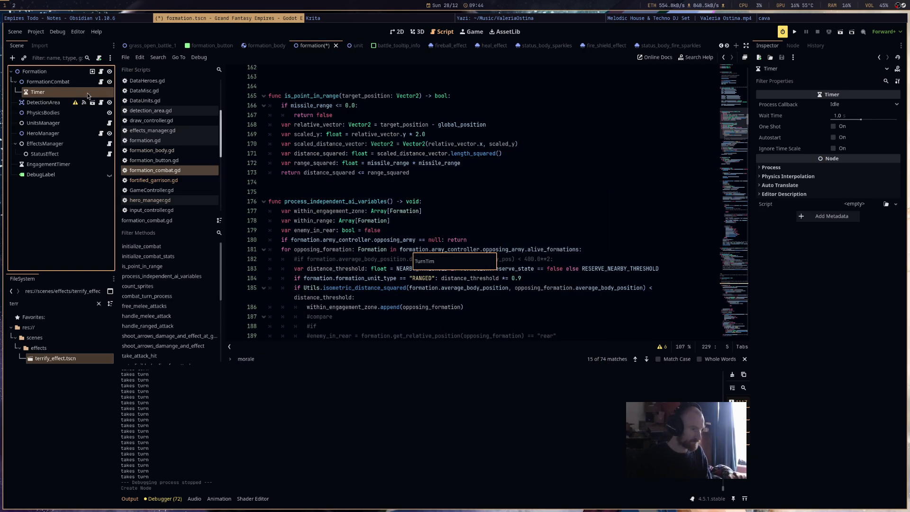
pyautogui.write('er')
pyautogui.press('Return')
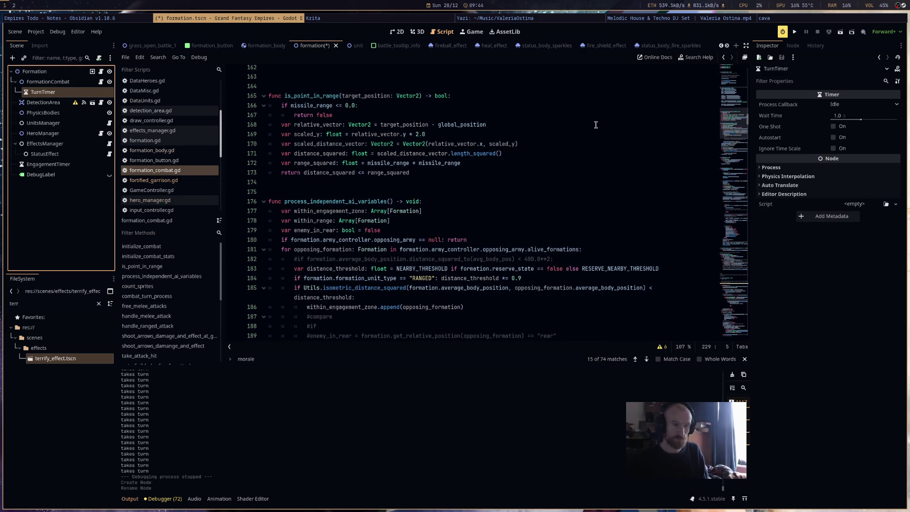
pyautogui.scroll(5, 682, 229)
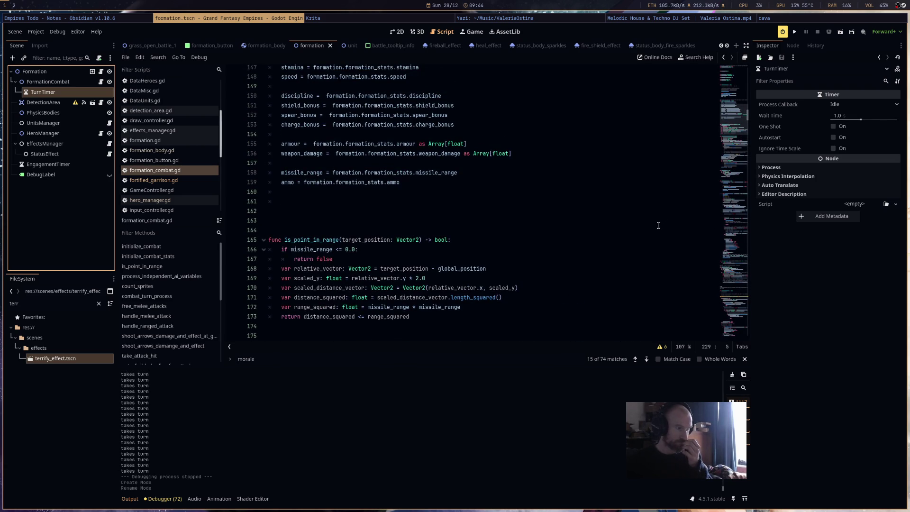
# Undo the TurnTimer node that was dropped at the wrong spot in formation_combat.gd.
pyautogui.scroll(14, 659, 226)
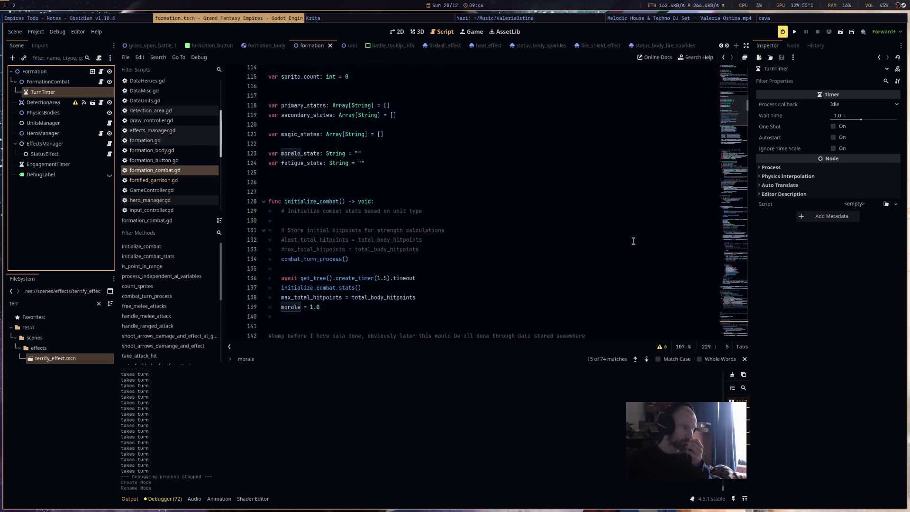
pyautogui.scroll(13, 634, 241)
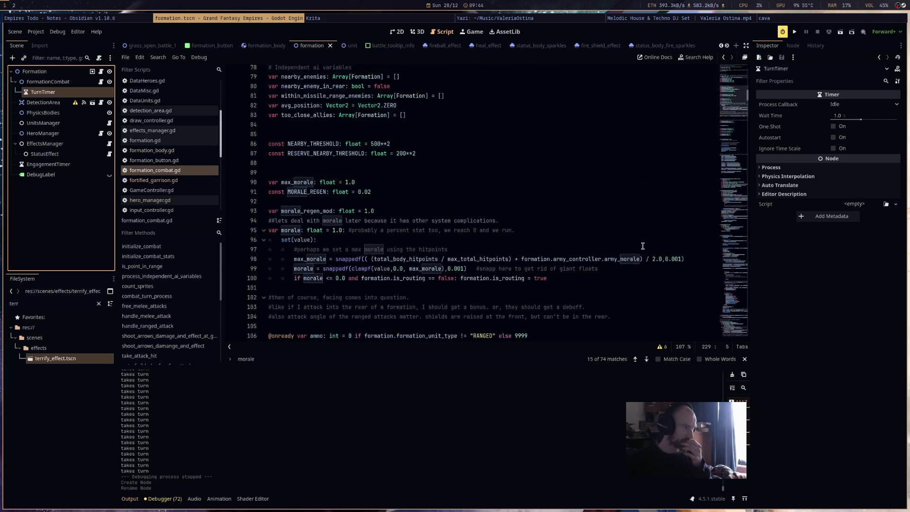
pyautogui.scroll(3, 598, 309)
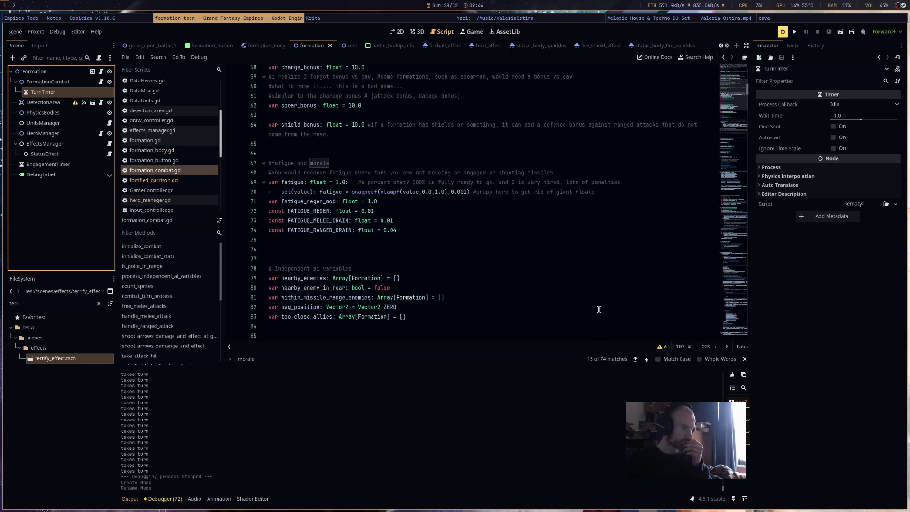
pyautogui.scroll(5, 599, 310)
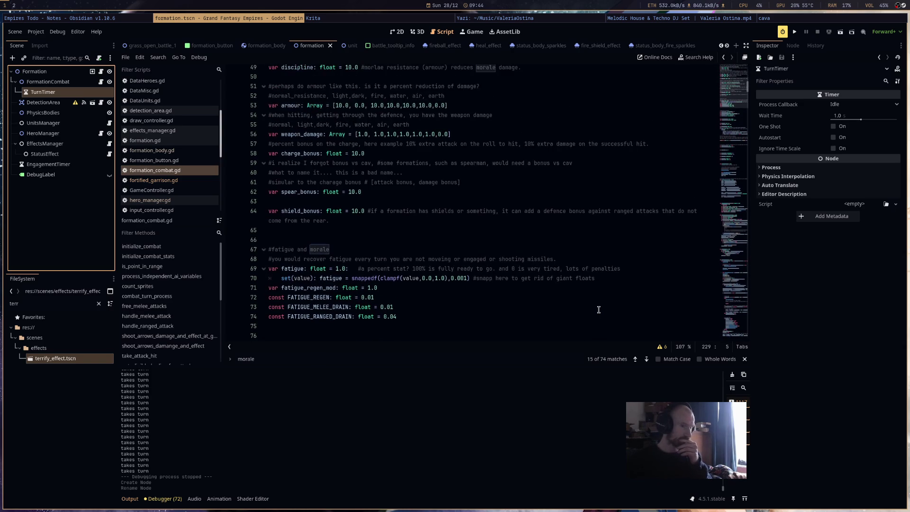
pyautogui.scroll(-6, 598, 309)
pyautogui.scroll(-10, 597, 312)
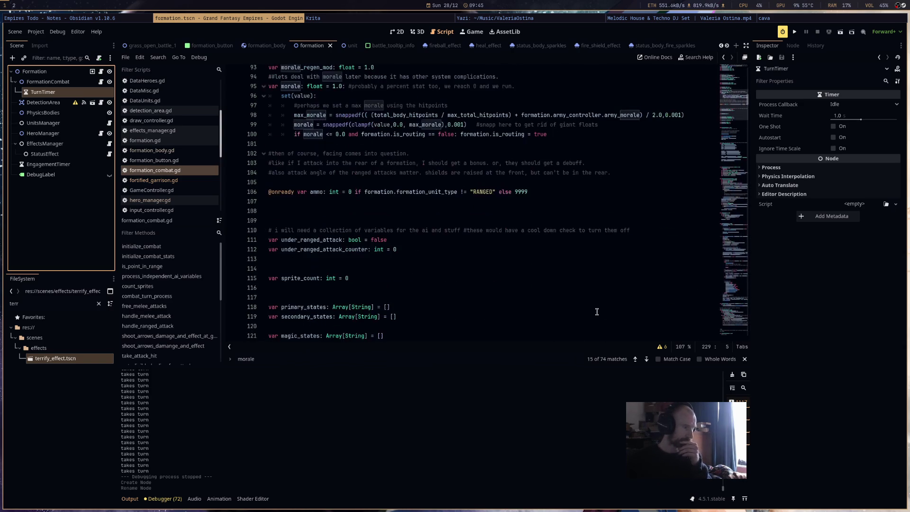
pyautogui.scroll(-12, 597, 312)
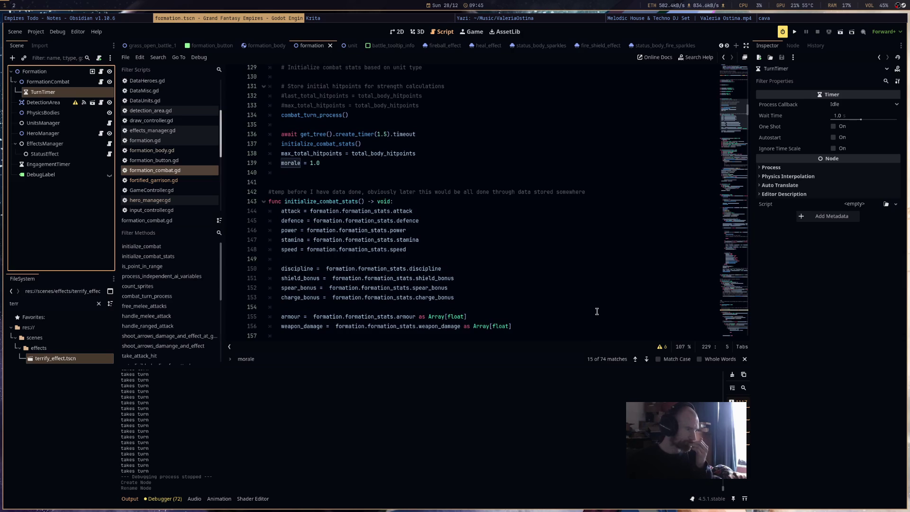
pyautogui.scroll(20, 597, 312)
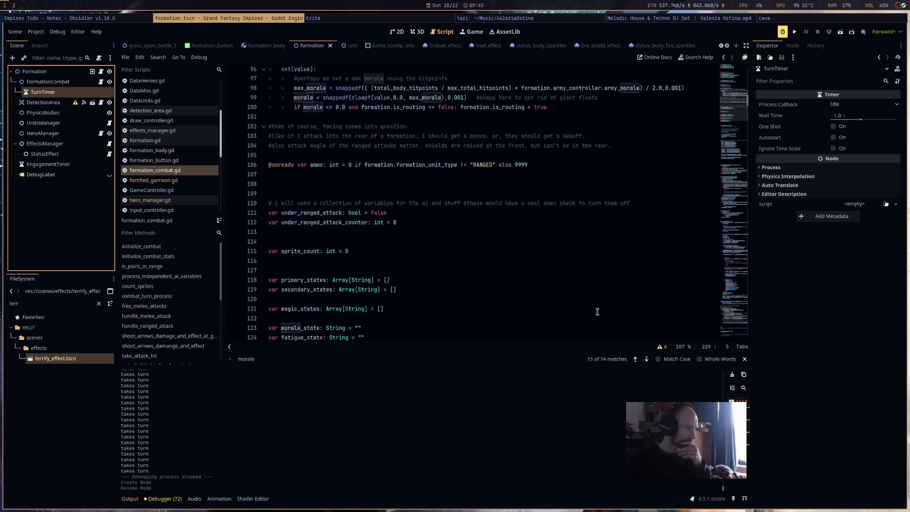
pyautogui.scroll(13, 597, 308)
pyautogui.moveTo(43, 92)
pyautogui.mouseDown()
pyautogui.moveTo(339, 113)
pyautogui.moveTo(338, 86)
pyautogui.mouseUp()
pyautogui.scroll(-20, 420, 195)
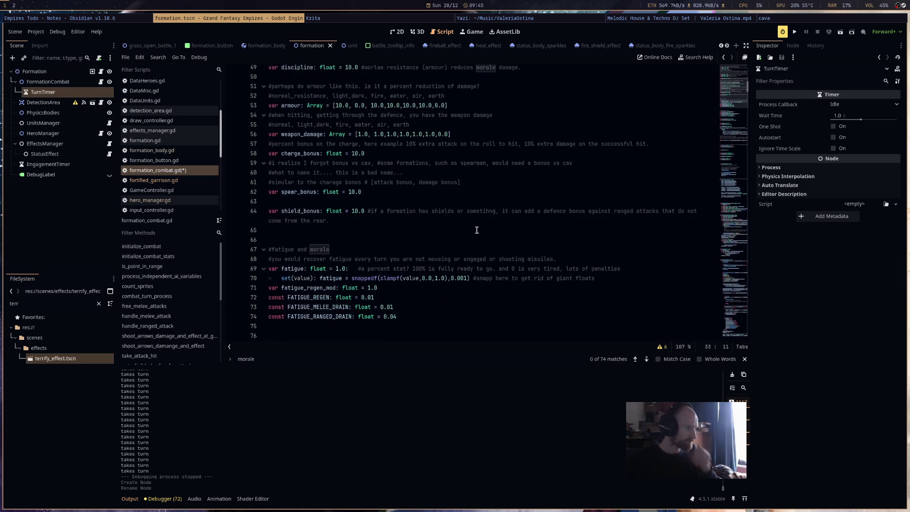
pyautogui.hotkey('ctrl', 'z')
pyautogui.scroll(11, 709, 164)
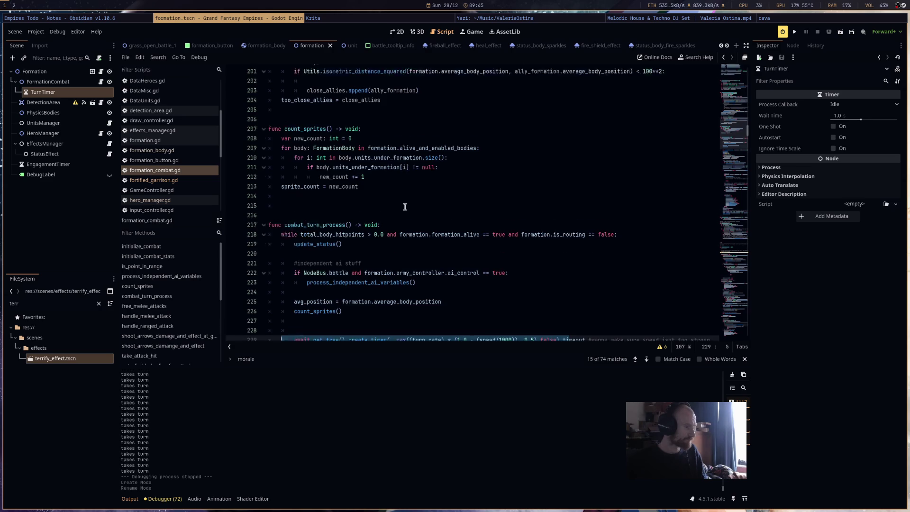
pyautogui.scroll(20, 708, 164)
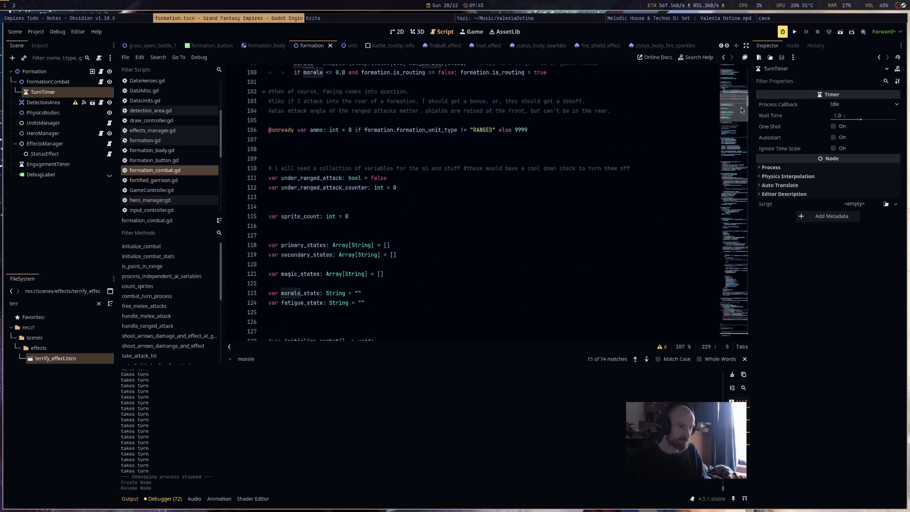
pyautogui.click(304, 149)
pyautogui.click(66, 204)
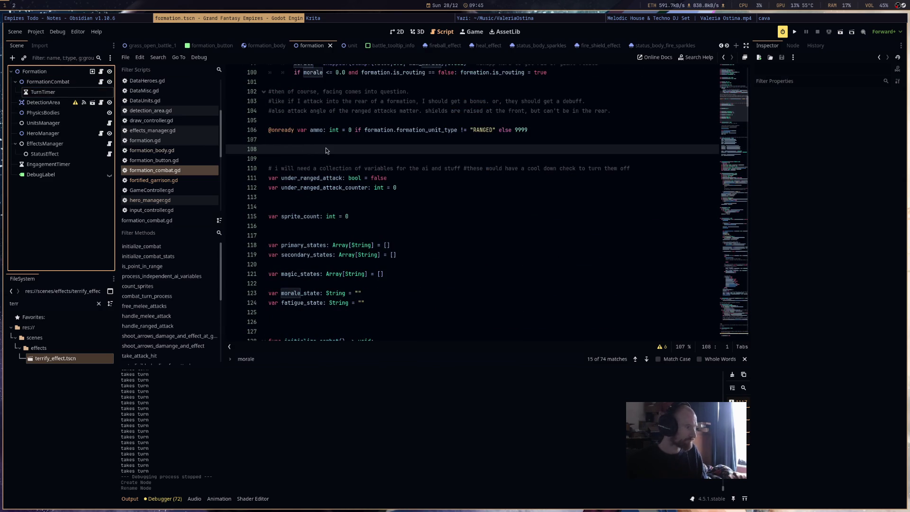
pyautogui.moveTo(76, 97)
pyautogui.mouseDown()
pyautogui.moveTo(286, 178)
pyautogui.moveTo(303, 148)
pyautogui.mouseUp()
pyautogui.scroll(-7, 481, 247)
pyautogui.scroll(-15, 481, 247)
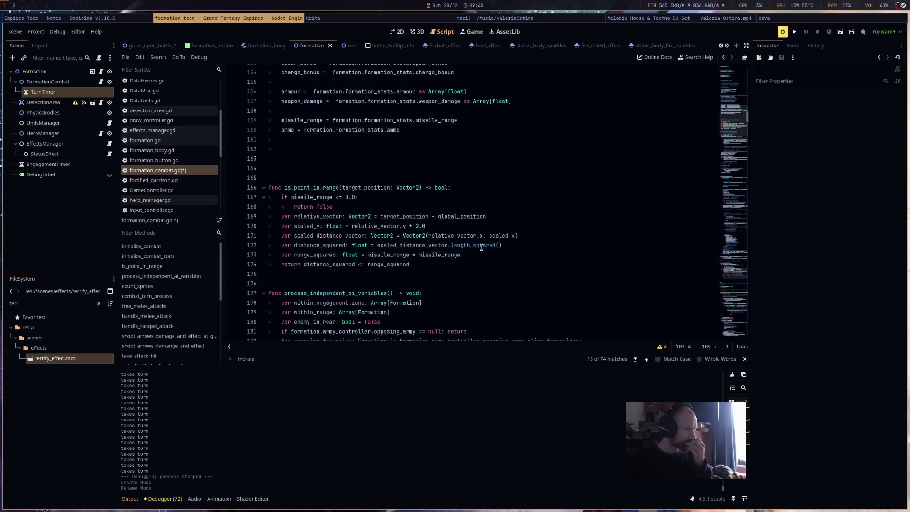
pyautogui.scroll(-14, 481, 247)
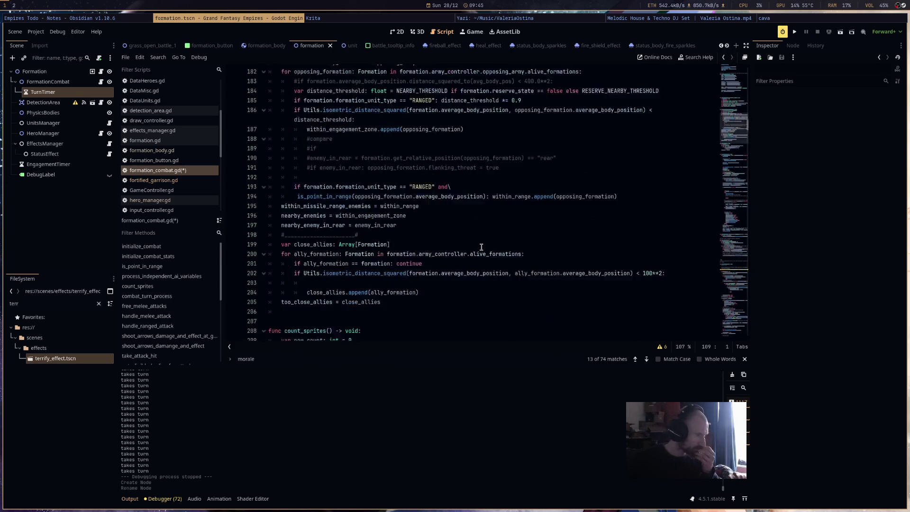
pyautogui.scroll(-3, 481, 246)
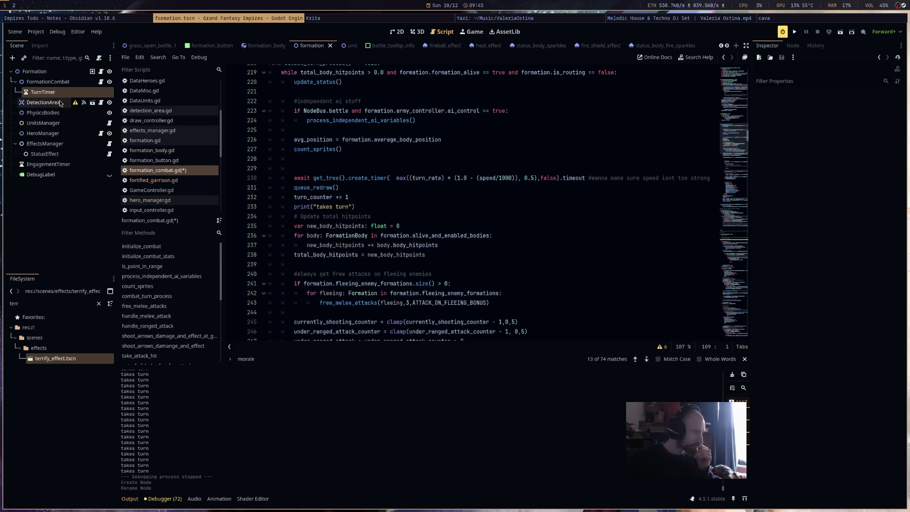
pyautogui.scroll(8, 365, 167)
pyautogui.scroll(11, 420, 243)
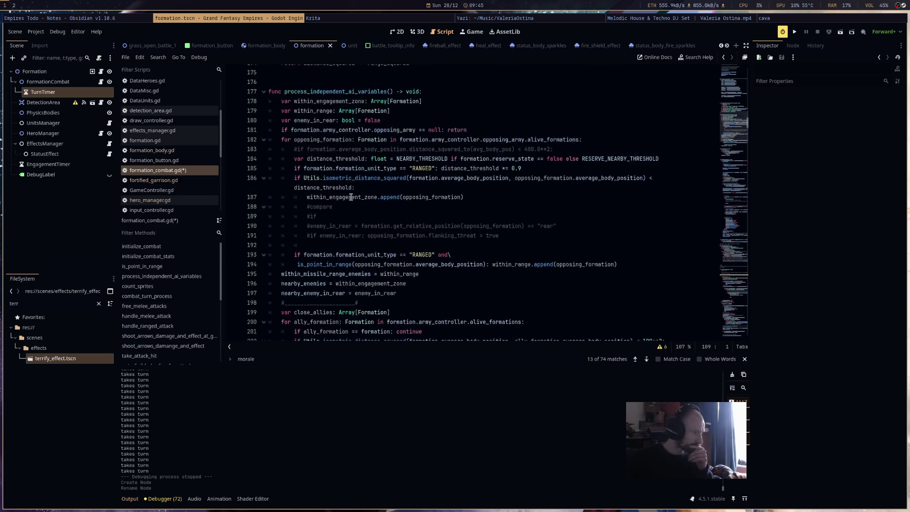
pyautogui.scroll(12, 351, 199)
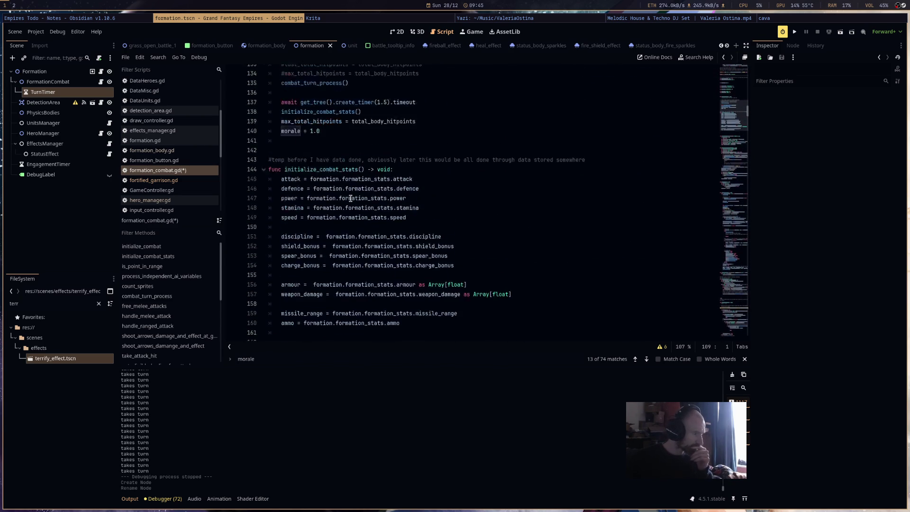
pyautogui.scroll(3, 350, 198)
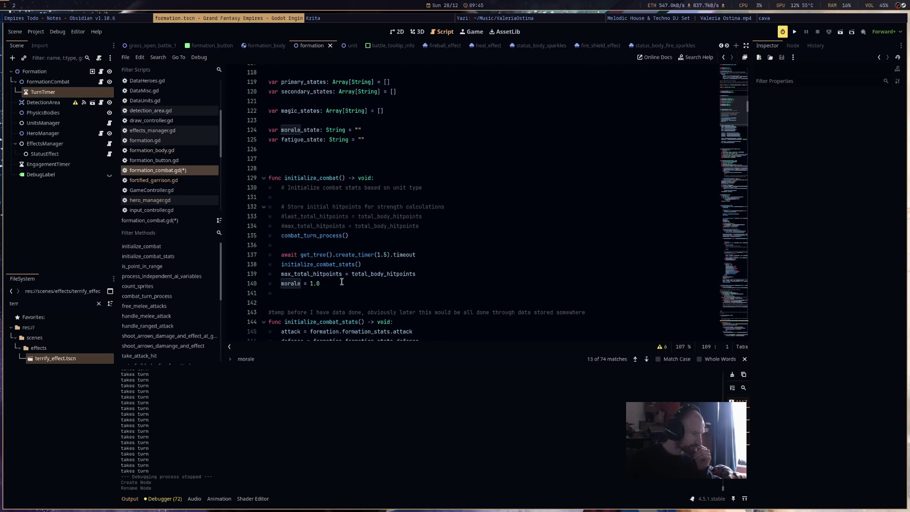
# Add turn_timer.start(turn_rate) to initialize_combat and save formation_combat.gd.
pyautogui.click(447, 226)
pyautogui.press('Return')
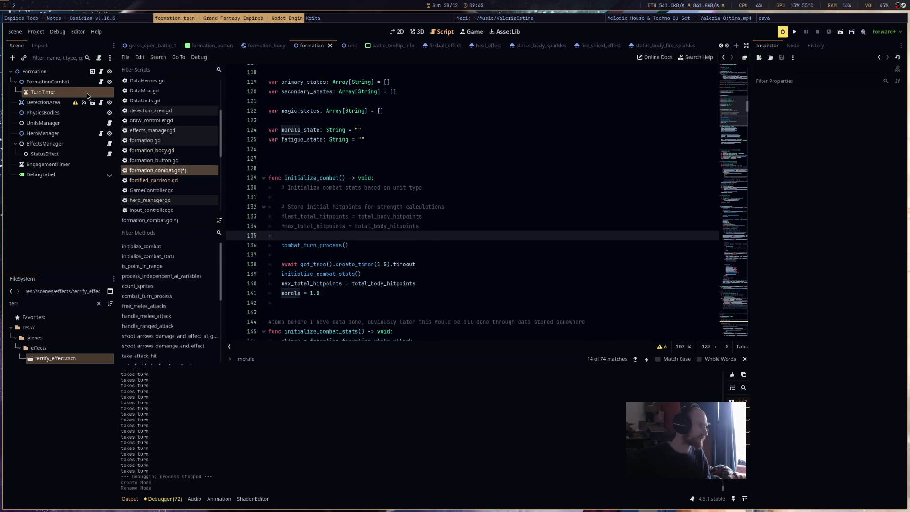
pyautogui.write('turn')
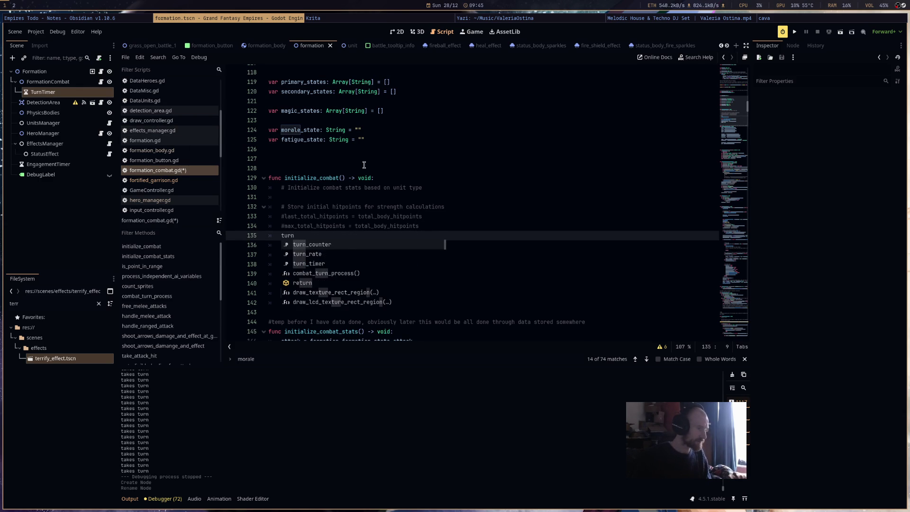
pyautogui.press('Down')
pyautogui.press('Down')
pyautogui.press('Return')
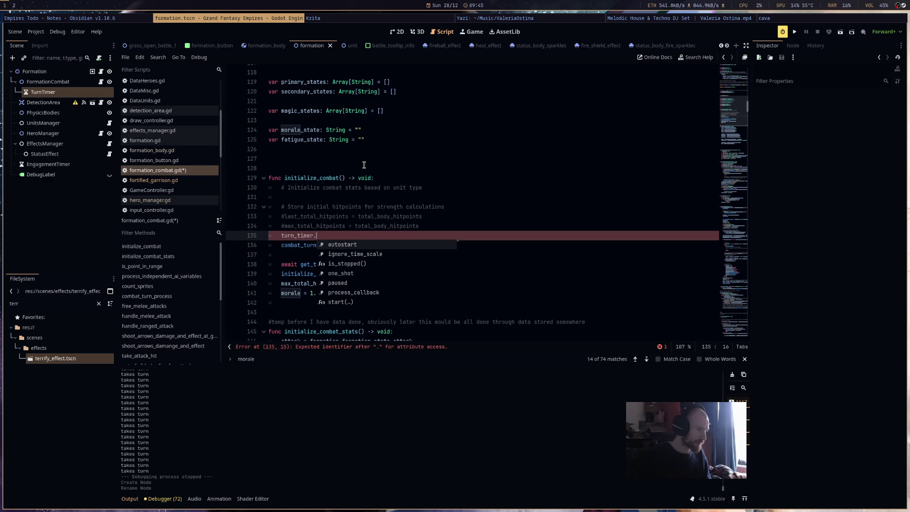
pyautogui.write('st')
pyautogui.press('Return')
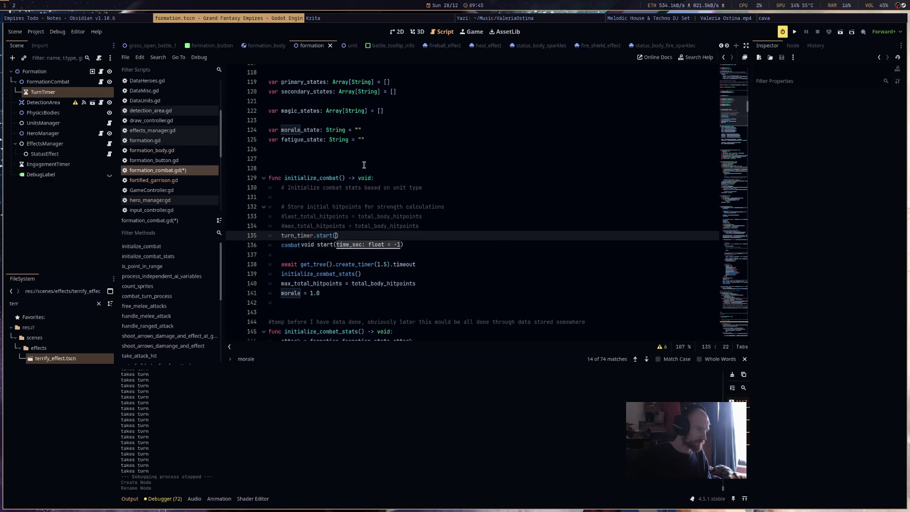
pyautogui.write('turn_rate')
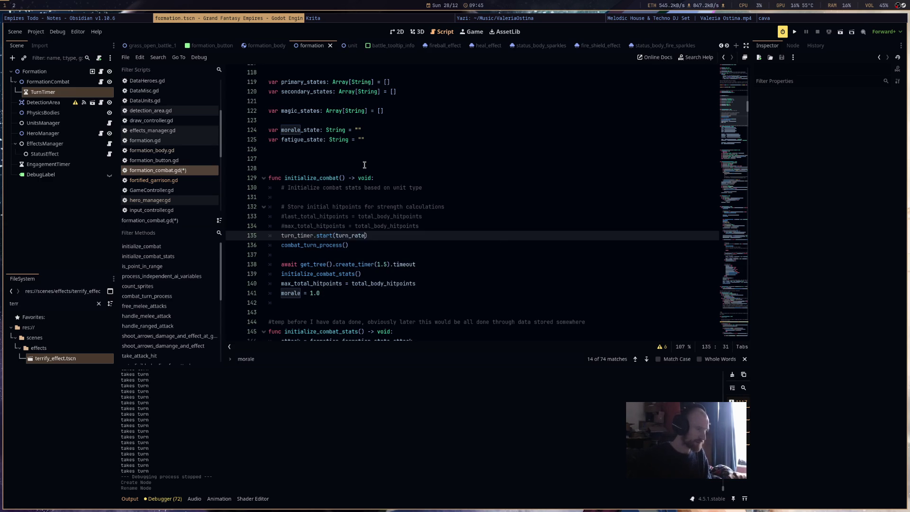
pyautogui.hotkey('ctrl', 's')
# Add a turn_timer.wait_time = turn_rate line at line 230 in combat_turn_process.
pyautogui.moveTo(368, 236); pyautogui.dragTo(279, 237)
pyautogui.hotkey('ctrl', 'c')
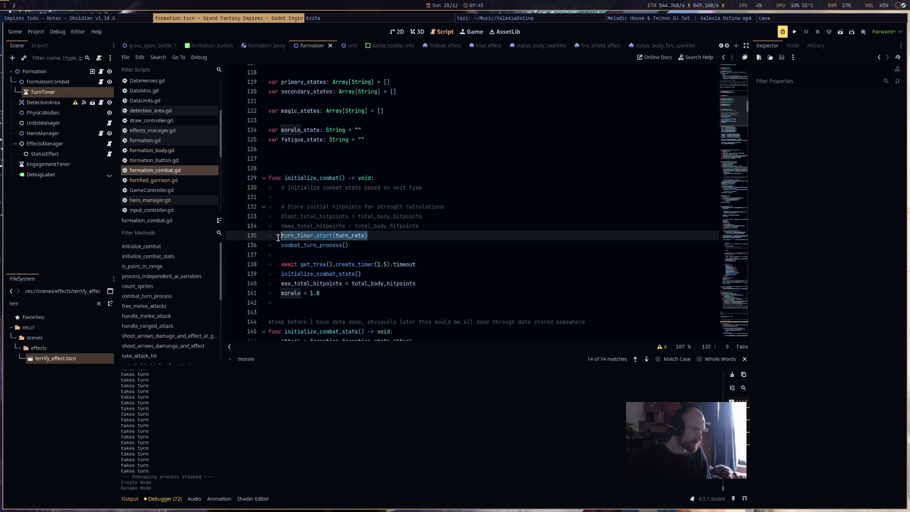
pyautogui.scroll(-15, 437, 245)
pyautogui.scroll(-3, 437, 245)
pyautogui.scroll(2, 435, 249)
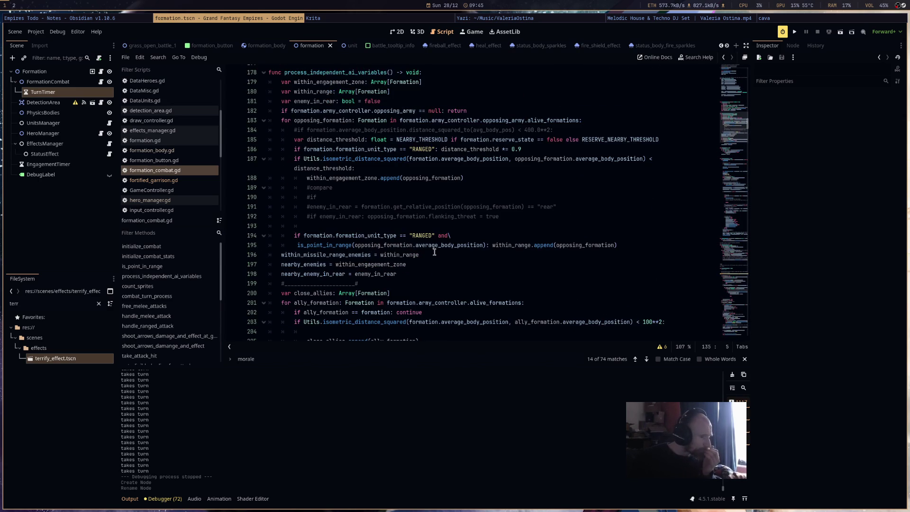
pyautogui.scroll(3, 434, 251)
pyautogui.scroll(-14, 430, 253)
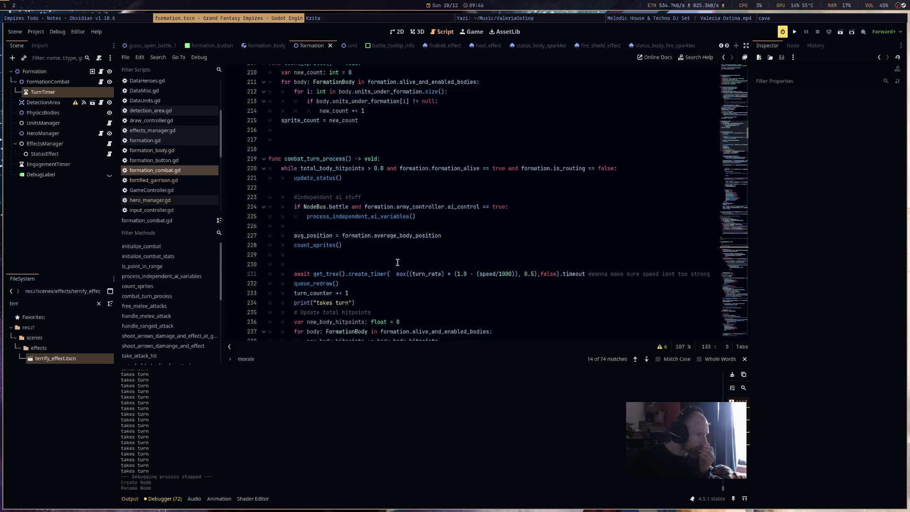
pyautogui.click(397, 262)
pyautogui.hotkey('ctrl', 'v')
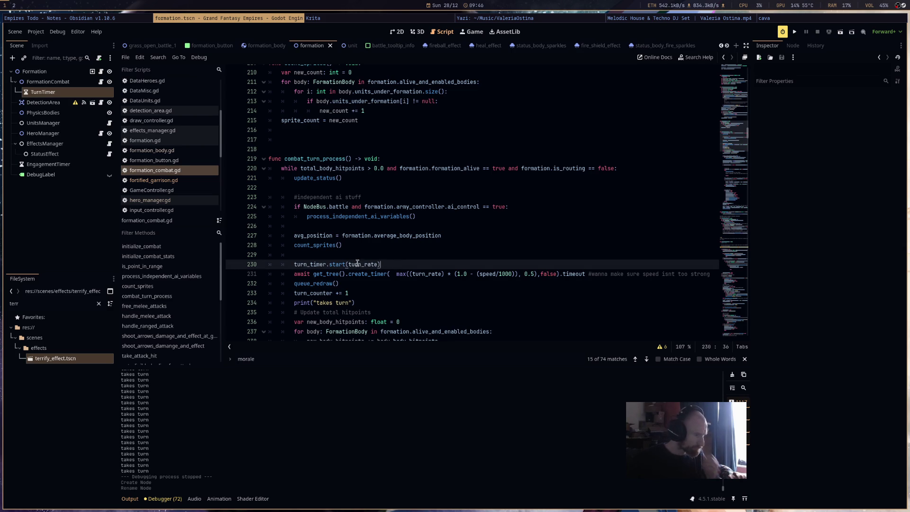
pyautogui.doubleClick(343, 265)
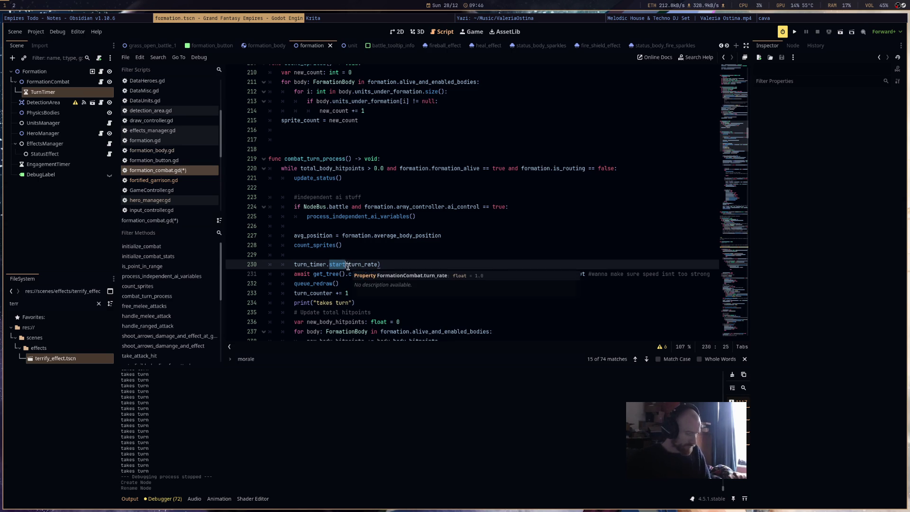
pyautogui.press('BackSpace')
pyautogui.press('BackSpace')
pyautogui.write('.wait_time')
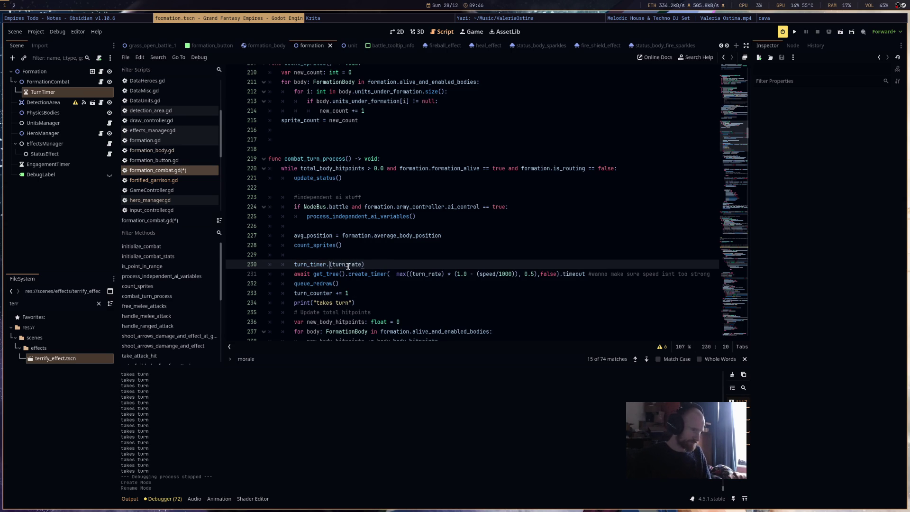
pyautogui.write(' =')
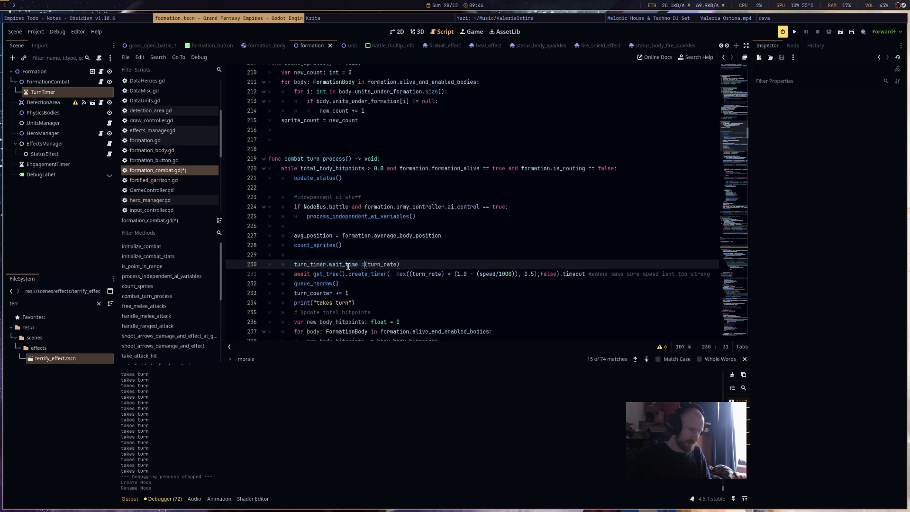
pyautogui.press('Escape')
pyautogui.press('Delete')
pyautogui.click(413, 263)
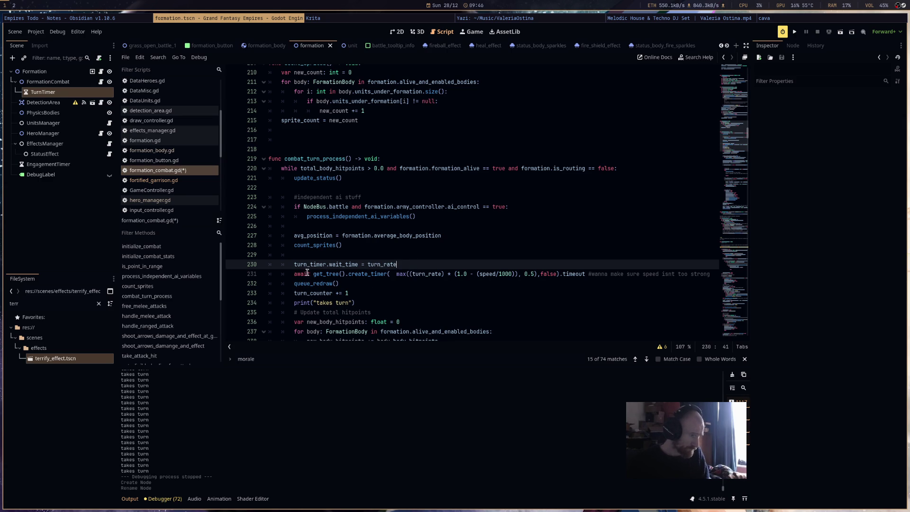
# Comment out the old create_timer await line and add an await turn_timer line above queue_redraw().
pyautogui.click(297, 275)
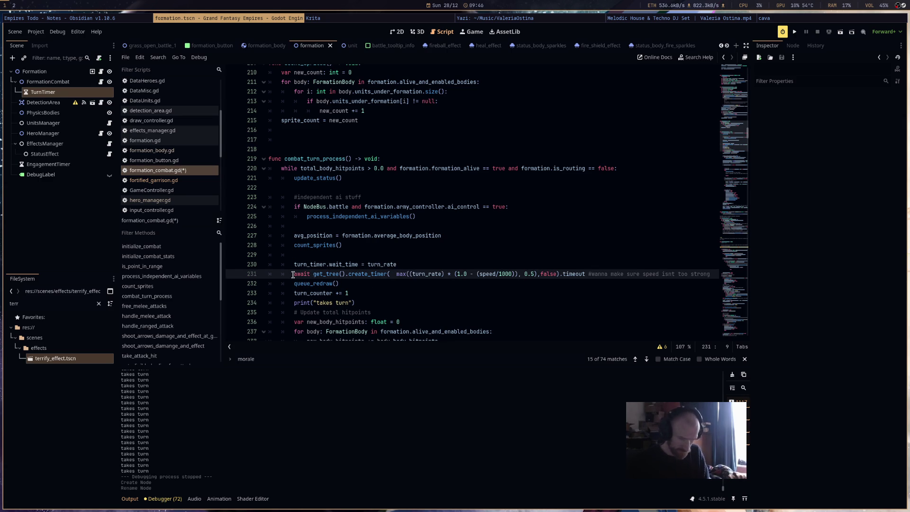
pyautogui.hotkey('ctrl', 'k')
pyautogui.click(291, 293)
pyautogui.press('Return')
pyautogui.press('Up')
pyautogui.write('await turn')
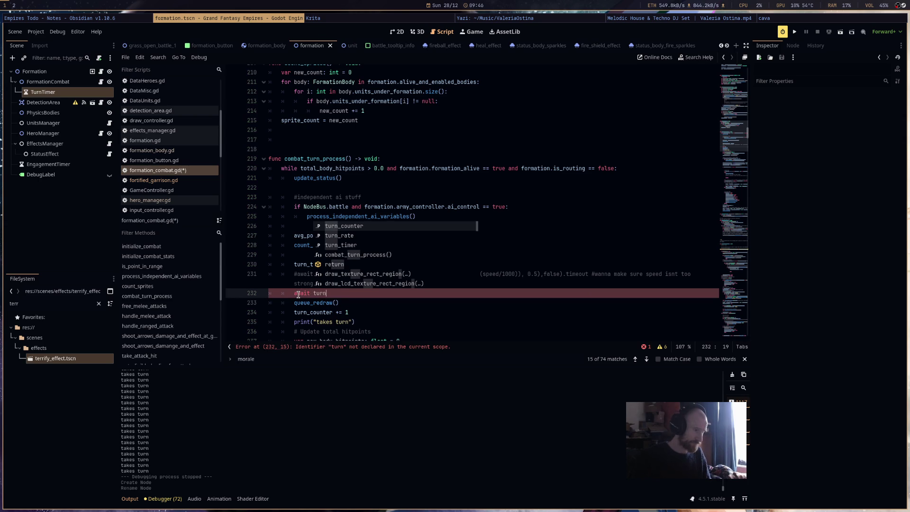
pyautogui.press('Down')
pyautogui.press('Down')
pyautogui.press('Return')
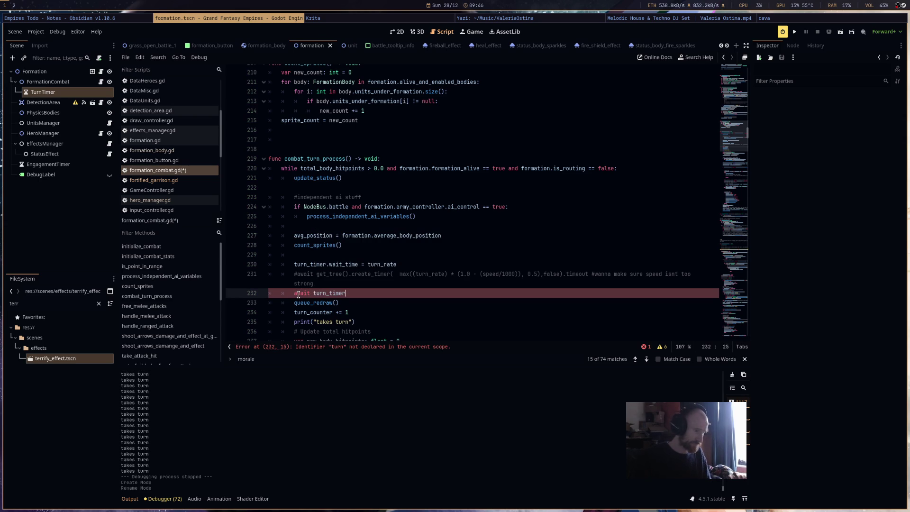
# Replace turn_rate in the wait_time line with the old delay expression.
pyautogui.click(473, 265)
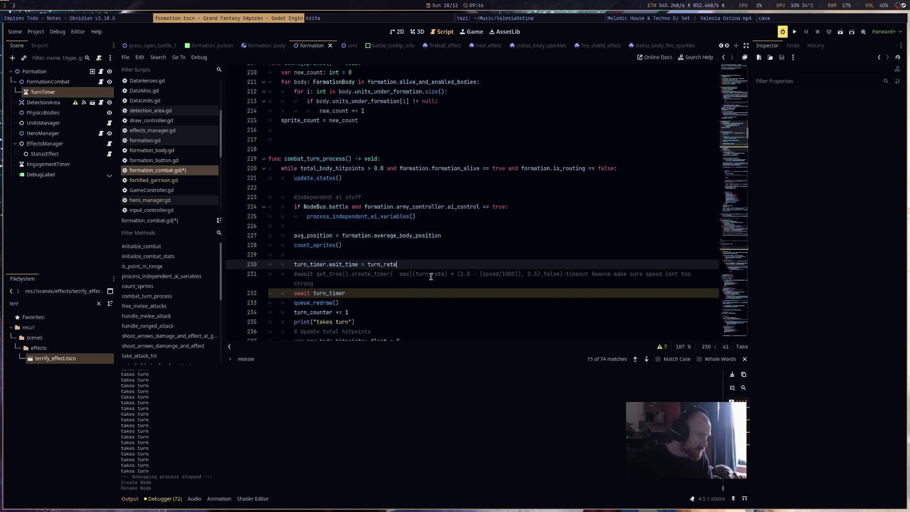
pyautogui.moveTo(397, 276); pyautogui.dragTo(532, 277)
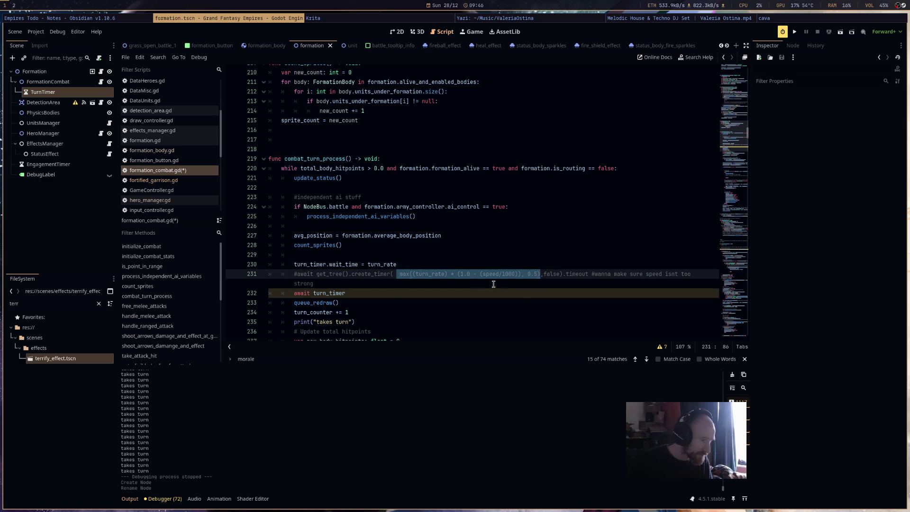
pyautogui.hotkey('ctrl', 'c')
pyautogui.doubleClick(394, 265)
pyautogui.hotkey('ctrl', 'v')
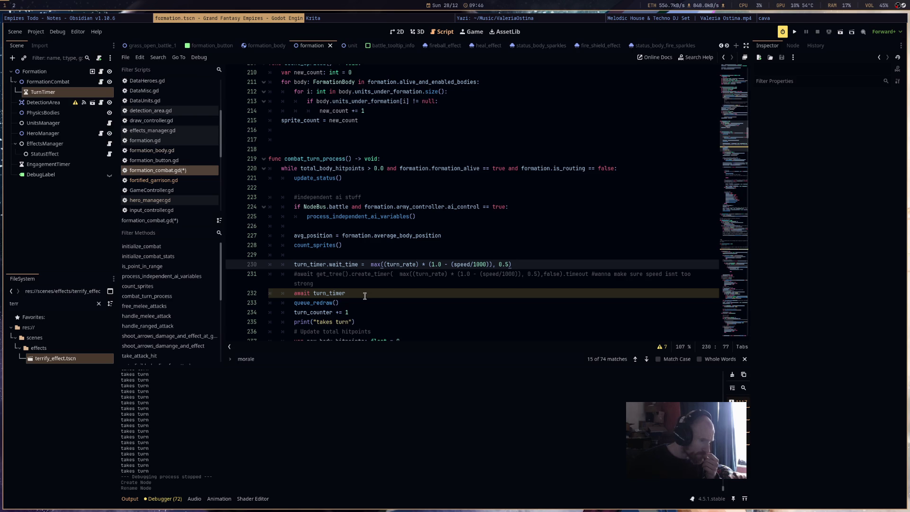
# Complete the await line to wait on turn_timer.timeout and launch a test run.
pyautogui.click(365, 294)
pyautogui.write(',false).')
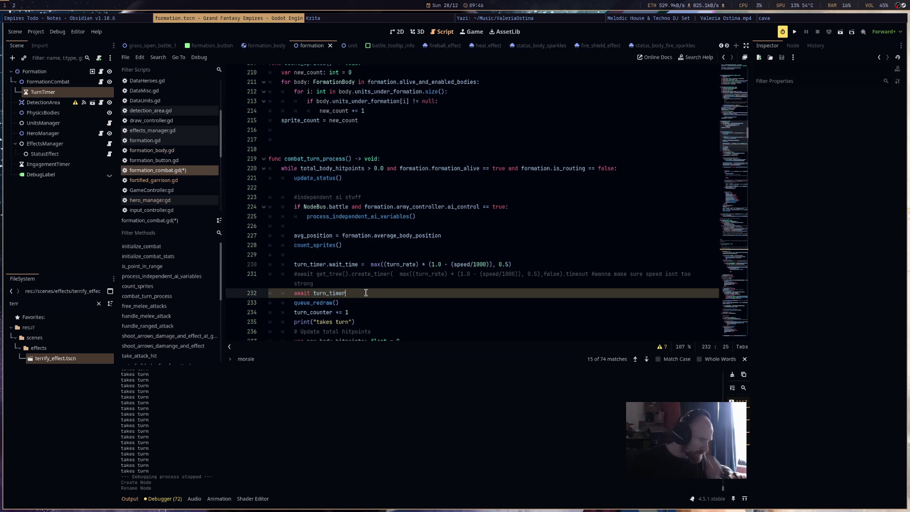
pyautogui.write('timeout')
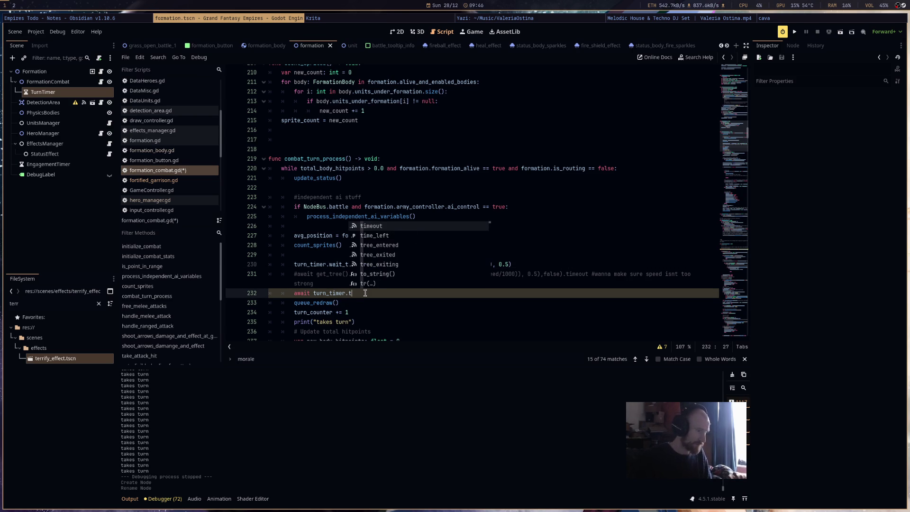
pyautogui.click(513, 284)
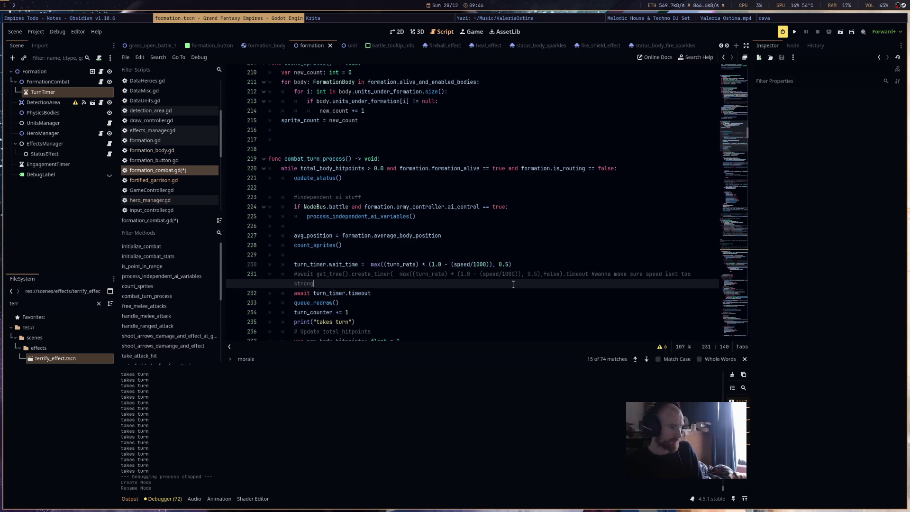
pyautogui.click(799, 30)
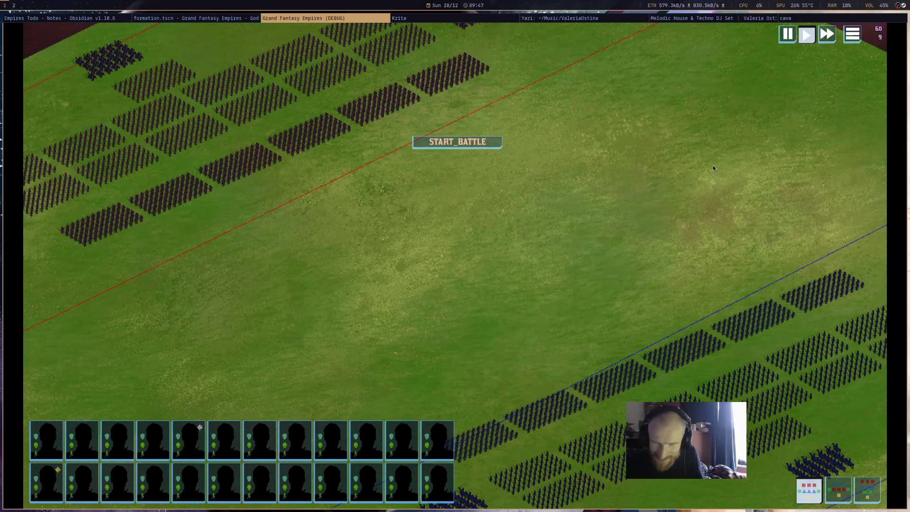
pyautogui.scroll(-5, 567, 139)
pyautogui.scroll(5, 625, 226)
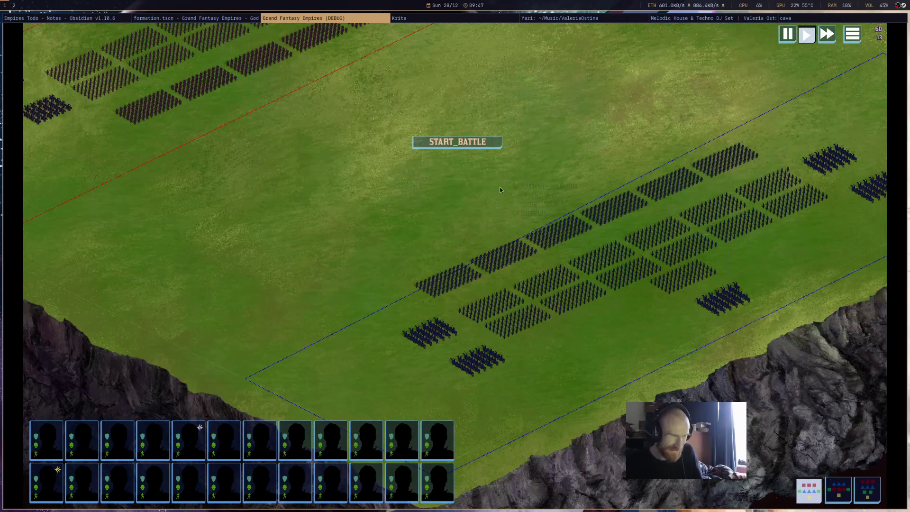
pyautogui.click(485, 144)
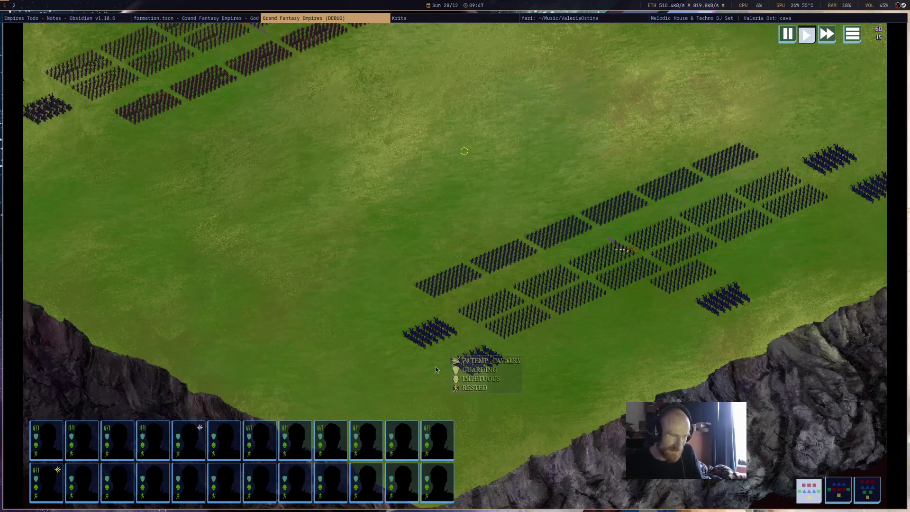
pyautogui.scroll(-3, 382, 278)
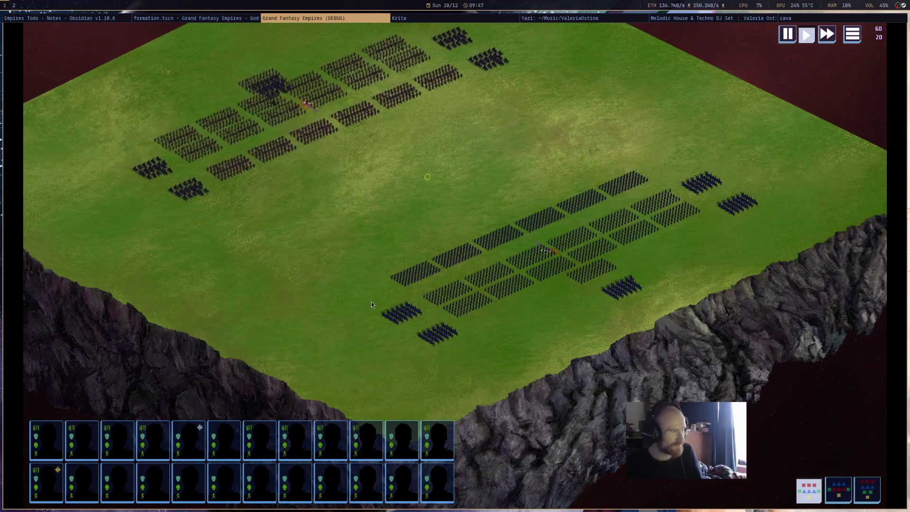
pyautogui.click(162, 19)
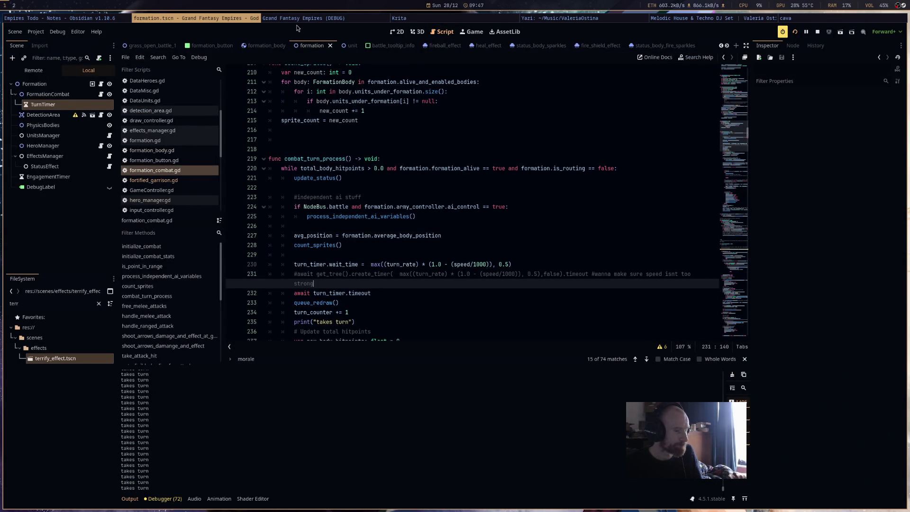
pyautogui.click(387, 19)
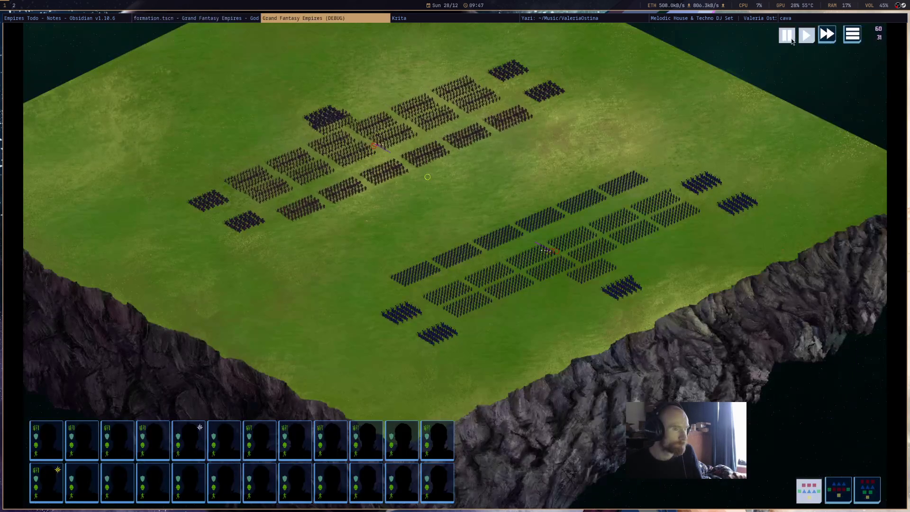
pyautogui.click(213, 19)
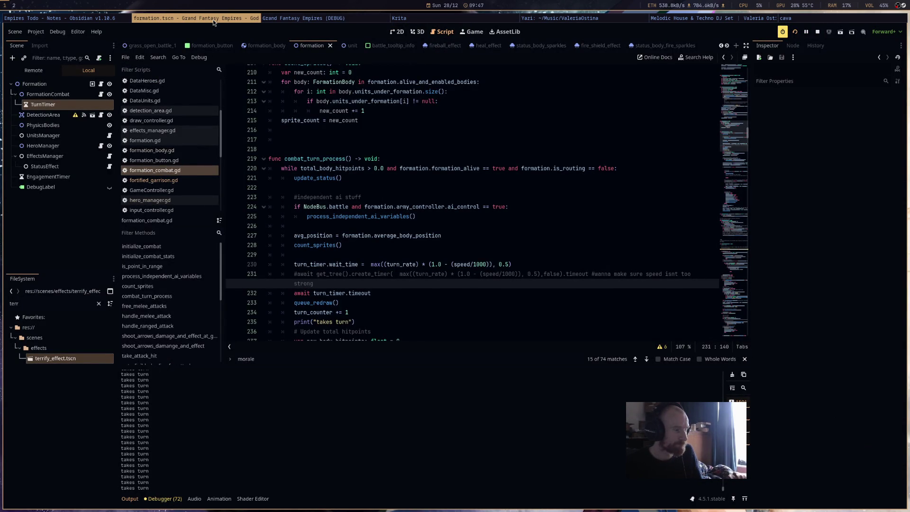
pyautogui.click(298, 18)
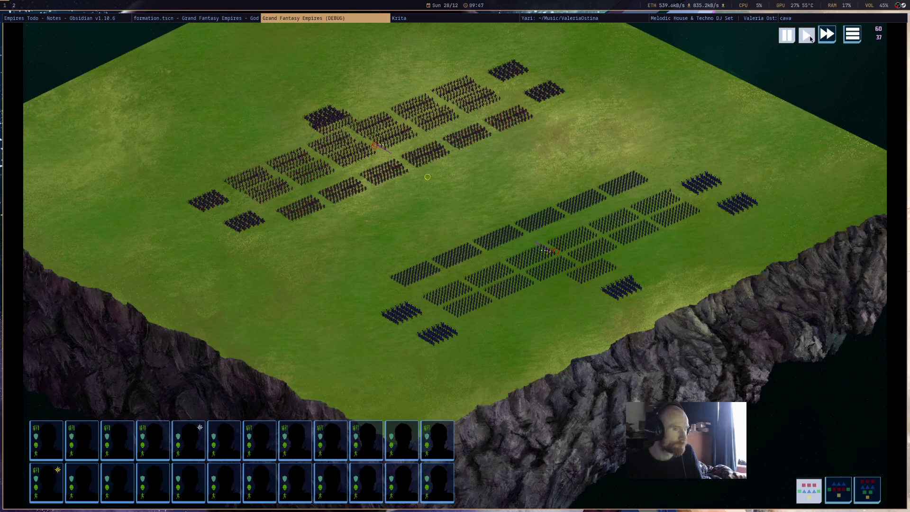
pyautogui.click(193, 18)
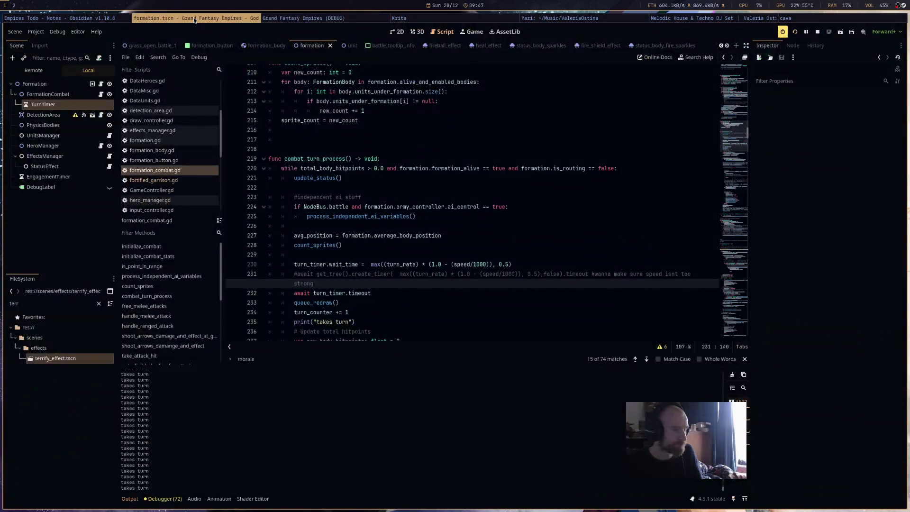
pyautogui.click(299, 19)
pyautogui.scroll(5, 573, 186)
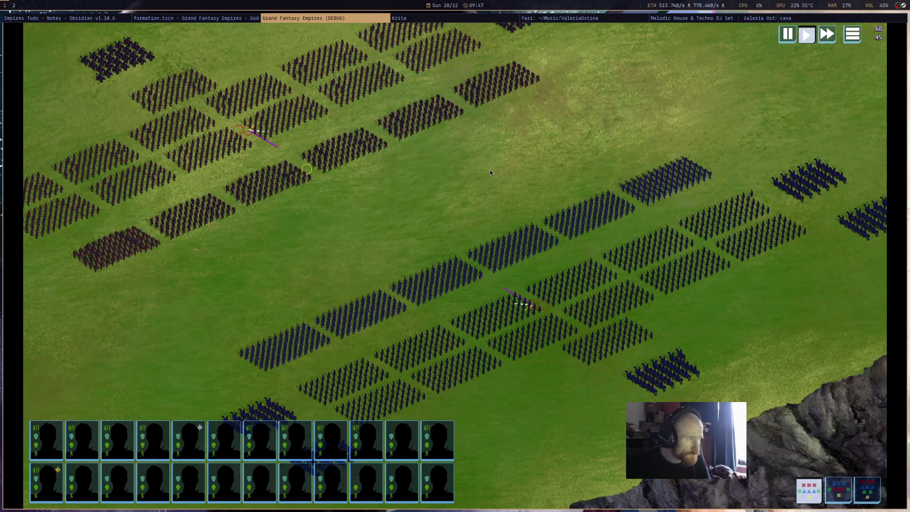
pyautogui.click(788, 34)
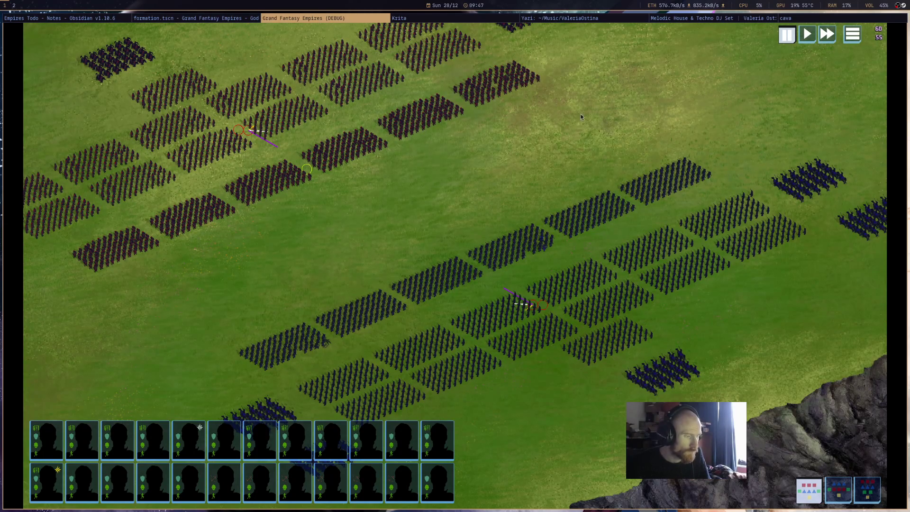
pyautogui.press('super+shift+q')
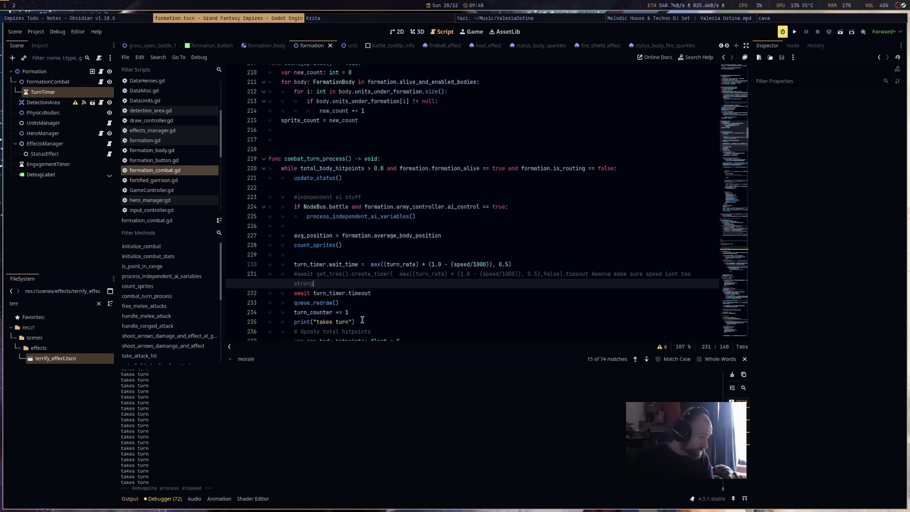
# Delete the print("takes turn") line and switch to the status_body_sparkles scene.
pyautogui.moveTo(362, 321); pyautogui.dragTo(289, 325)
pyautogui.press('BackSpace')
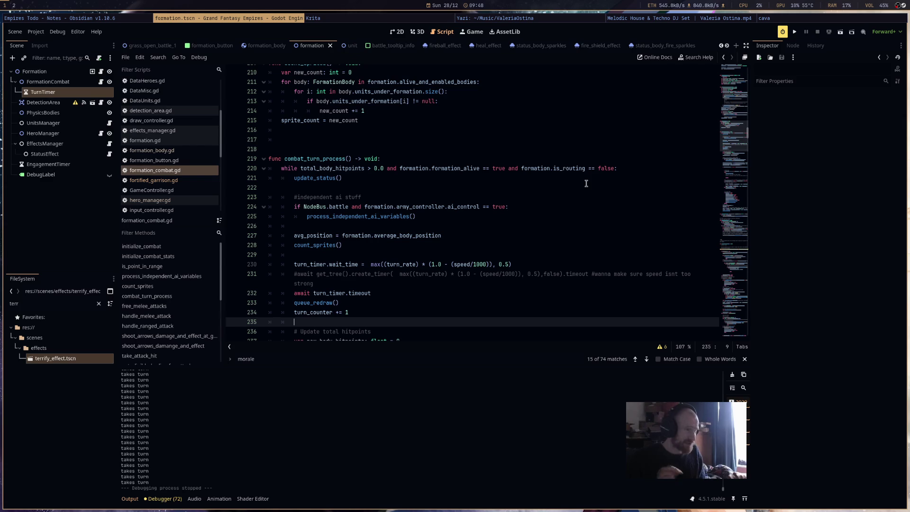
pyautogui.scroll(-20, 564, 130)
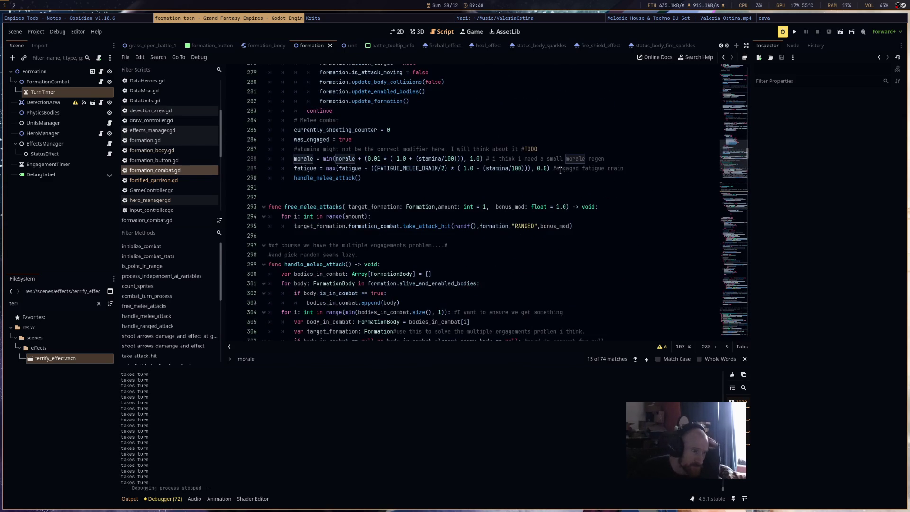
pyautogui.click(652, 47)
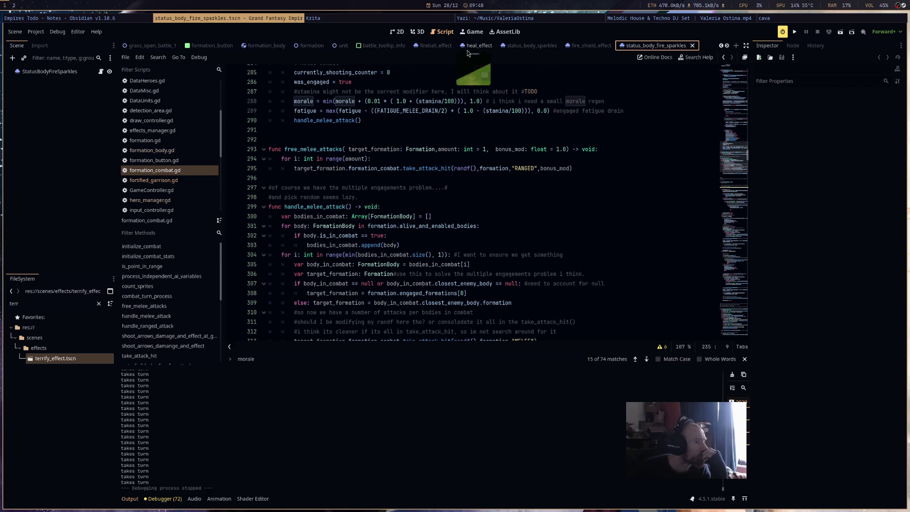
pyautogui.click(531, 46)
# Paste a copy of StatusBodySparkles as a new scene's root, renamed StatusBodyDarkDebuff.
pyautogui.rightClick(81, 72)
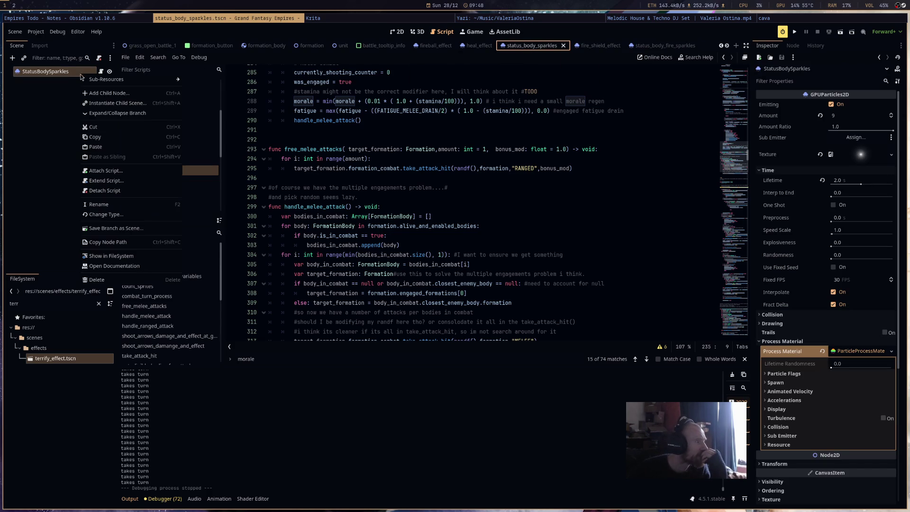
pyautogui.click(128, 147)
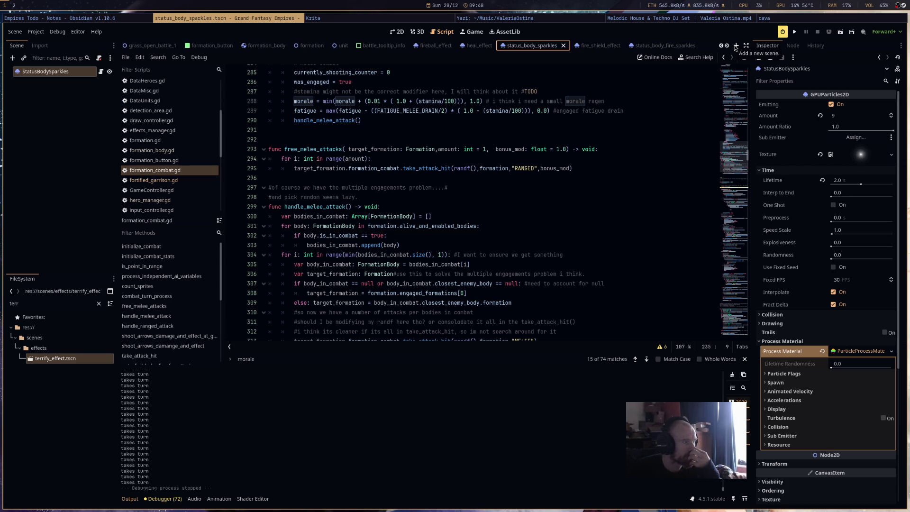
pyautogui.click(736, 46)
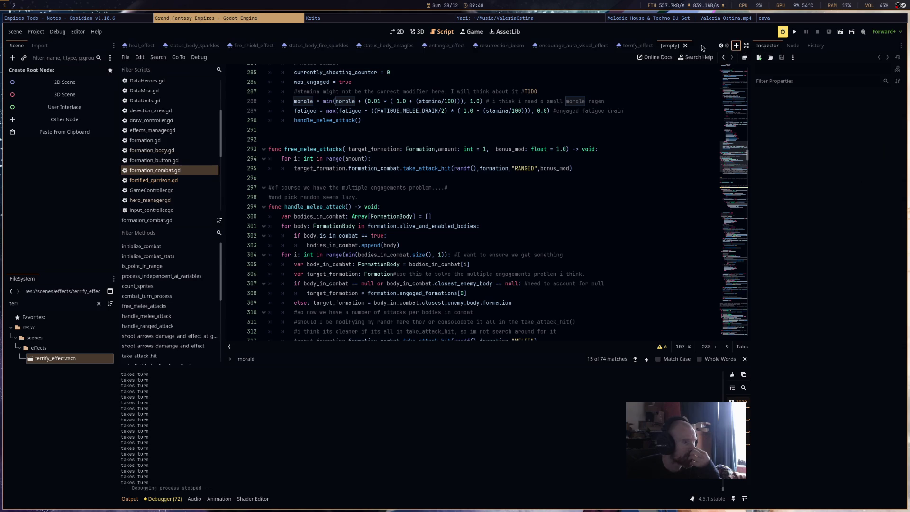
pyautogui.click(64, 132)
pyautogui.doubleClick(47, 71)
pyautogui.write('StatusBodyDarkDebu')
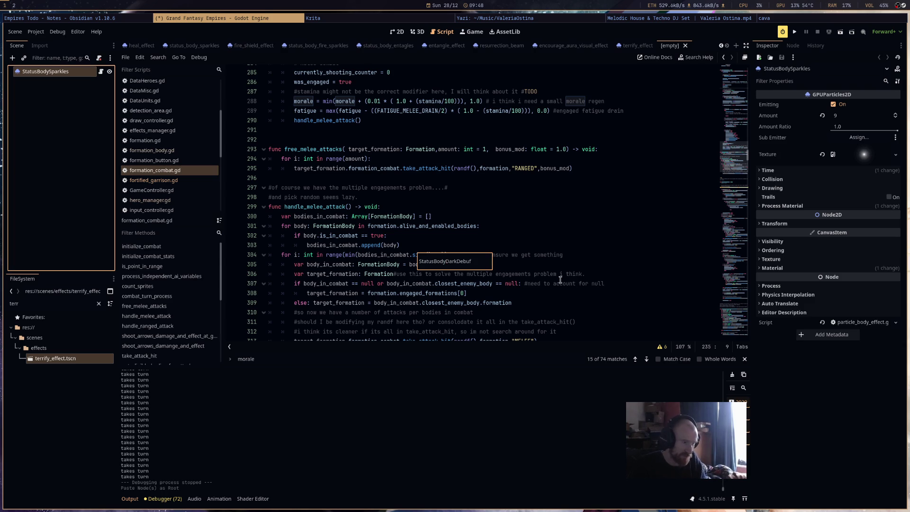
pyautogui.write('f')
pyautogui.press('Return')
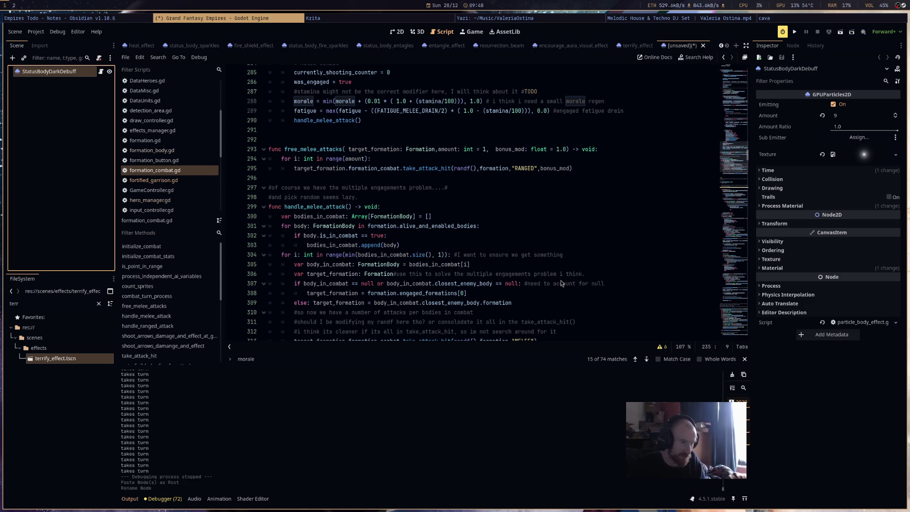
# Save the new scene as status_body_dark_debuff.tscn.
pyautogui.hotkey('ctrl', 's')
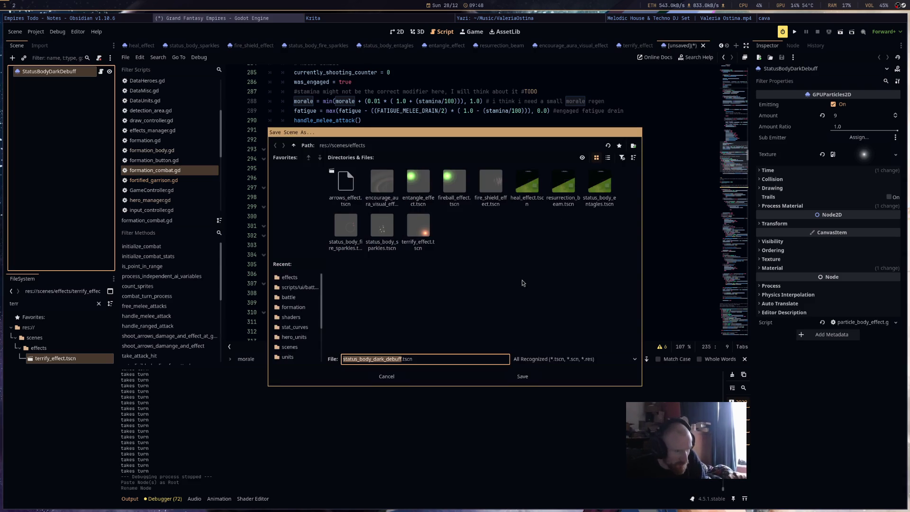
pyautogui.click(522, 375)
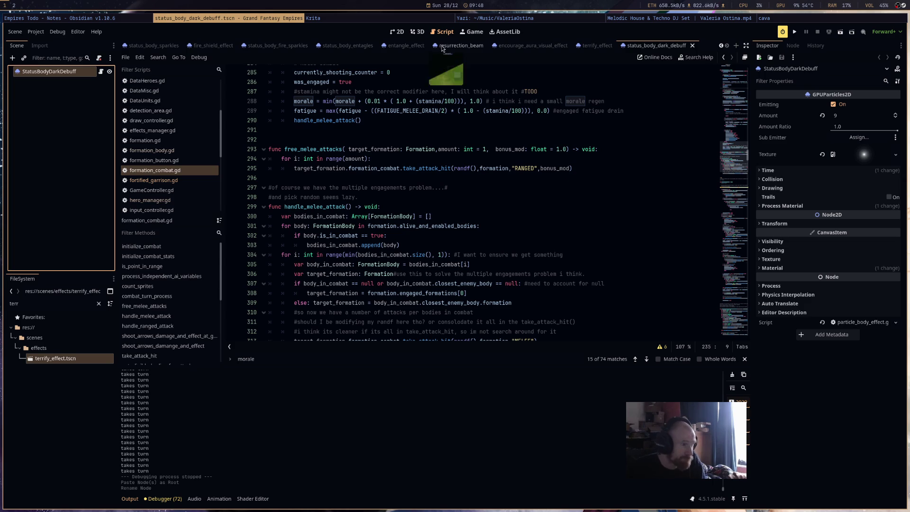
pyautogui.click(417, 31)
# Make the particles' process material unique (recursive) in the 2D view.
pyautogui.click(397, 31)
pyautogui.press('f')
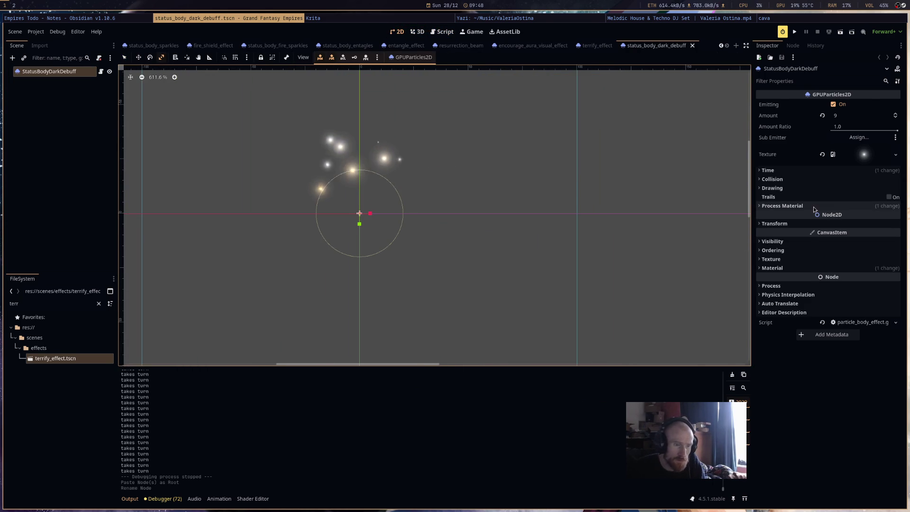
pyautogui.click(814, 207)
pyautogui.click(896, 216)
pyautogui.click(858, 305)
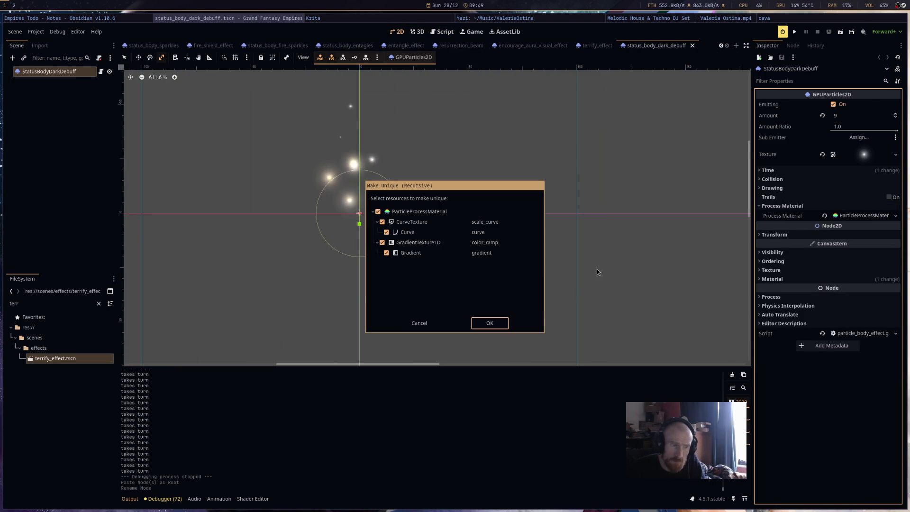
pyautogui.click(489, 323)
# Set trace_03.png as the particle texture.
pyautogui.click(10, 304)
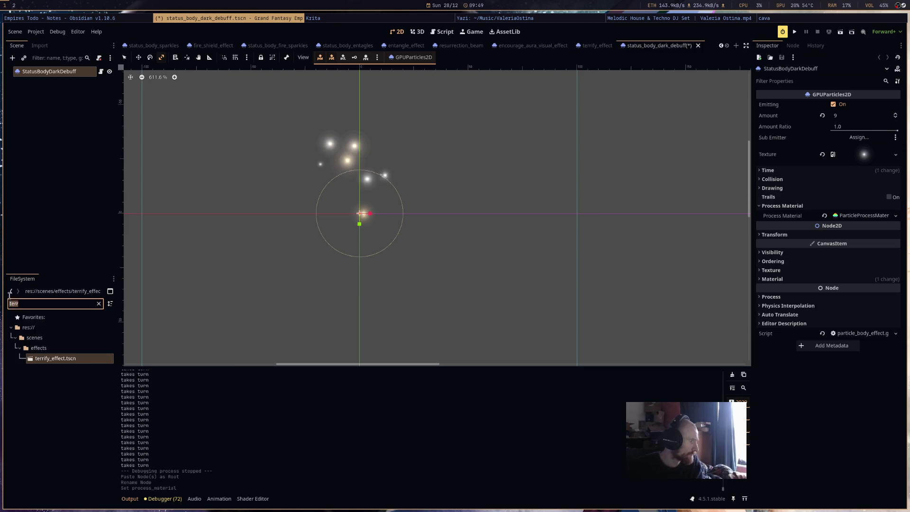
pyautogui.write('trace')
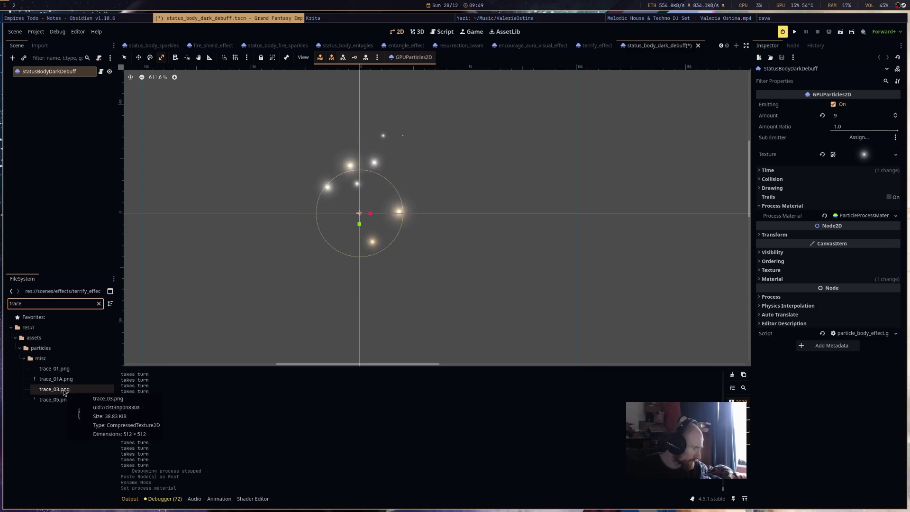
pyautogui.moveTo(64, 392)
pyautogui.mouseDown()
pyautogui.moveTo(817, 237)
pyautogui.moveTo(843, 149)
pyautogui.mouseUp()
pyautogui.scroll(-3, 405, 175)
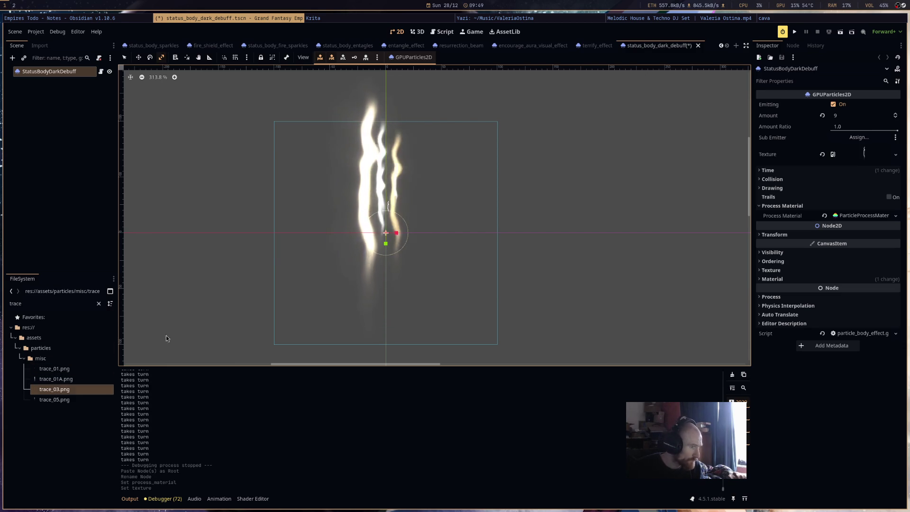
# Set the CanvasItemMaterial blend mode to Subtract so the streaks render dark.
pyautogui.moveTo(314, 229); pyautogui.dragTo(378, 250)
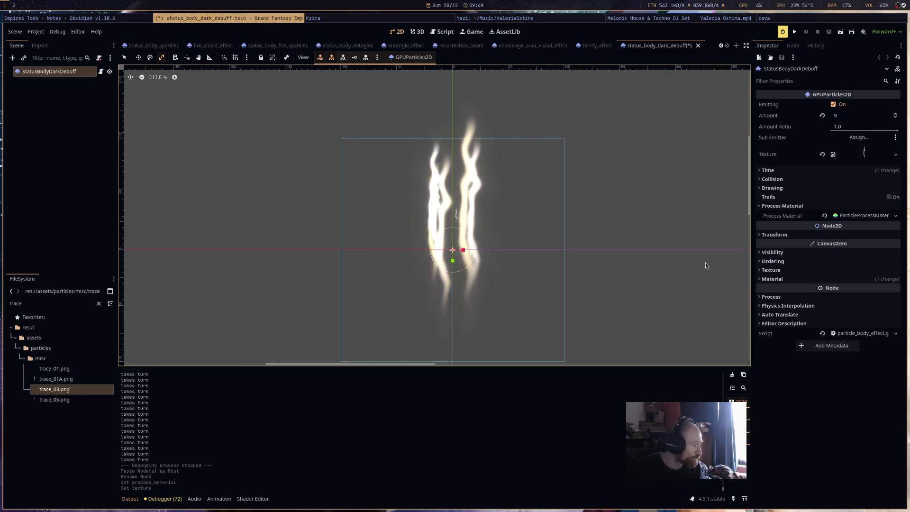
pyautogui.click(840, 280)
pyautogui.click(847, 289)
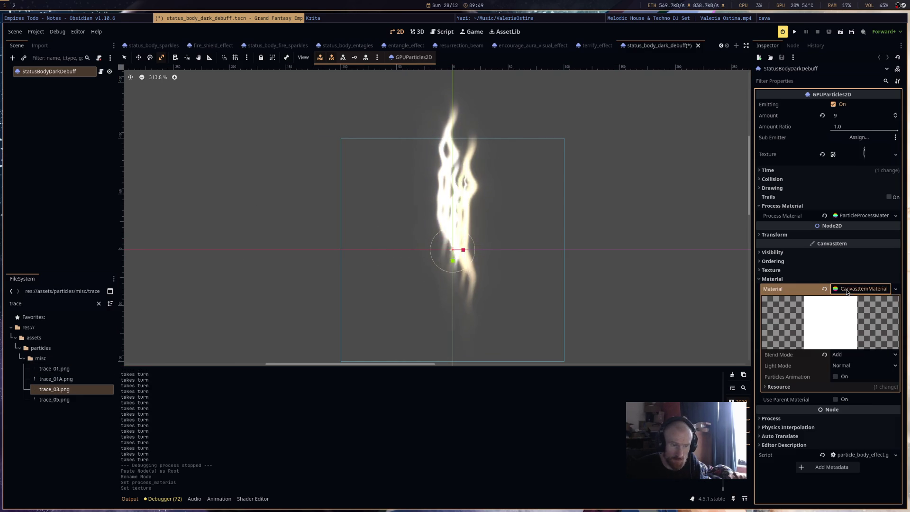
pyautogui.click(863, 354)
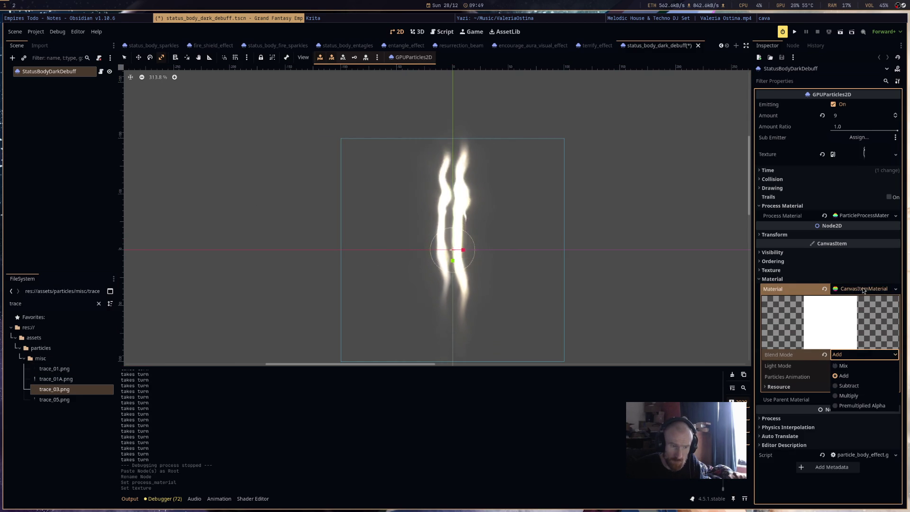
pyautogui.click(843, 376)
pyautogui.click(863, 355)
pyautogui.click(844, 375)
pyautogui.click(862, 354)
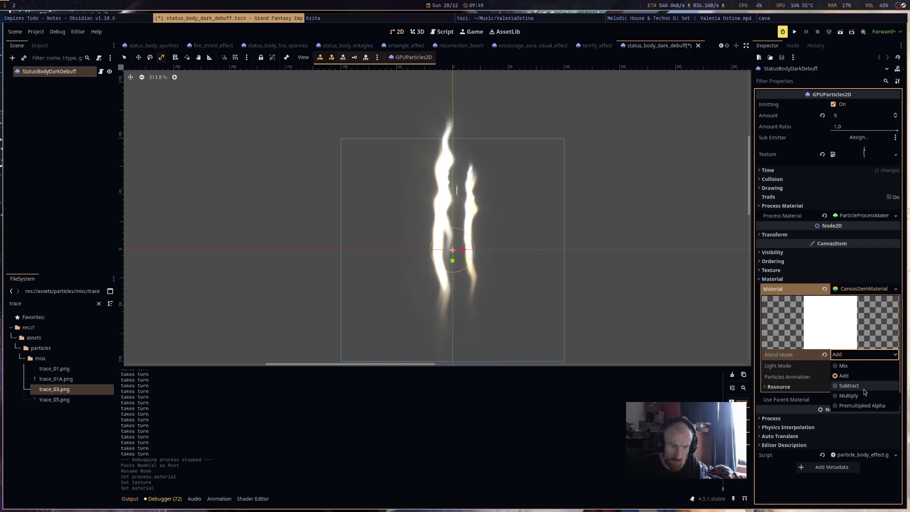
pyautogui.click(863, 387)
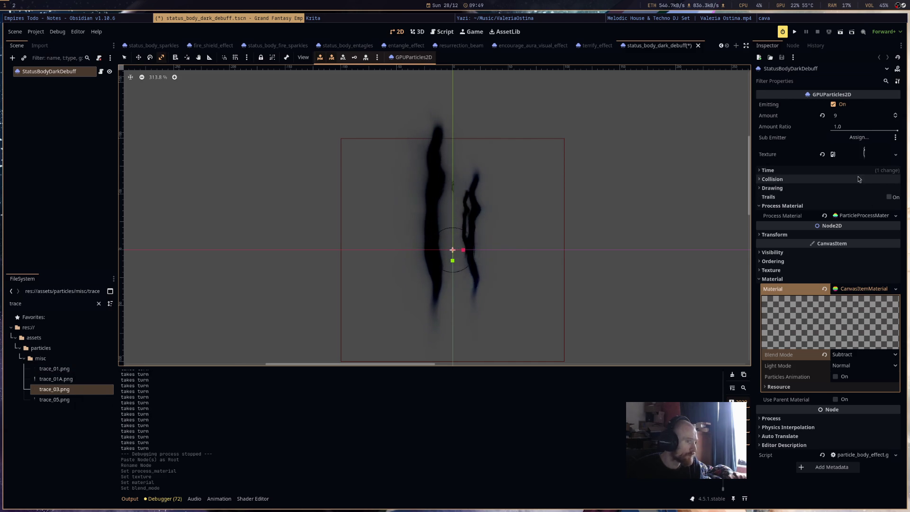
# Set the particle Amount to 5.
pyautogui.click(854, 118)
pyautogui.write('5')
pyautogui.press('Return')
# Save the scene and make the process material unique.
pyautogui.hotkey('ctrl', 's')
pyautogui.click(862, 216)
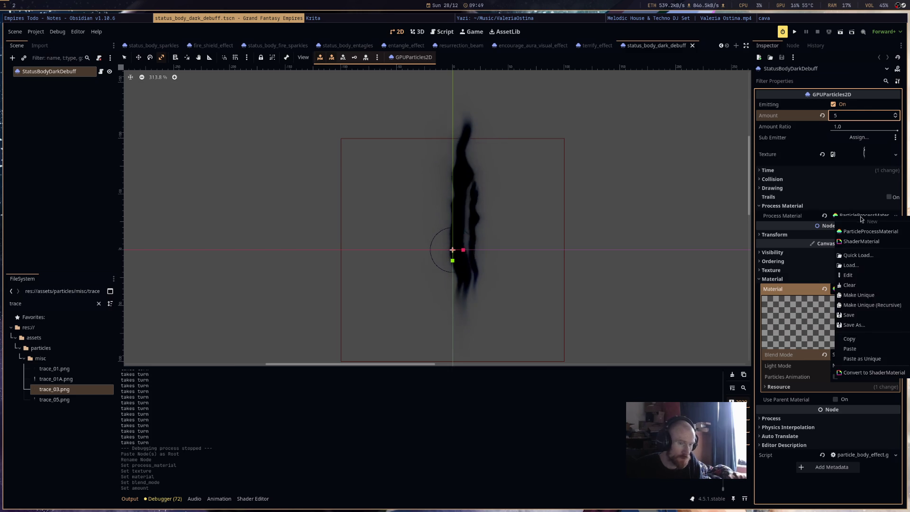
pyautogui.click(862, 217)
pyautogui.click(868, 217)
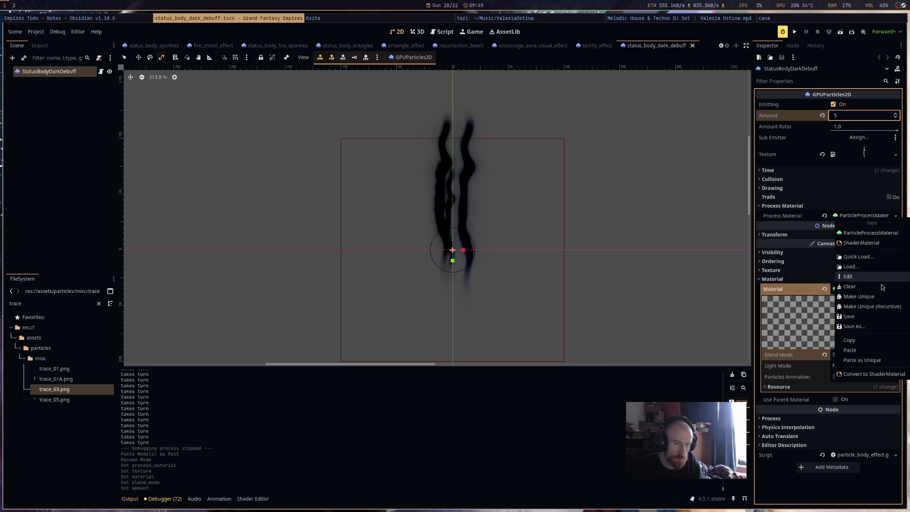
pyautogui.click(872, 306)
pyautogui.click(489, 324)
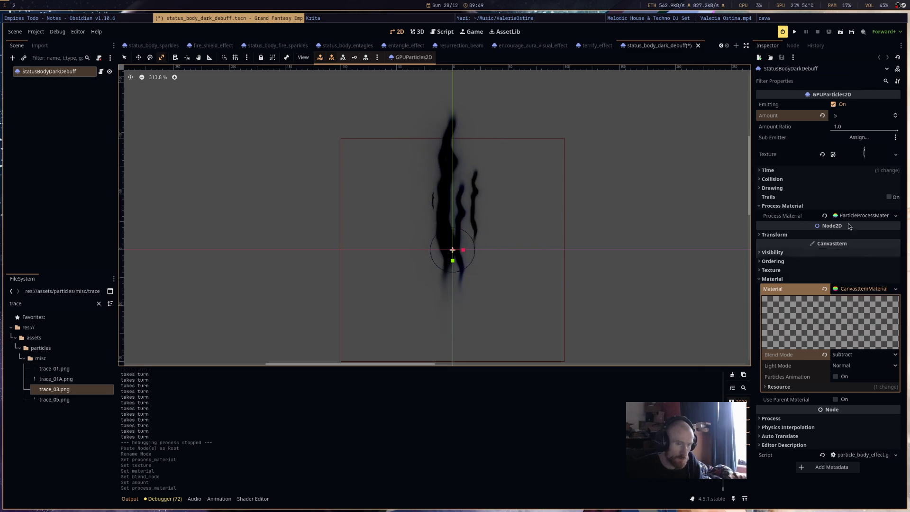
pyautogui.click(851, 215)
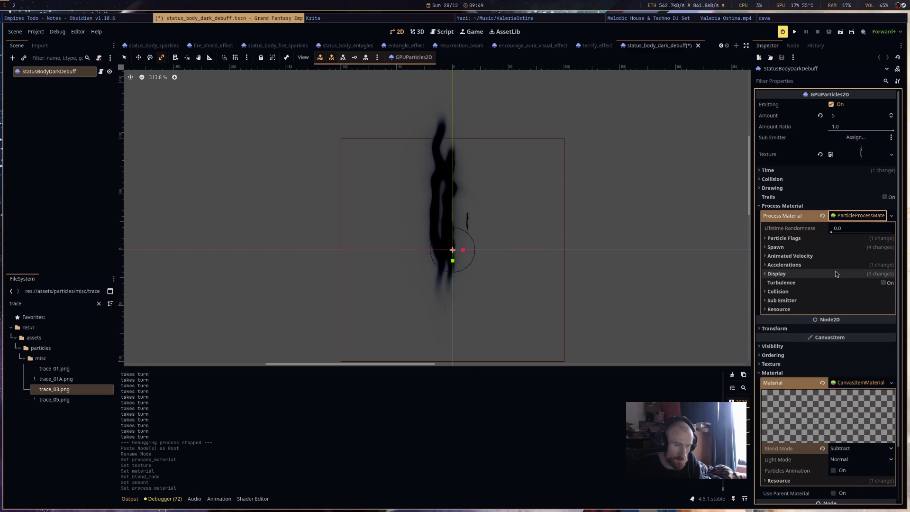
pyautogui.click(837, 274)
# Reimport trace_03.png with a size limit of 32 and save the scene.
pyautogui.click(72, 391)
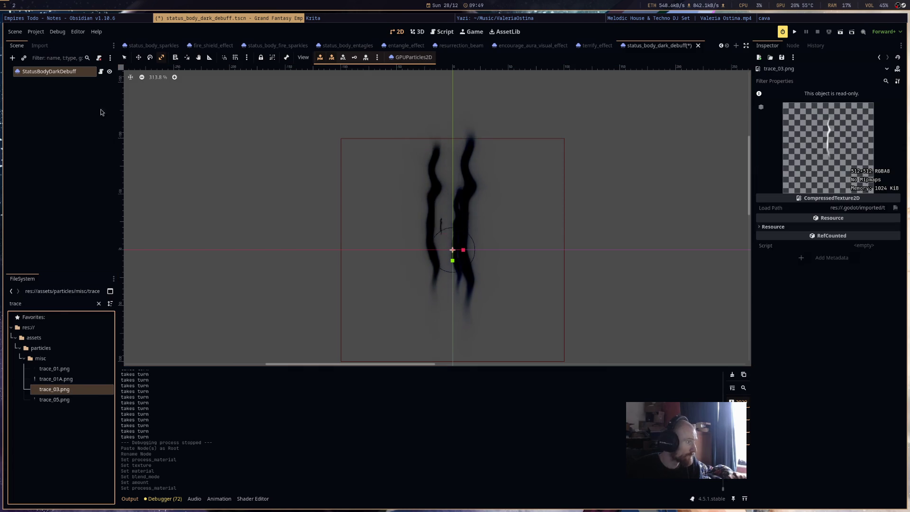
pyautogui.click(39, 45)
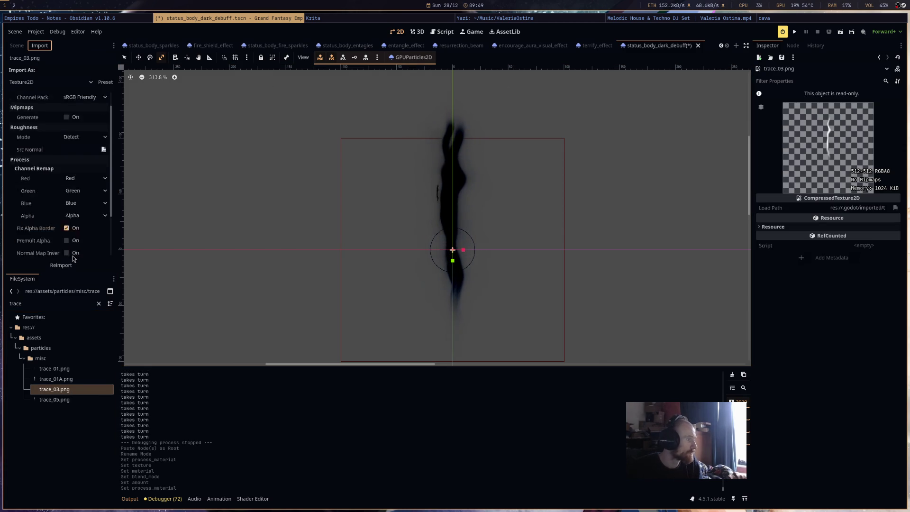
pyautogui.scroll(-3, 73, 259)
pyautogui.click(83, 232)
pyautogui.write('32')
pyautogui.press('Return')
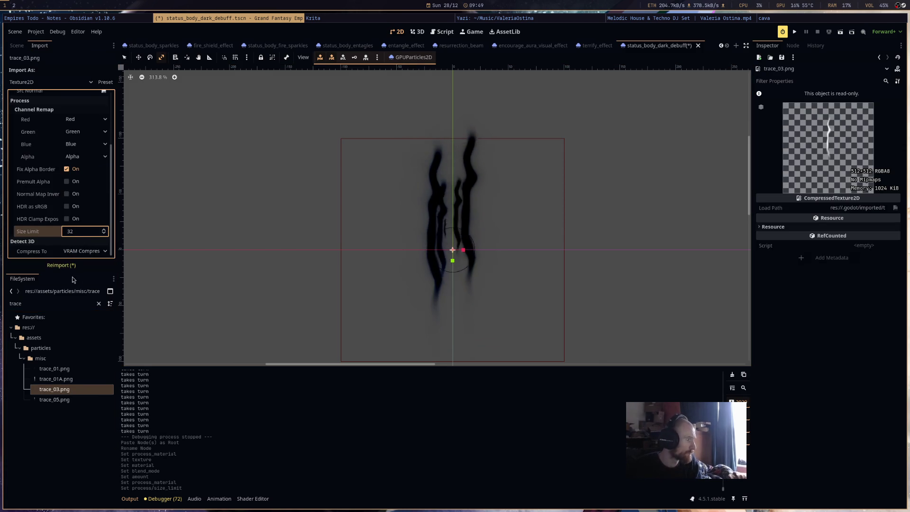
pyautogui.click(71, 266)
pyautogui.scroll(3, 507, 278)
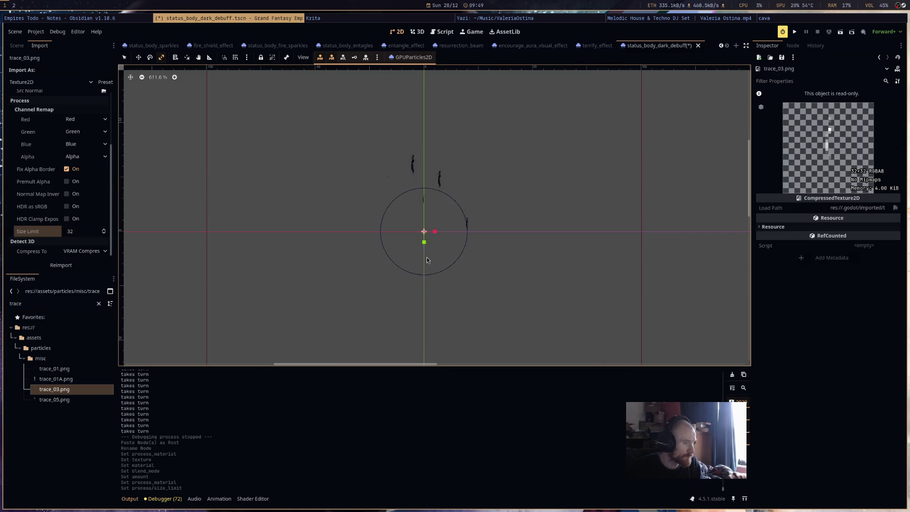
pyautogui.hotkey('ctrl', 's')
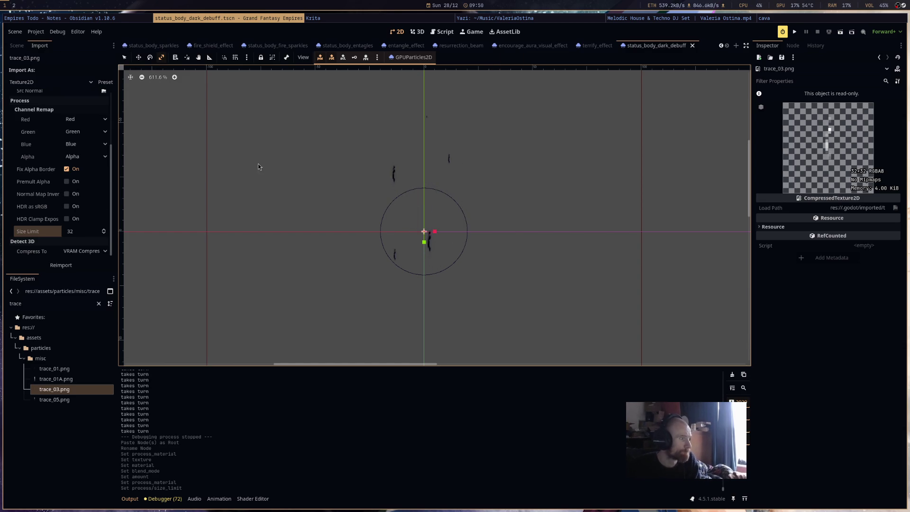
pyautogui.click(17, 45)
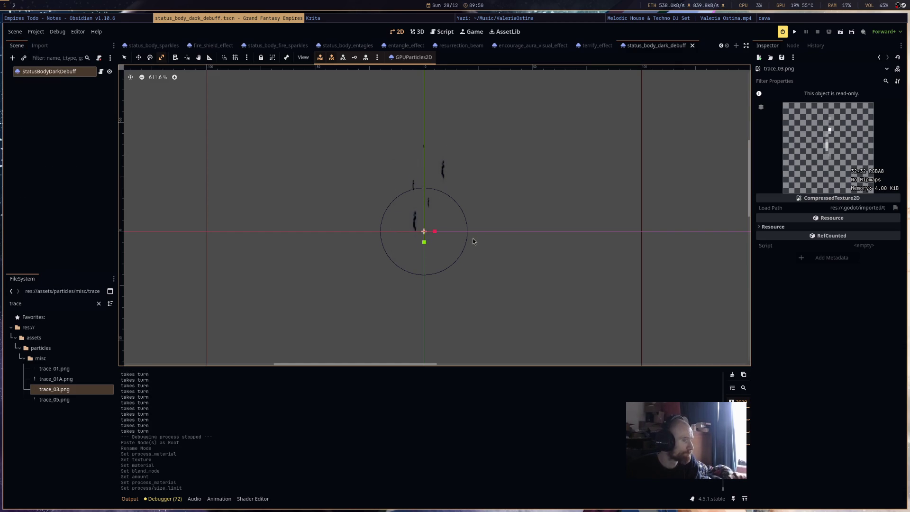
pyautogui.click(57, 85)
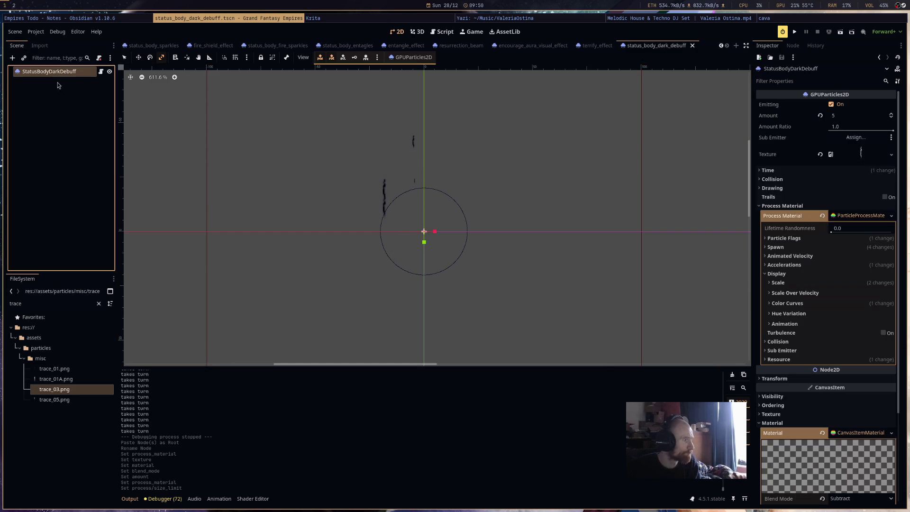
# Try emission offset y values of 10 and then -10.
pyautogui.click(849, 248)
pyautogui.click(851, 256)
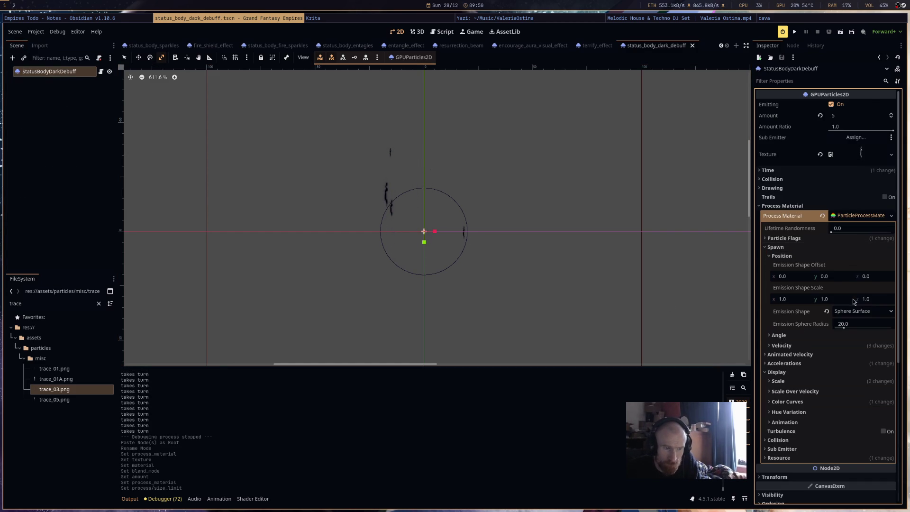
pyautogui.click(843, 276)
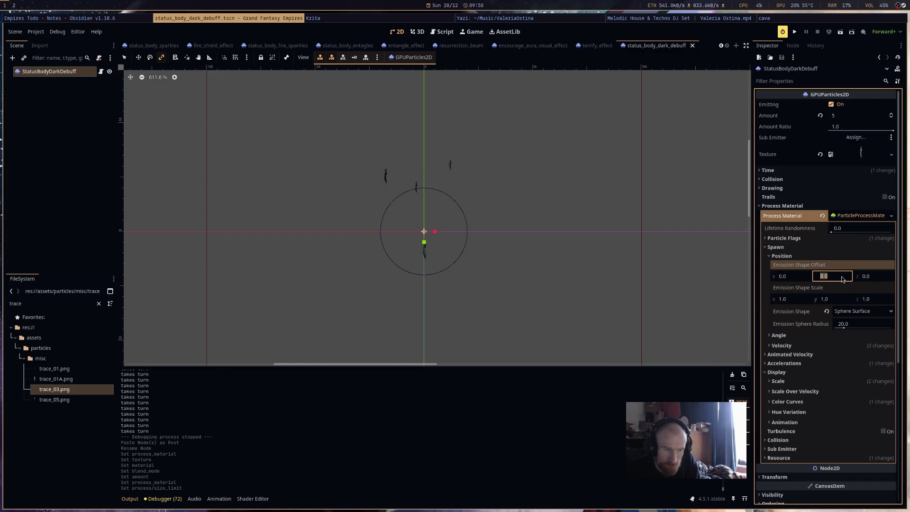
pyautogui.write('10')
pyautogui.press('Return')
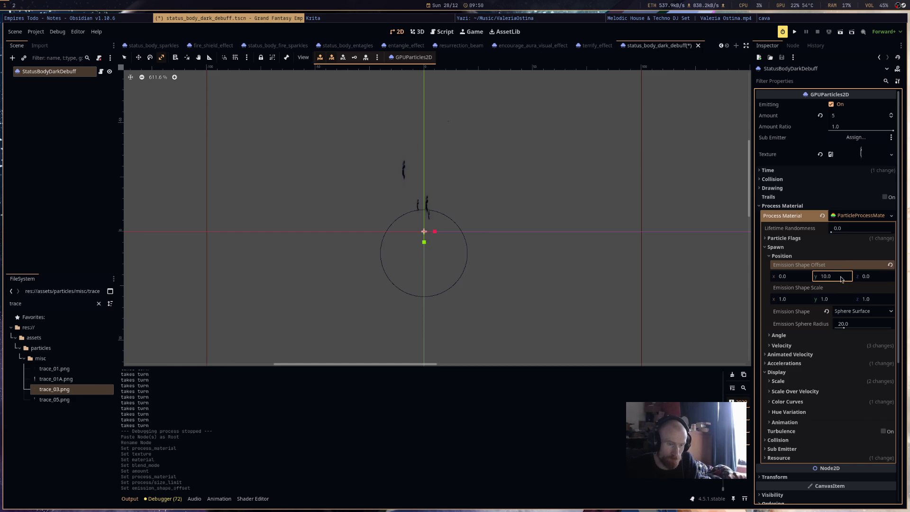
pyautogui.click(841, 280)
pyautogui.write('-10')
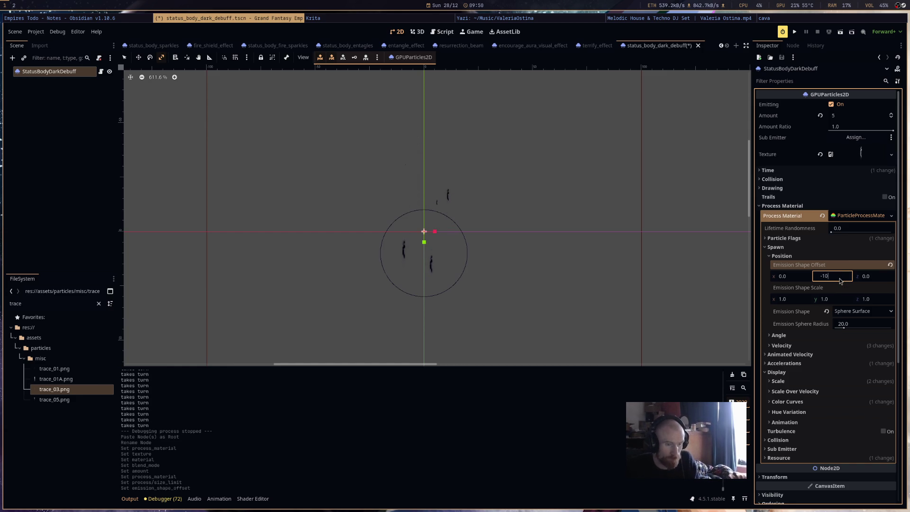
pyautogui.press('Return')
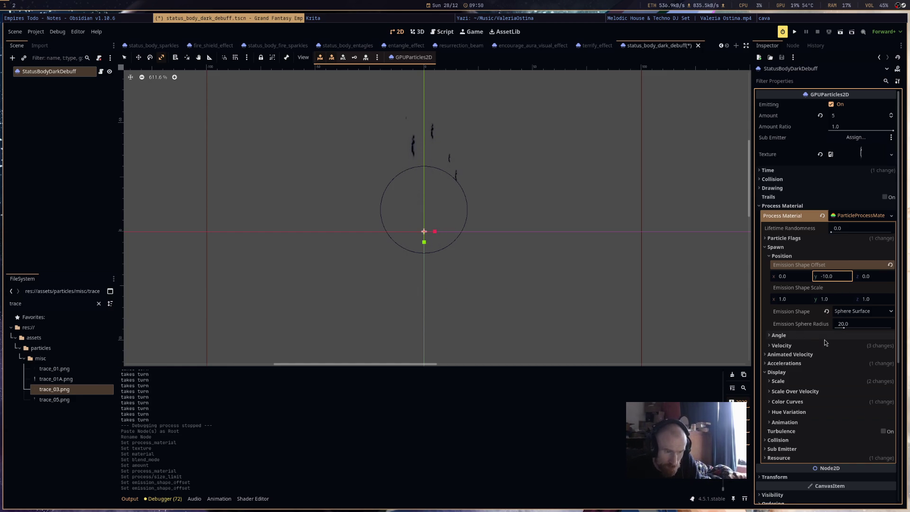
# Set velocity direction y to 1 and maximum initial velocity to 10.
pyautogui.click(842, 346)
pyautogui.click(829, 401)
pyautogui.write('1')
pyautogui.press('Return')
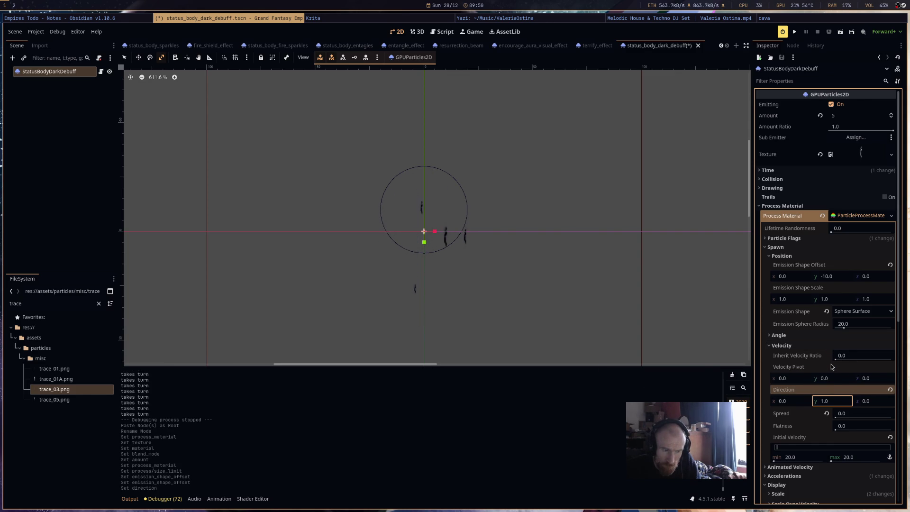
pyautogui.click(838, 276)
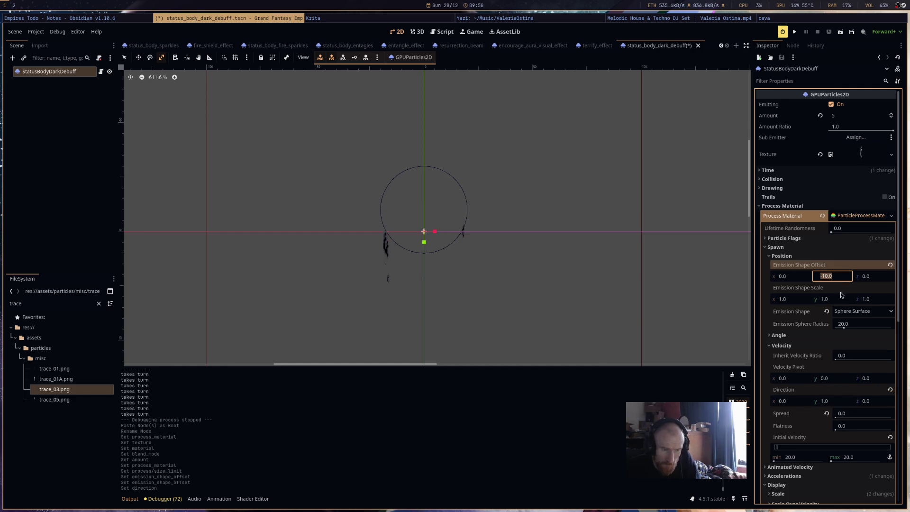
pyautogui.click(849, 457)
pyautogui.write('10')
pyautogui.click(792, 457)
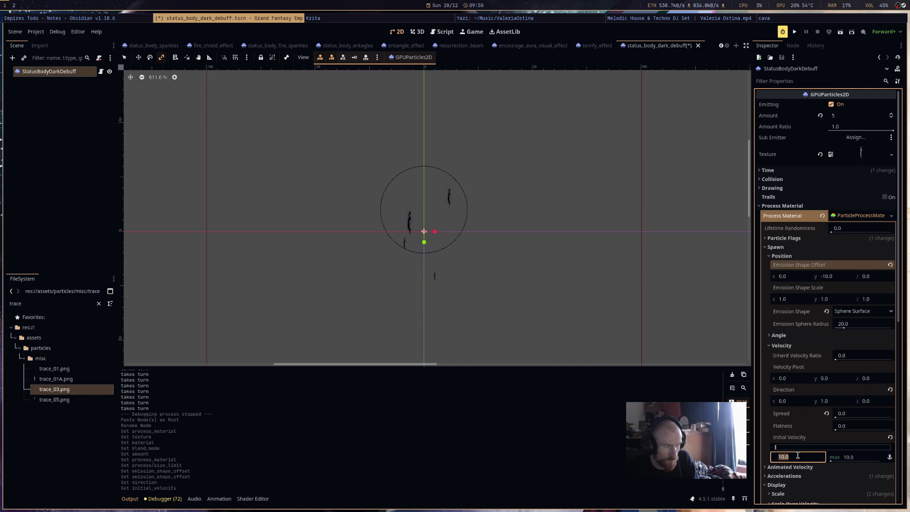
# Try a Sphere emission shape, then revert to Sphere Surface.
pyautogui.click(850, 313)
pyautogui.click(853, 333)
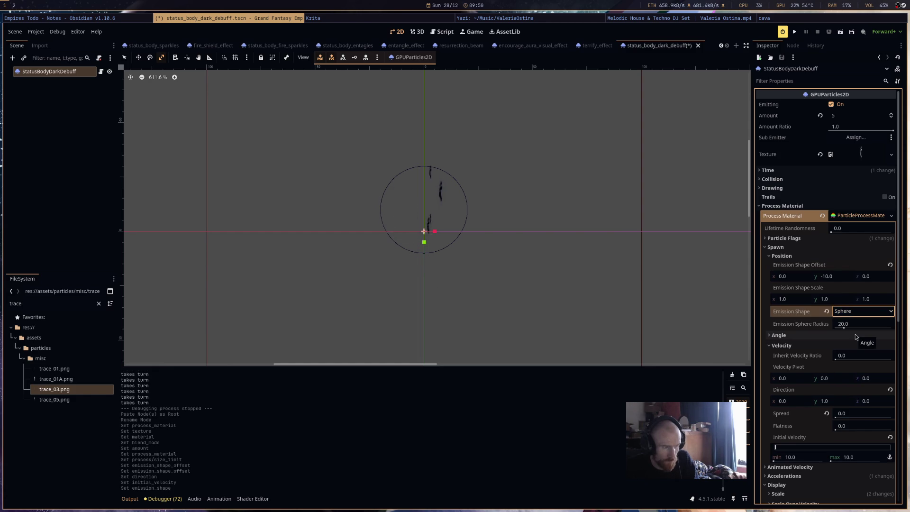
pyautogui.click(856, 313)
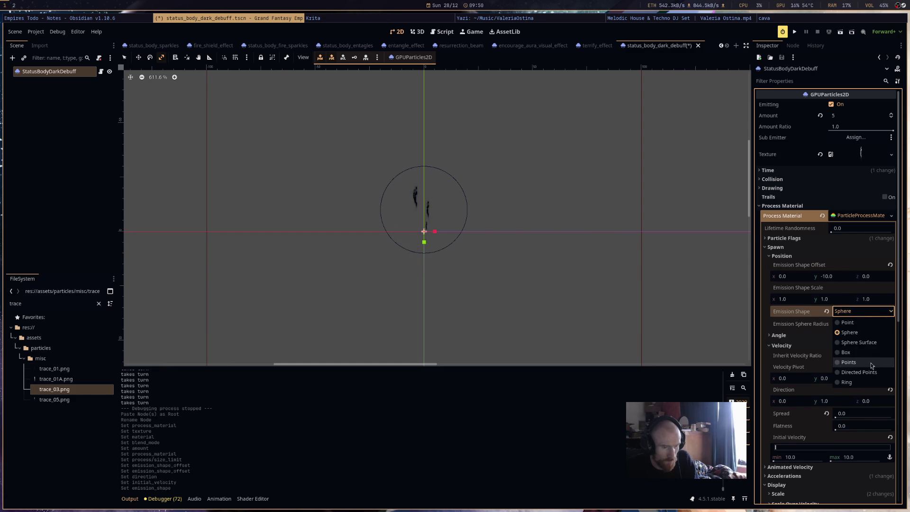
pyautogui.click(871, 343)
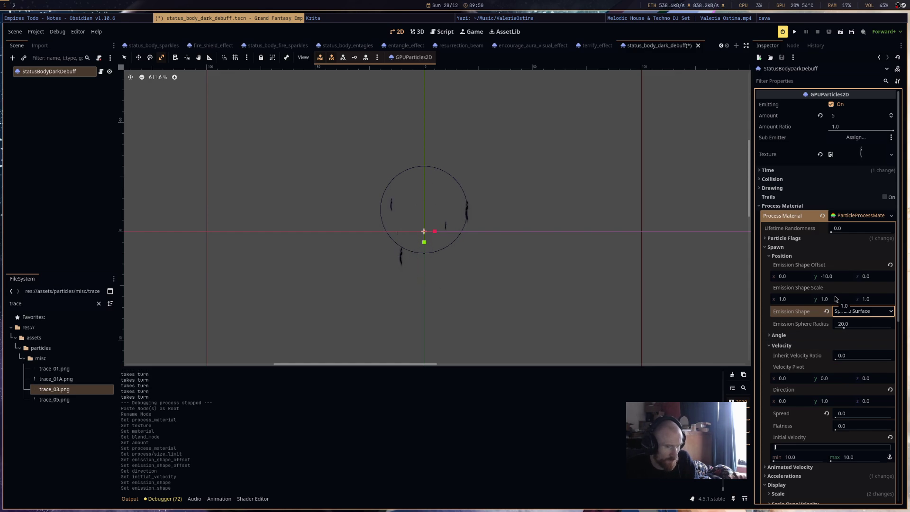
# Change the emission offset y to -20.
pyautogui.click(825, 277)
pyautogui.click(824, 276)
pyautogui.press('Delete')
pyautogui.write('2')
pyautogui.press('Return')
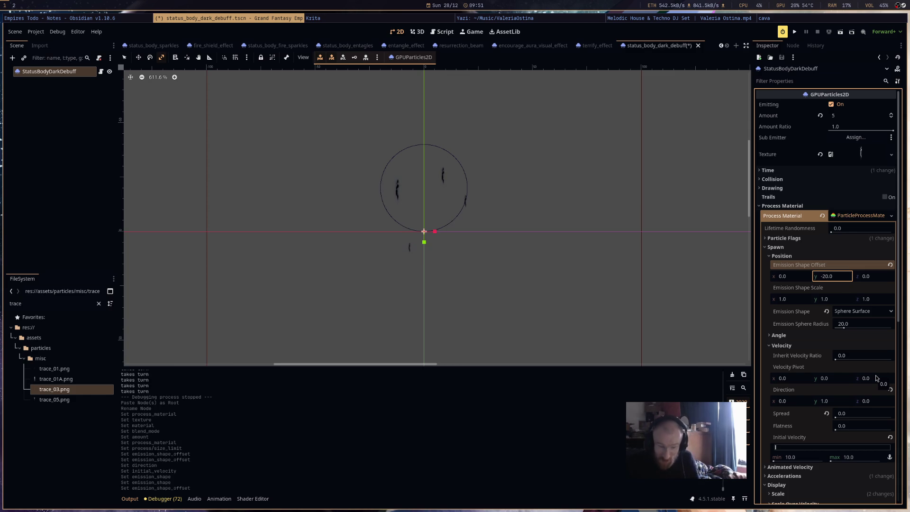
pyautogui.scroll(-5, 843, 227)
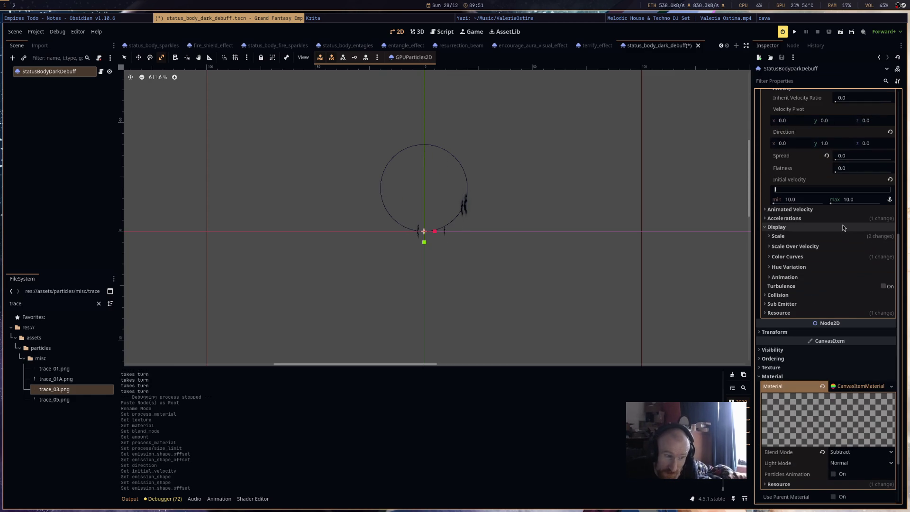
# Replace the particle scale curve with a new CurveXYZTexture.
pyautogui.click(846, 221)
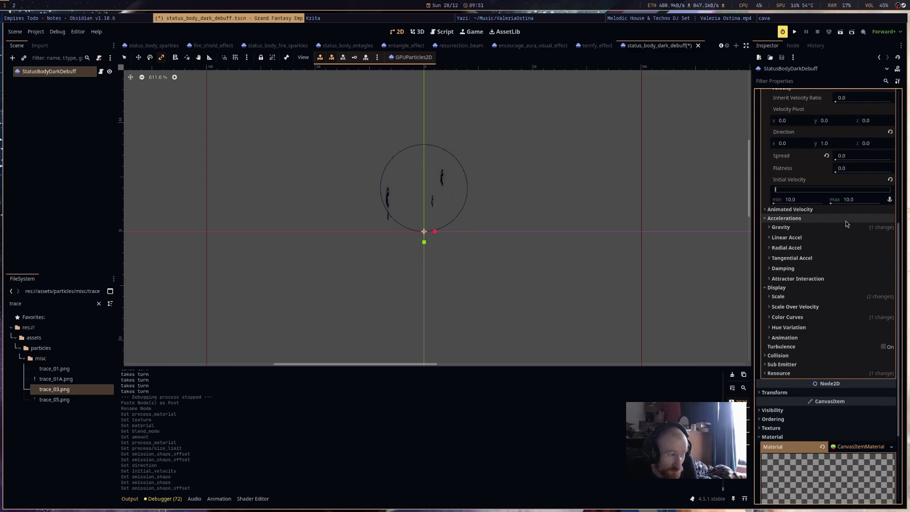
pyautogui.click(840, 298)
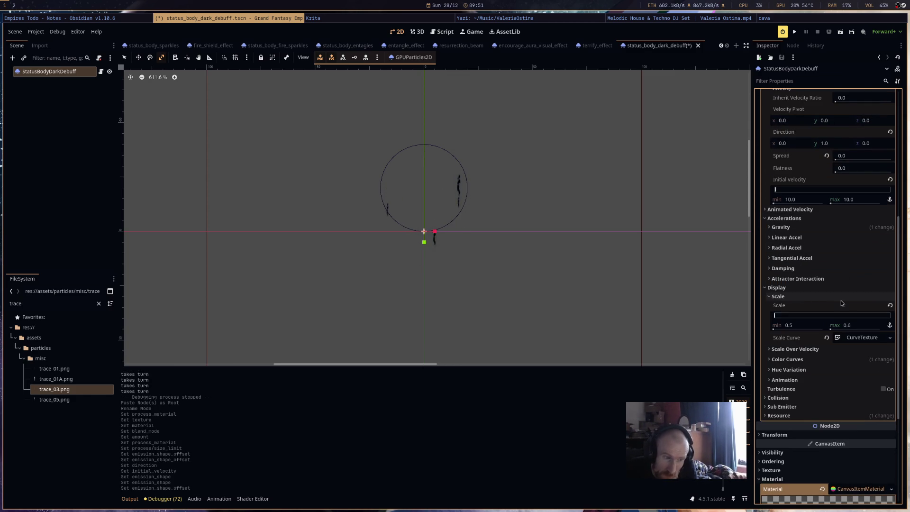
pyautogui.click(850, 338)
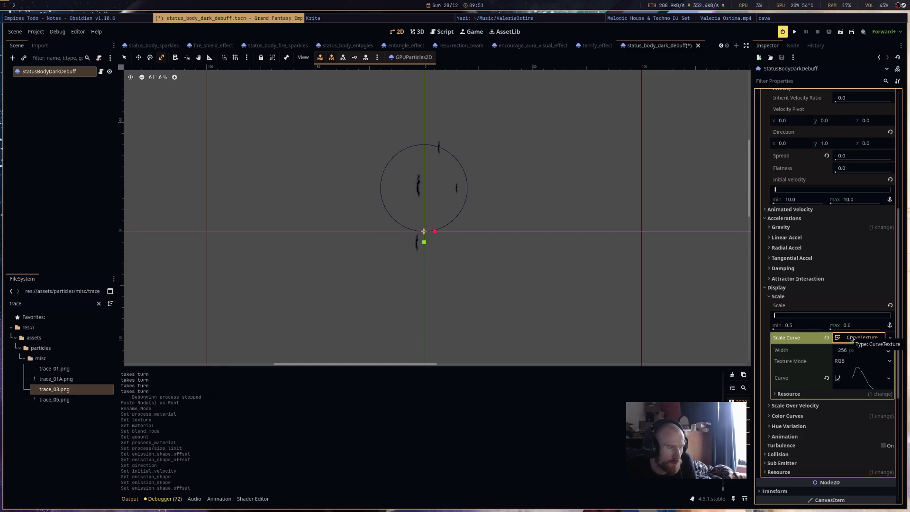
pyautogui.click(851, 339)
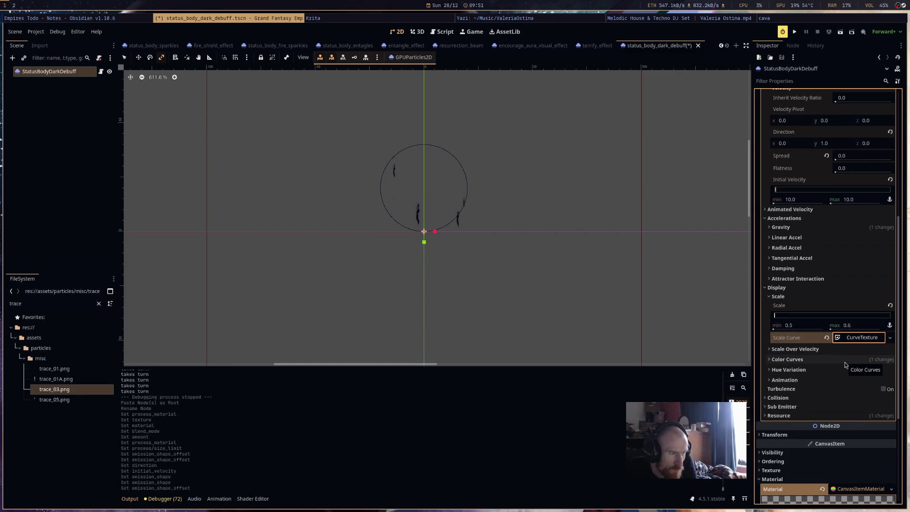
pyautogui.click(861, 337)
pyautogui.click(889, 337)
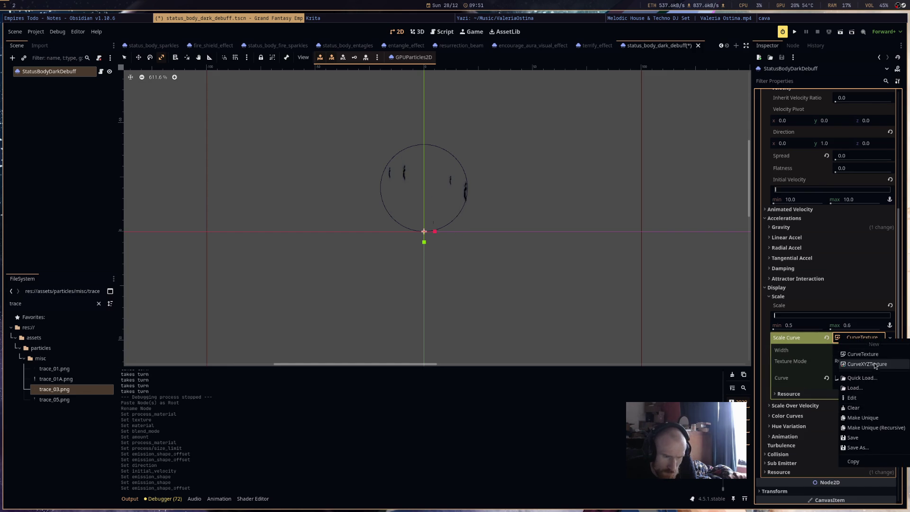
pyautogui.click(867, 363)
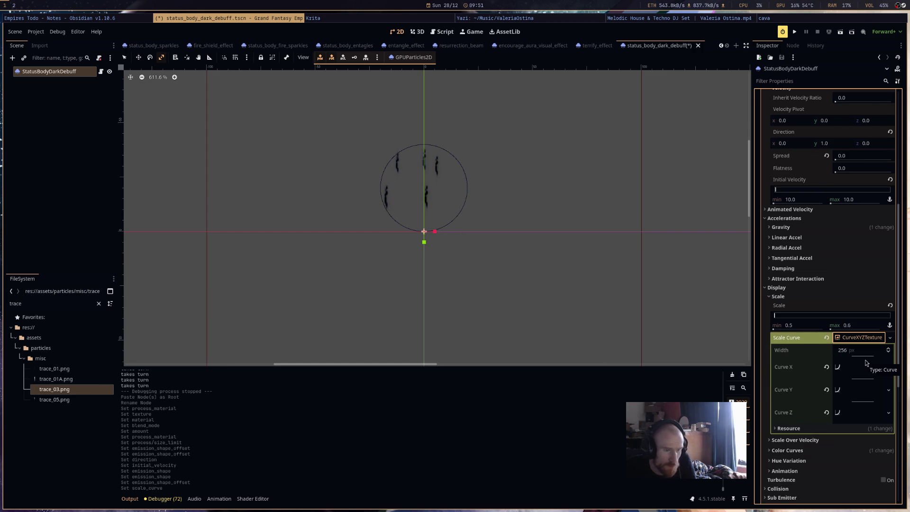
# Shape Curve Y into a peak at mid-life.
pyautogui.click(862, 392)
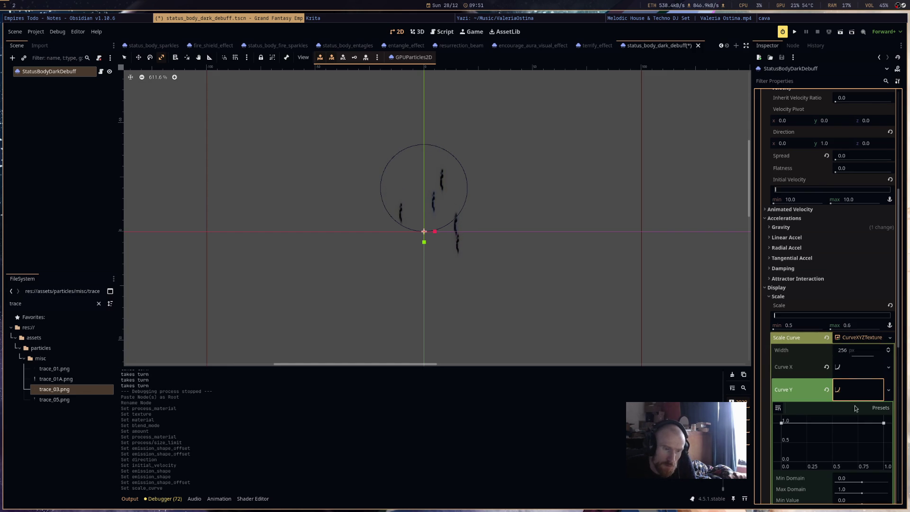
pyautogui.moveTo(768, 481); pyautogui.dragTo(768, 480)
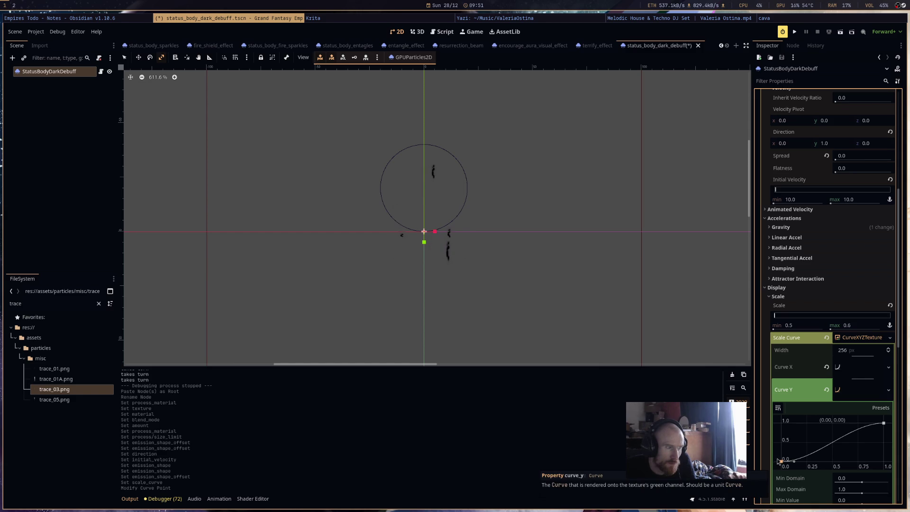
pyautogui.click(842, 422)
pyautogui.moveTo(883, 423); pyautogui.dragTo(890, 478)
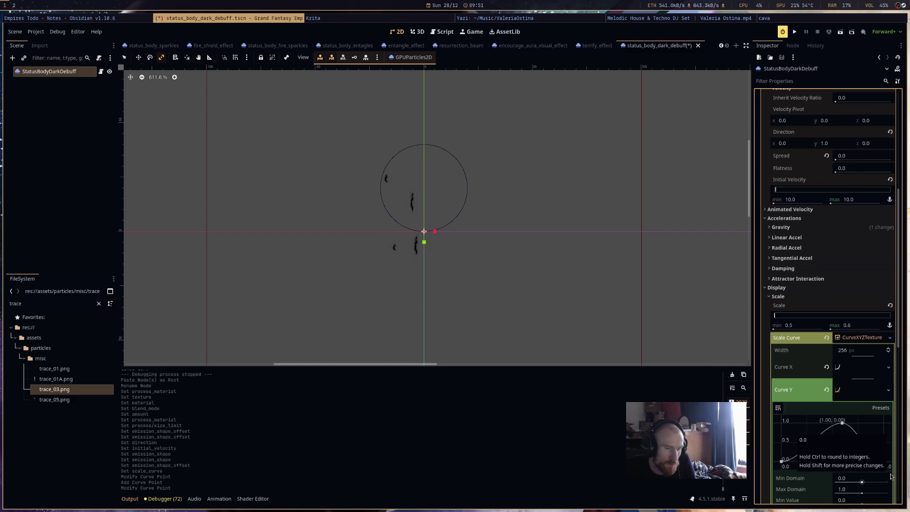
# Rework Curve X with an early full-scale point and zero start and end points.
pyautogui.click(858, 370)
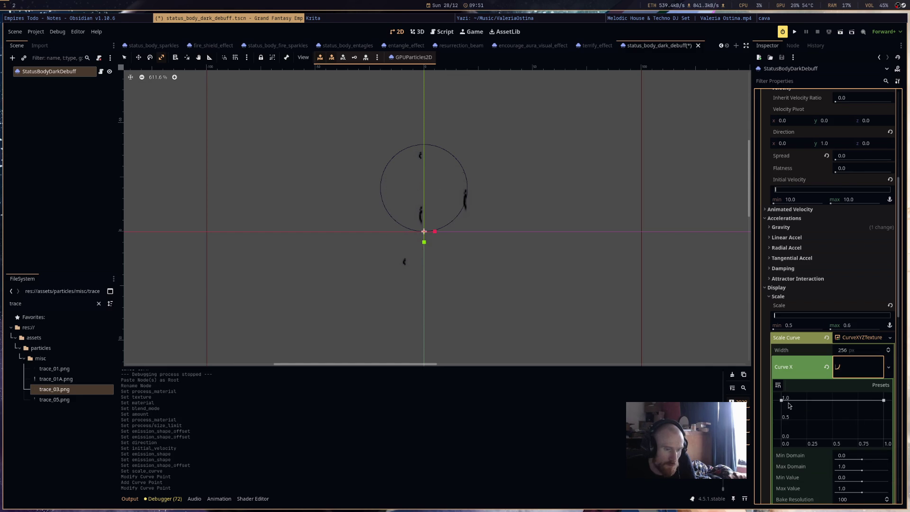
pyautogui.click(808, 400)
pyautogui.moveTo(781, 400); pyautogui.dragTo(781, 437)
pyautogui.click(882, 437)
pyautogui.rightClick(884, 401)
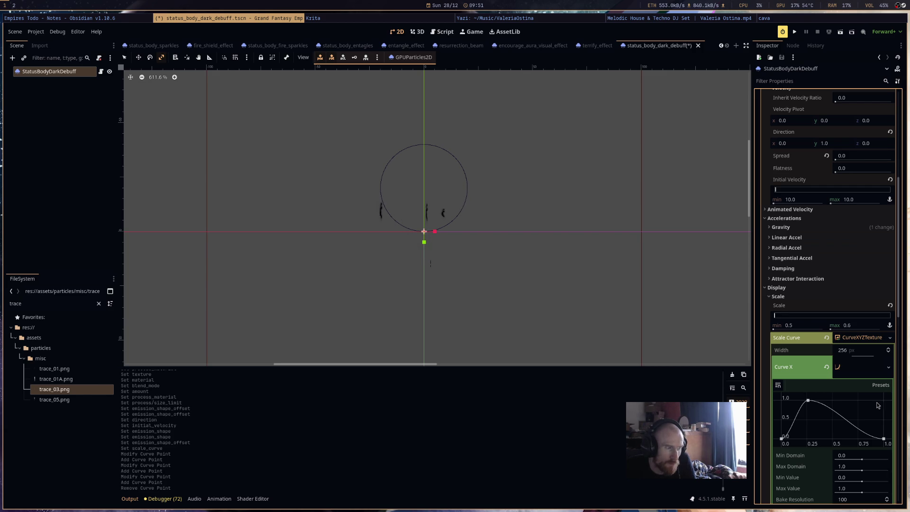
# Set Curve X minimum to -1, pull its start to -1.0, and move the peak to 0.79.
pyautogui.click(860, 340)
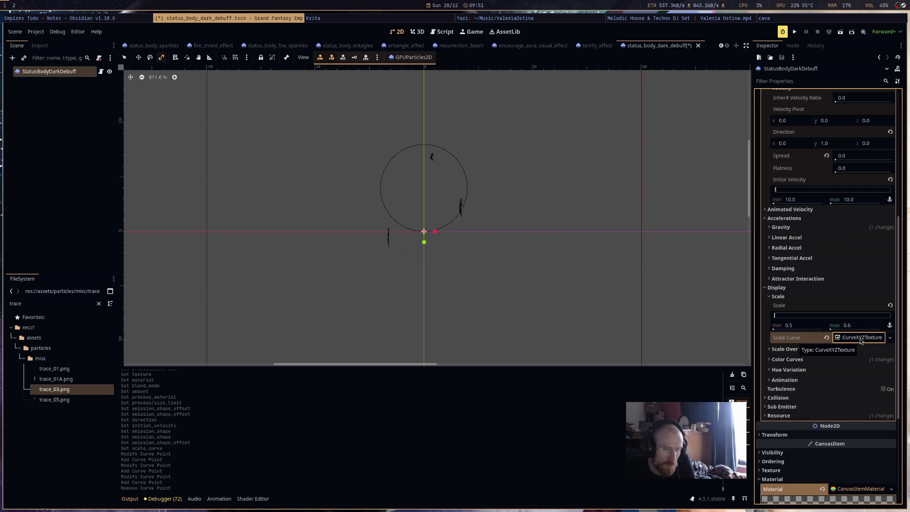
pyautogui.click(806, 325)
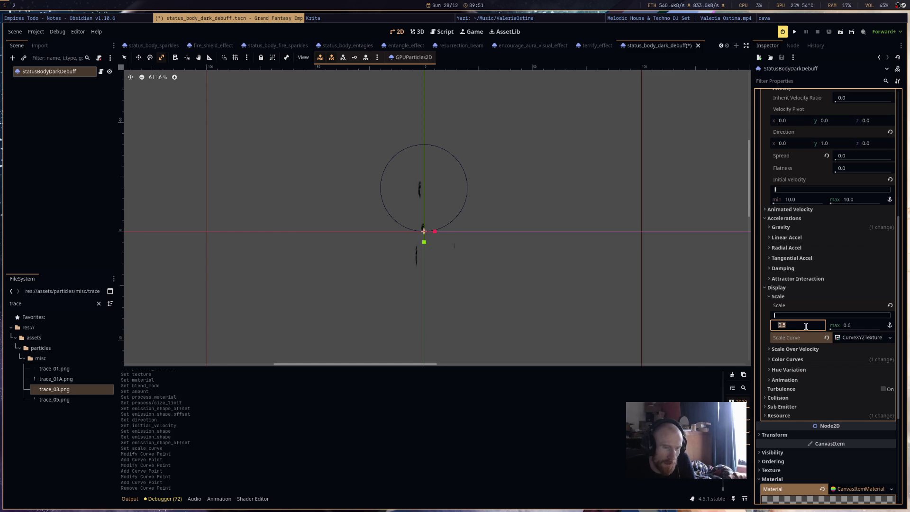
pyautogui.click(862, 337)
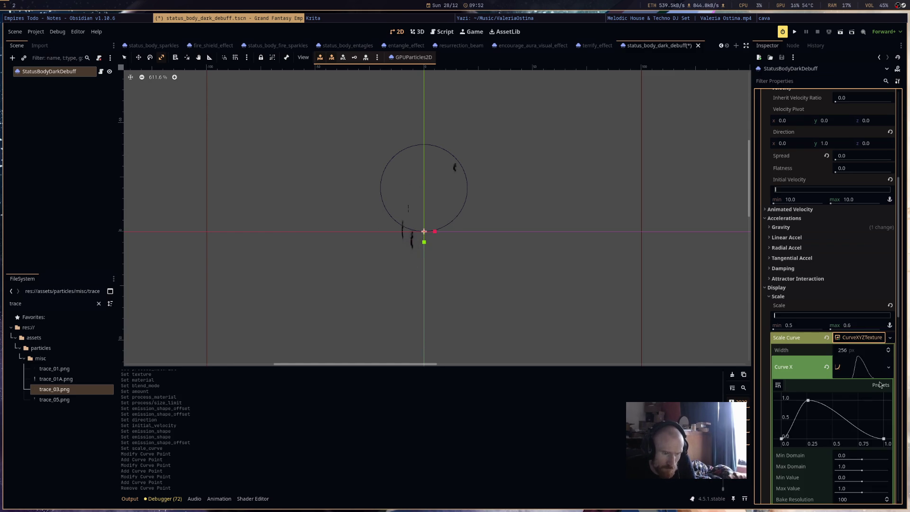
pyautogui.scroll(-3, 853, 389)
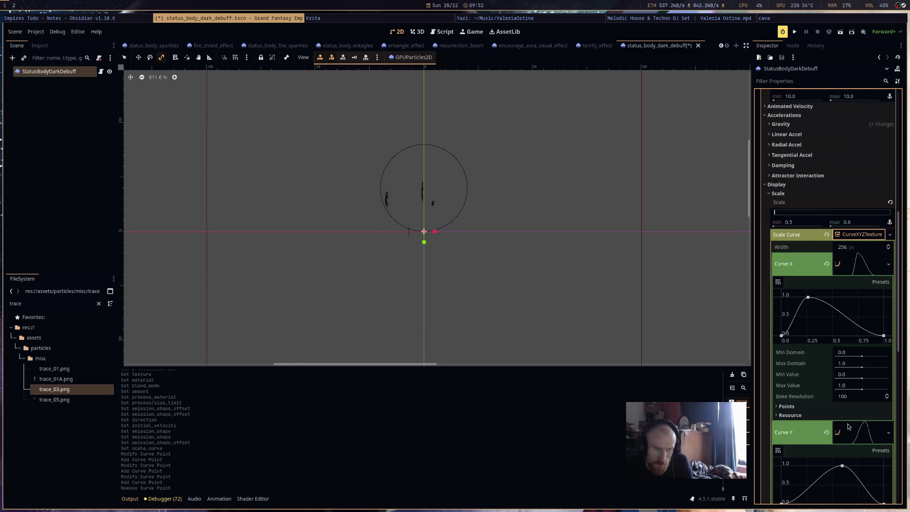
pyautogui.click(859, 376)
pyautogui.press('BackSpace')
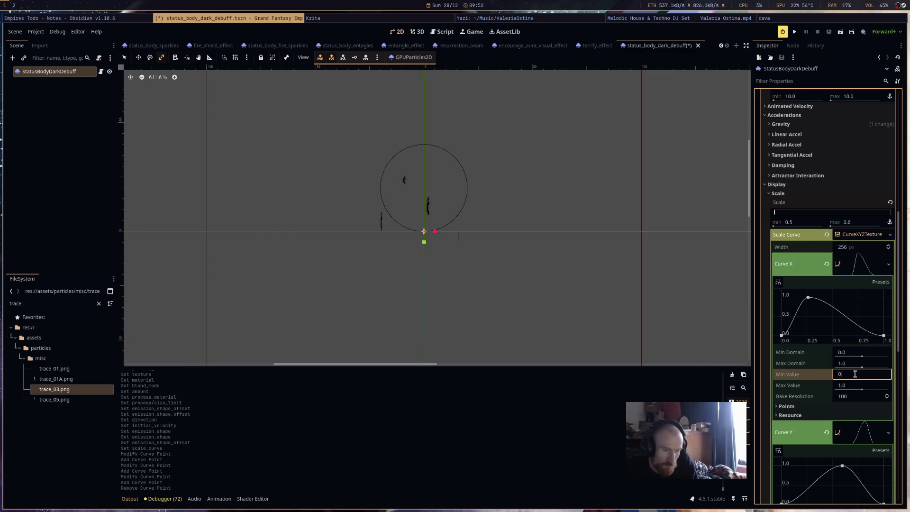
pyautogui.write('-')
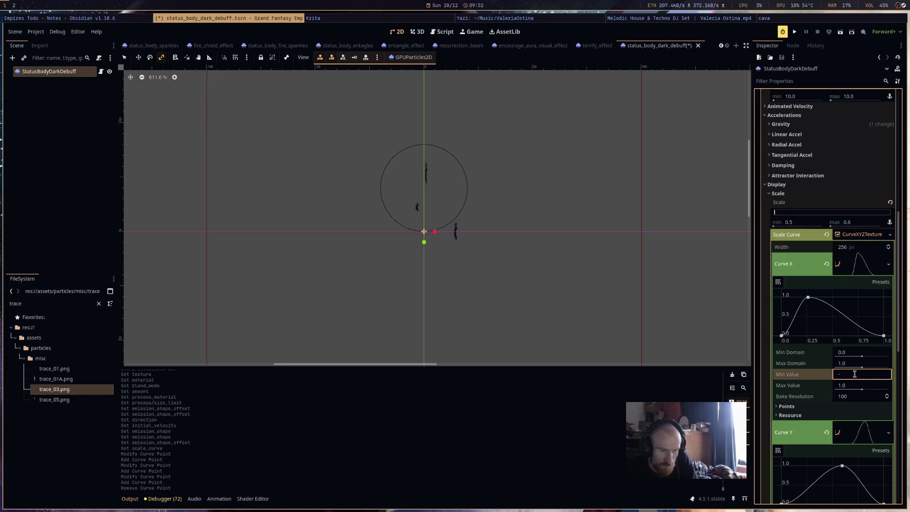
pyautogui.write('1')
pyautogui.press('Return')
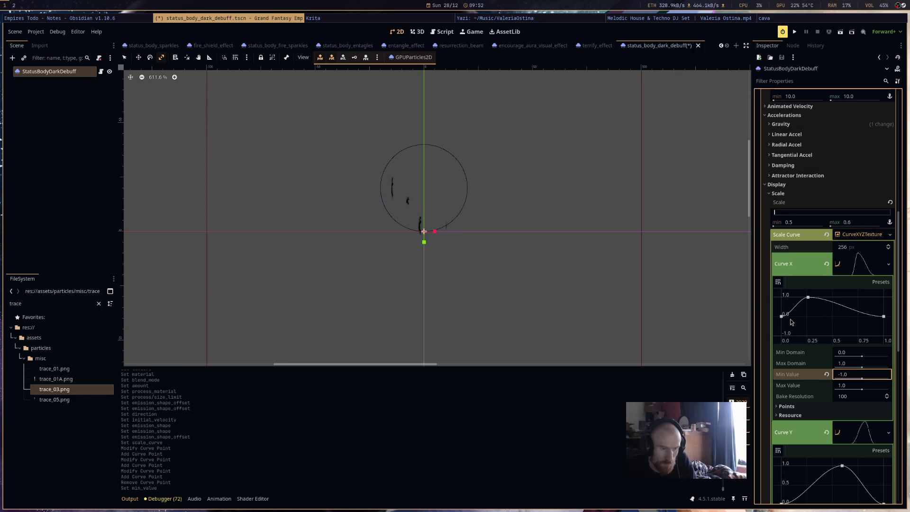
pyautogui.moveTo(781, 317); pyautogui.dragTo(781, 335)
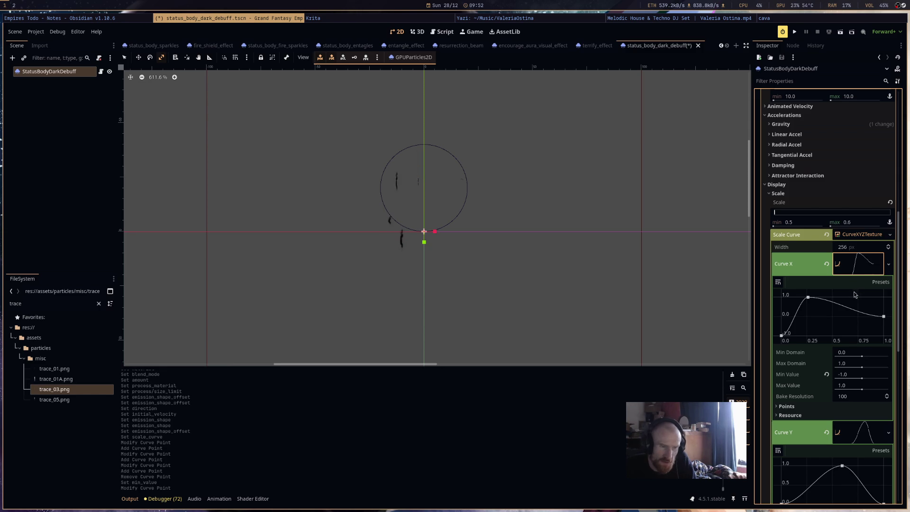
pyautogui.moveTo(782, 335)
pyautogui.mouseDown()
pyautogui.moveTo(781, 302)
pyautogui.moveTo(781, 335)
pyautogui.mouseUp()
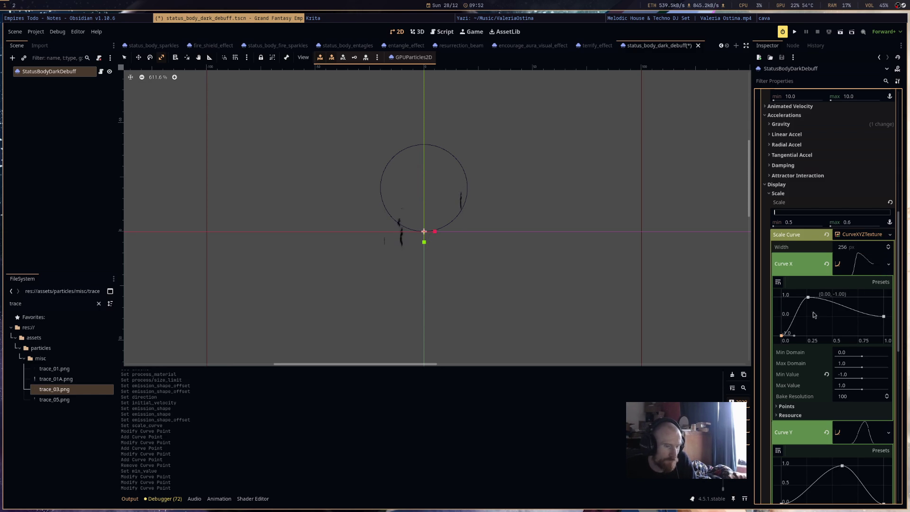
pyautogui.moveTo(810, 296); pyautogui.dragTo(862, 297)
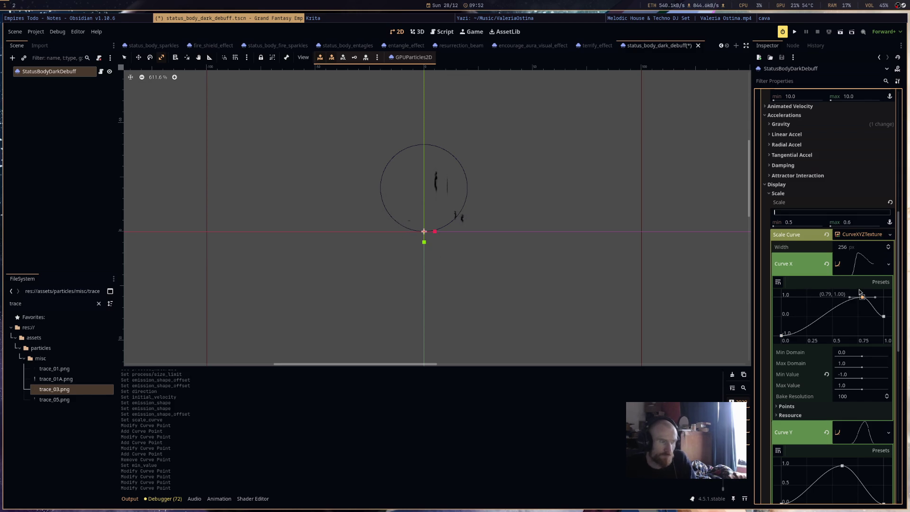
# Recolour the color ramp: bright green left stop, muted green right stop.
pyautogui.click(861, 235)
pyautogui.click(822, 254)
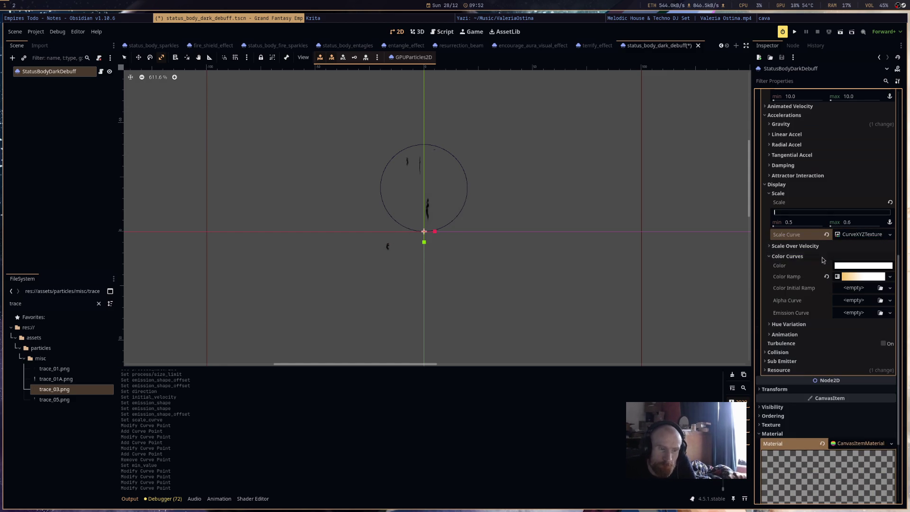
pyautogui.click(863, 276)
pyautogui.click(857, 286)
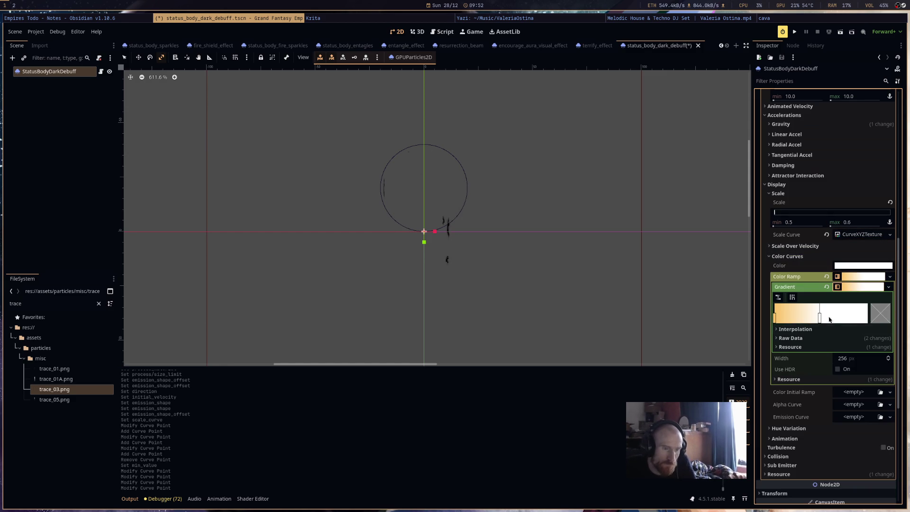
pyautogui.click(776, 318)
pyautogui.click(887, 319)
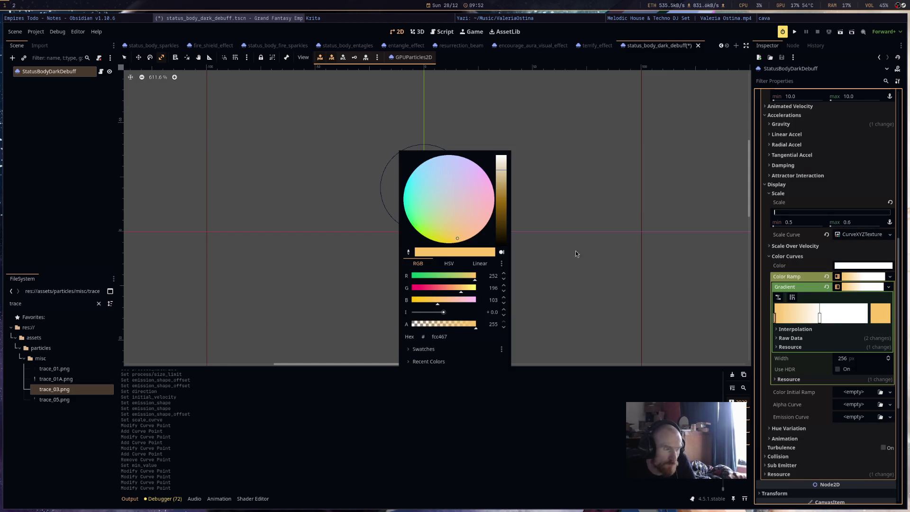
pyautogui.moveTo(428, 231); pyautogui.dragTo(414, 234)
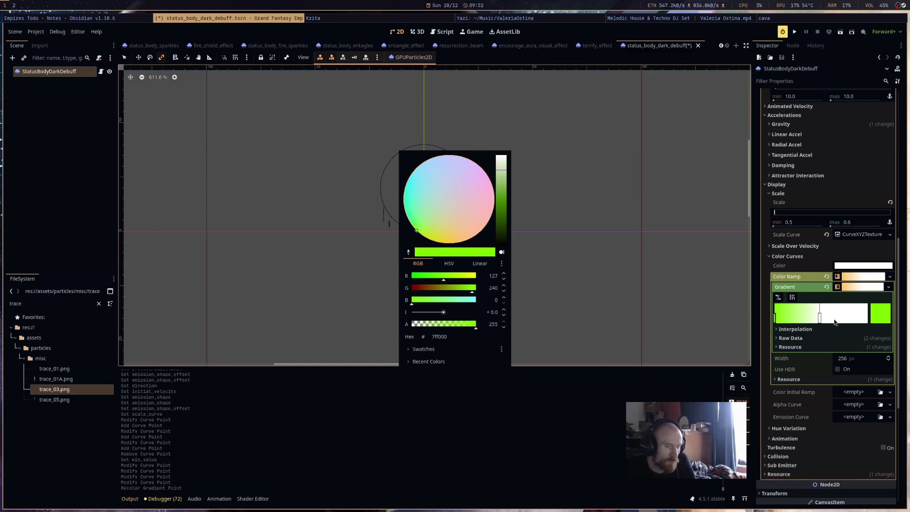
pyautogui.click(819, 317)
pyautogui.click(881, 313)
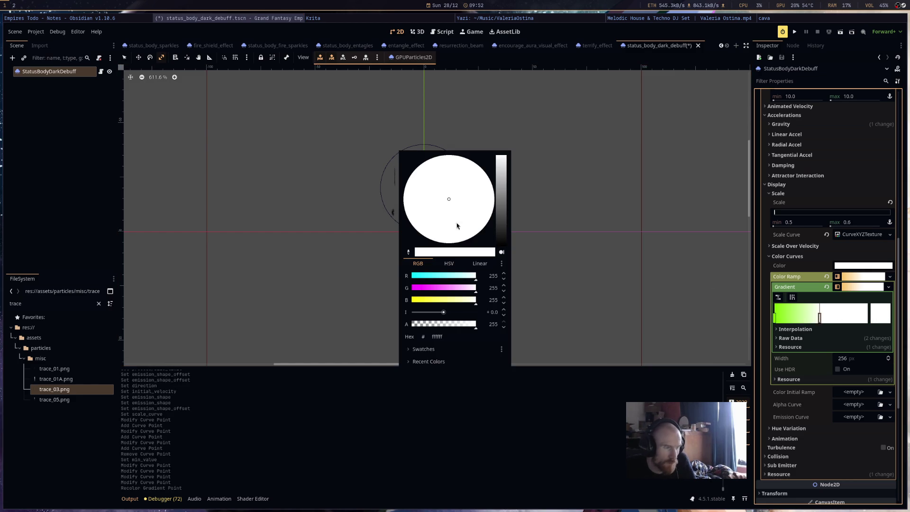
pyautogui.click(505, 195)
pyautogui.click(585, 215)
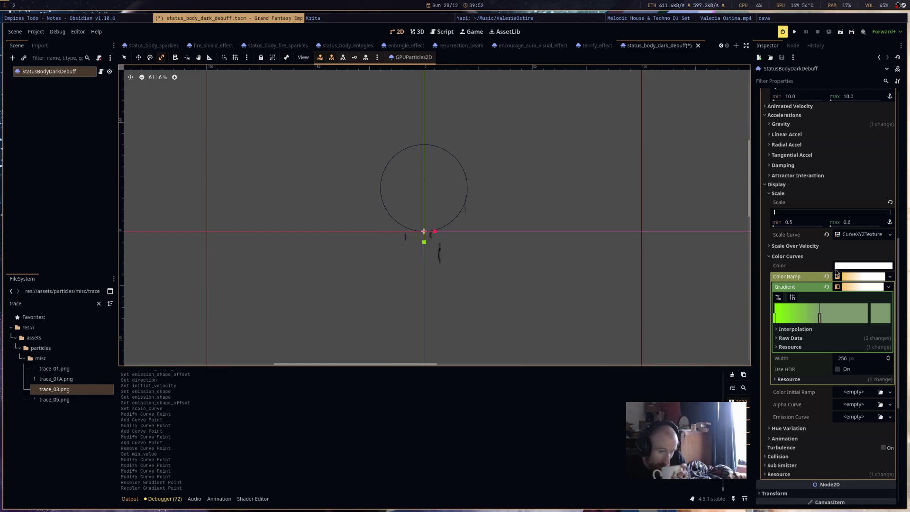
pyautogui.click(856, 278)
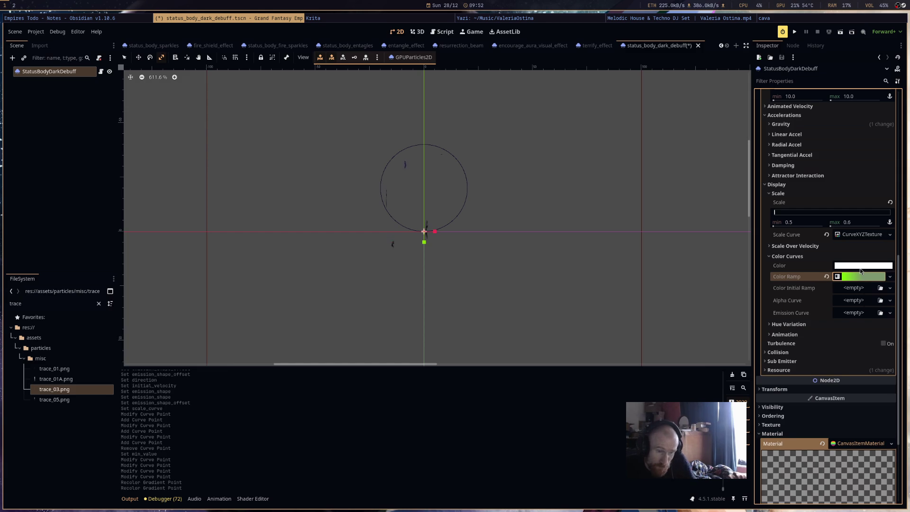
# Add a CurveTexture alpha curve with zero, full, zero opacity points to fade in and out.
pyautogui.click(854, 301)
pyautogui.click(864, 323)
pyautogui.click(856, 302)
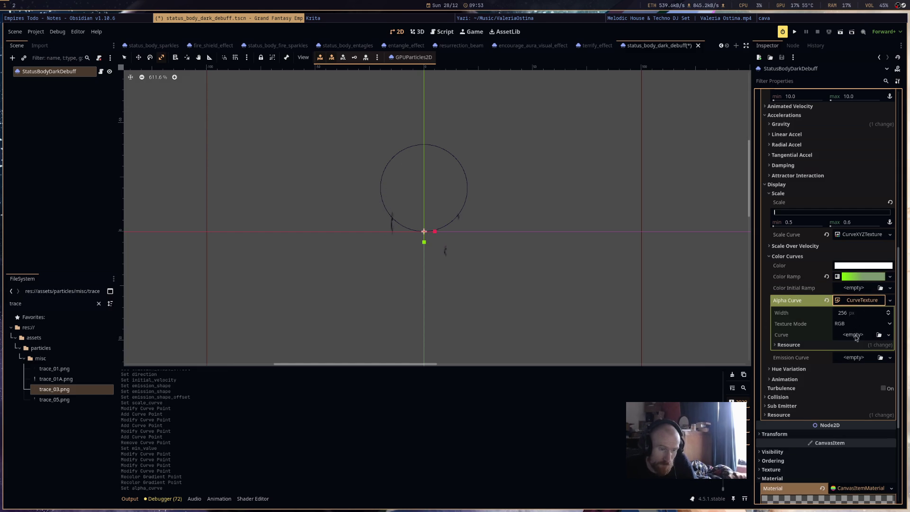
pyautogui.click(856, 335)
pyautogui.click(863, 353)
pyautogui.click(849, 341)
pyautogui.click(835, 374)
pyautogui.click(781, 412)
pyautogui.click(884, 412)
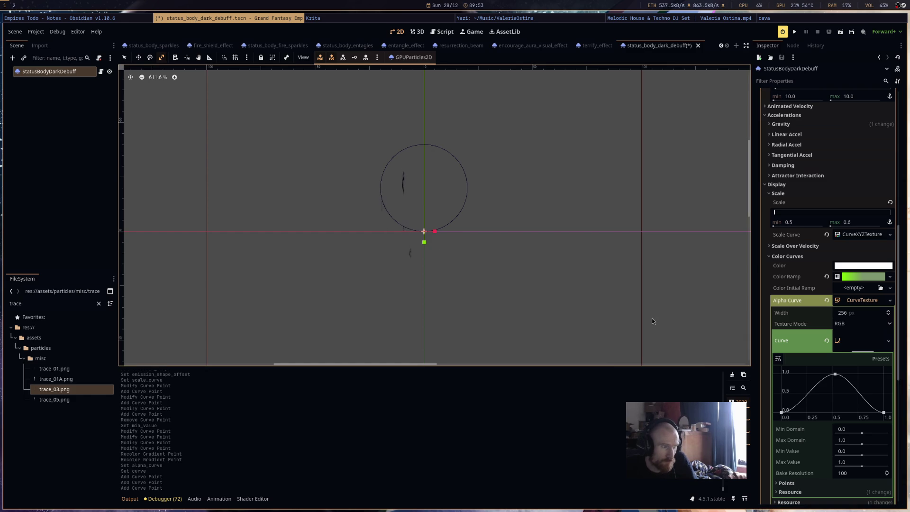
pyautogui.scroll(10, 829, 332)
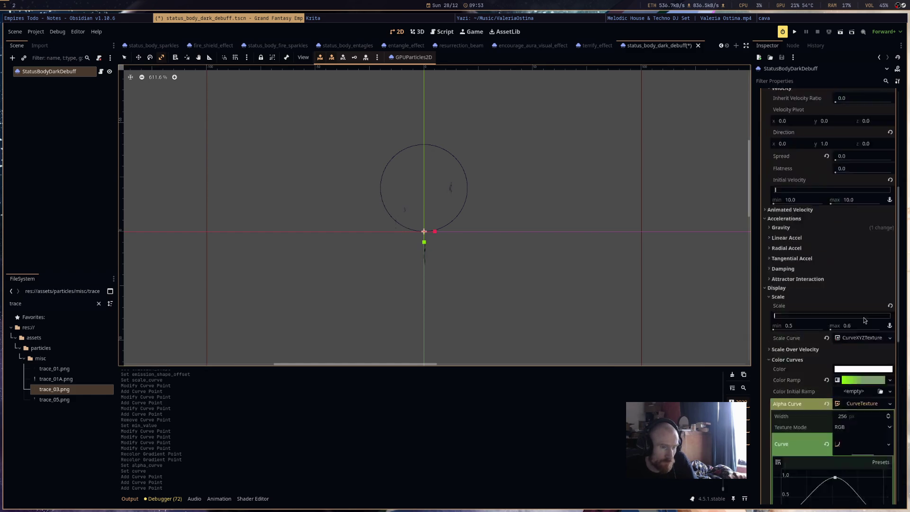
# Assign trace_01.png as the particle texture, save the scene, and open the terrify_effect script.
pyautogui.moveTo(81, 366)
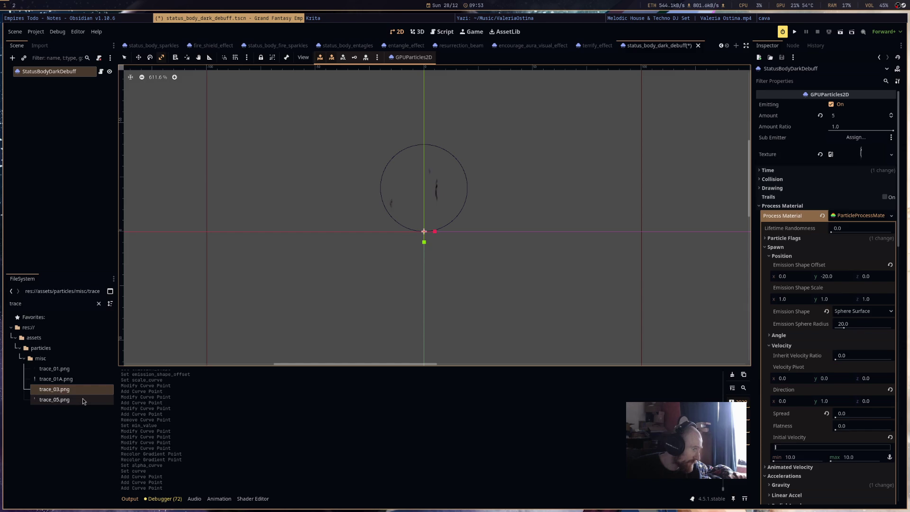
pyautogui.moveTo(82, 399)
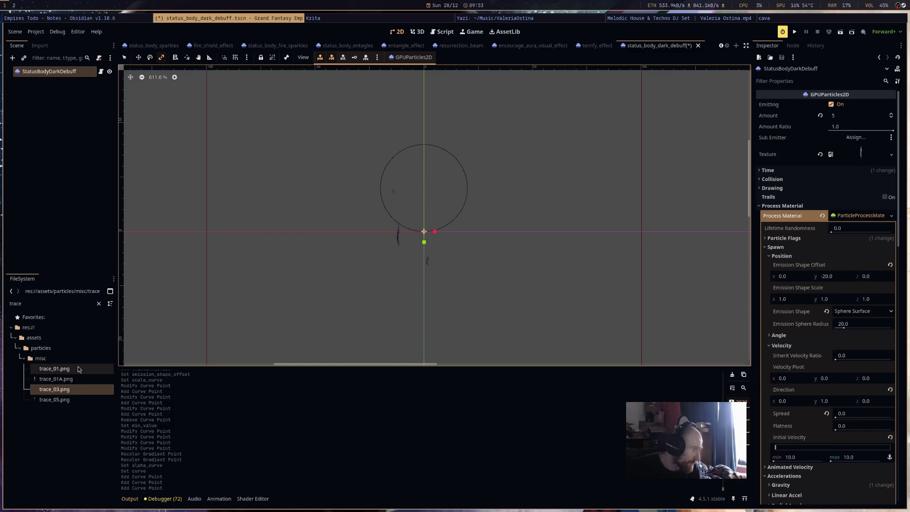
pyautogui.moveTo(78, 366)
pyautogui.mouseDown()
pyautogui.moveTo(453, 348)
pyautogui.moveTo(451, 230)
pyautogui.mouseUp()
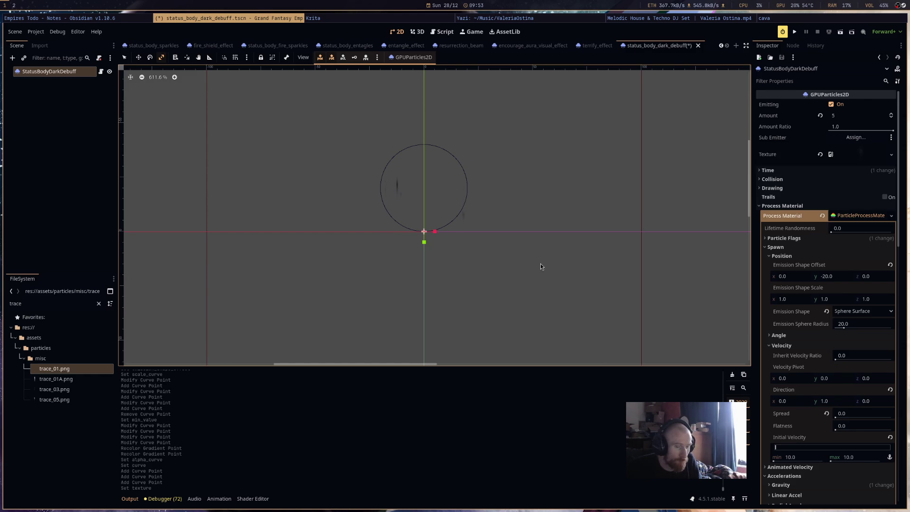
pyautogui.scroll(-5, 549, 214)
pyautogui.scroll(5, 578, 208)
pyautogui.scroll(5, 499, 203)
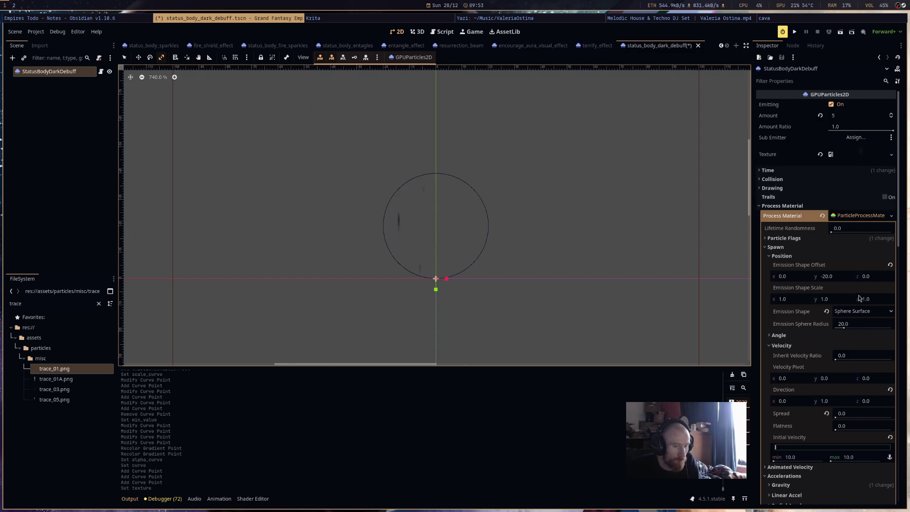
pyautogui.click(866, 217)
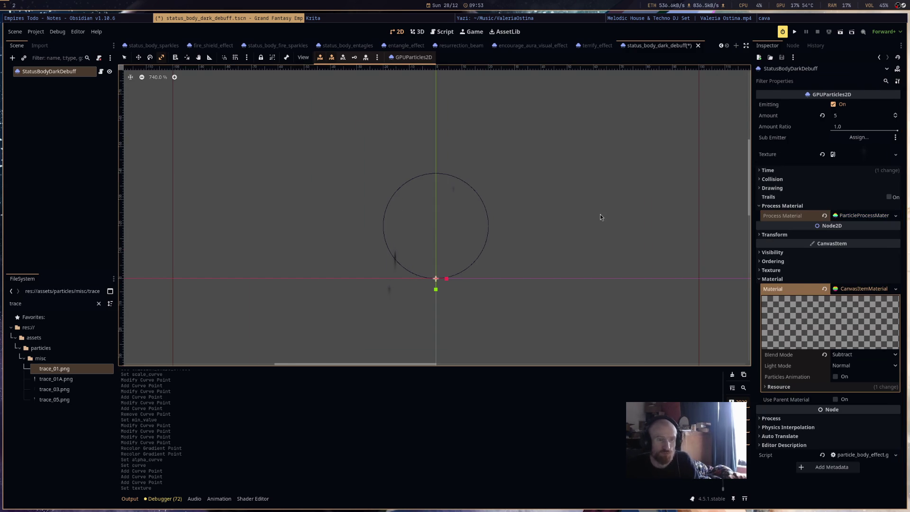
pyautogui.hotkey('ctrl', 's')
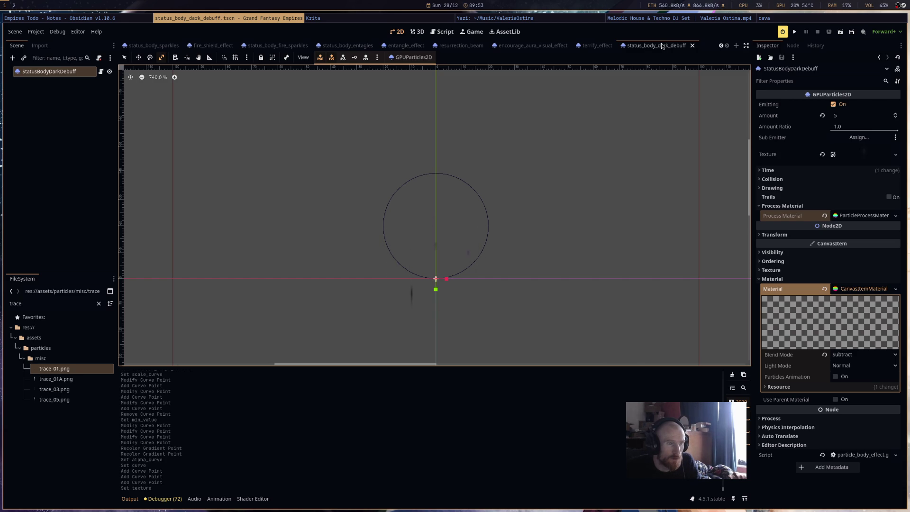
pyautogui.moveTo(589, 45)
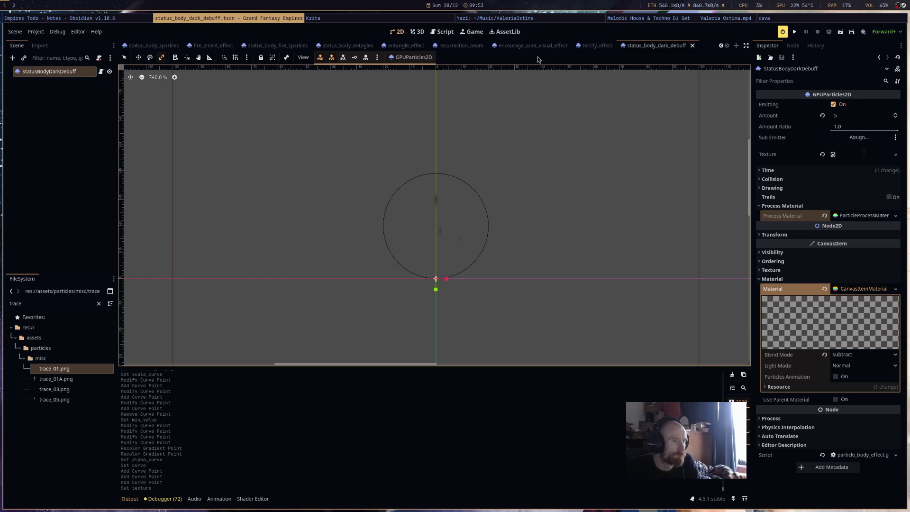
pyautogui.click(584, 47)
# Open status_effect.gd and delete the debug print line.
pyautogui.scroll(-10, 464, 273)
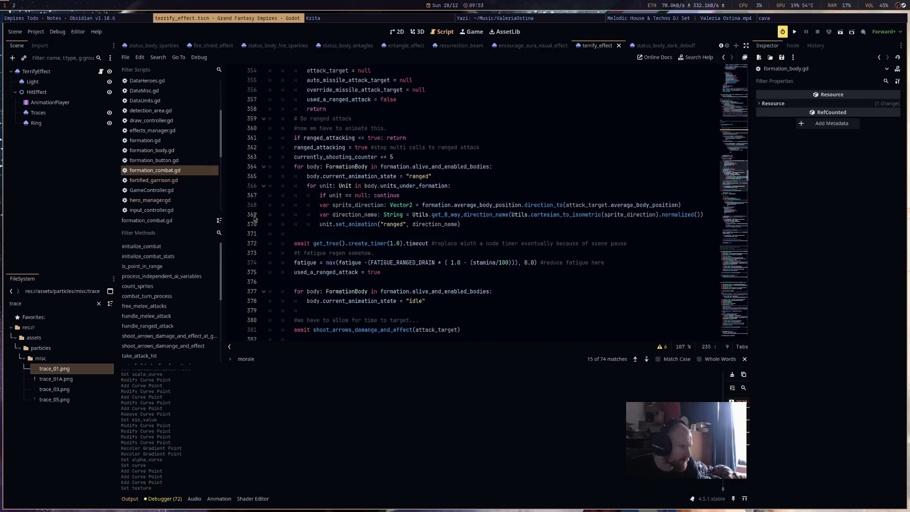
pyautogui.scroll(-5, 179, 143)
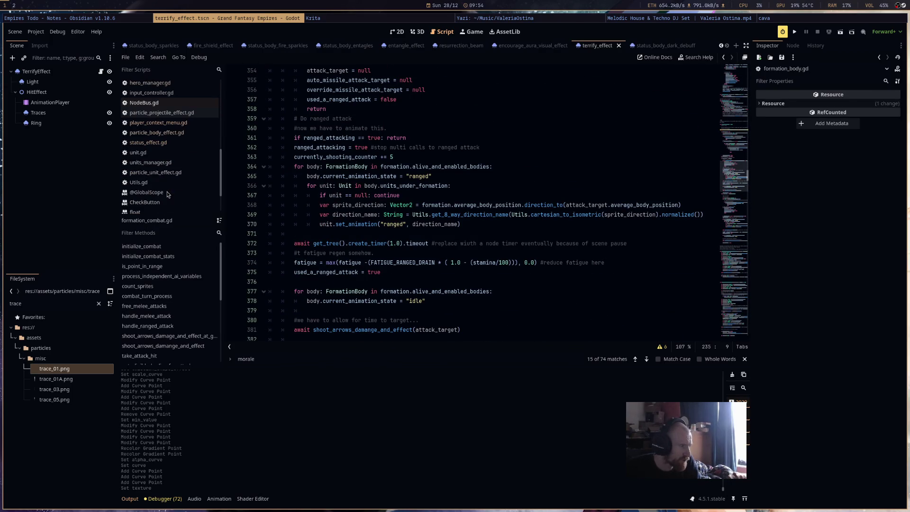
pyautogui.click(179, 143)
pyautogui.scroll(3, 427, 245)
pyautogui.scroll(-3, 474, 245)
pyautogui.tripleClick(509, 243)
pyautogui.press('BackSpace')
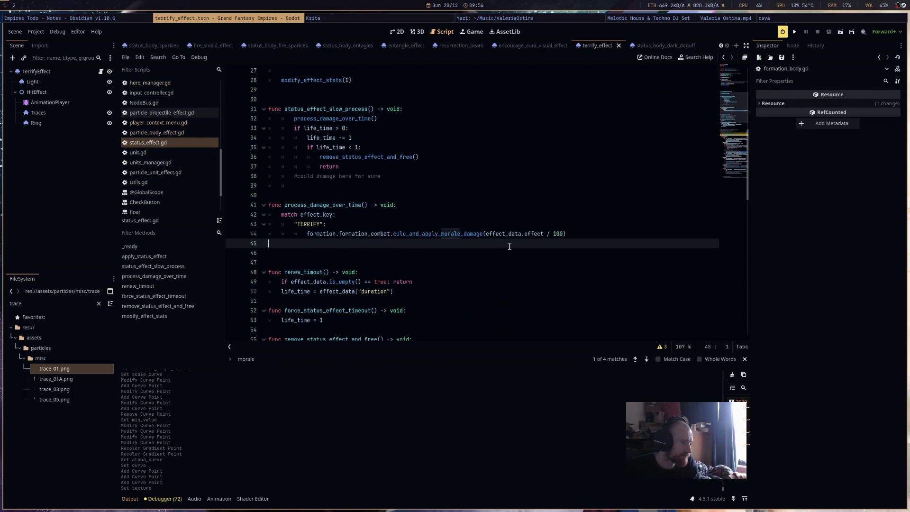
# Remove the placeholder pass under TERRIFY and uncomment the three spawn lines.
pyautogui.scroll(9, 509, 246)
pyautogui.scroll(-20, 408, 245)
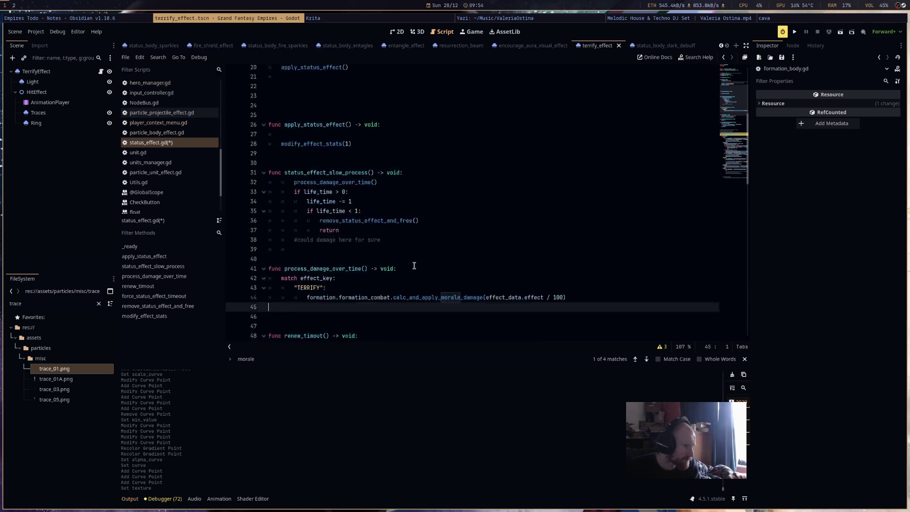
pyautogui.scroll(-1, 412, 270)
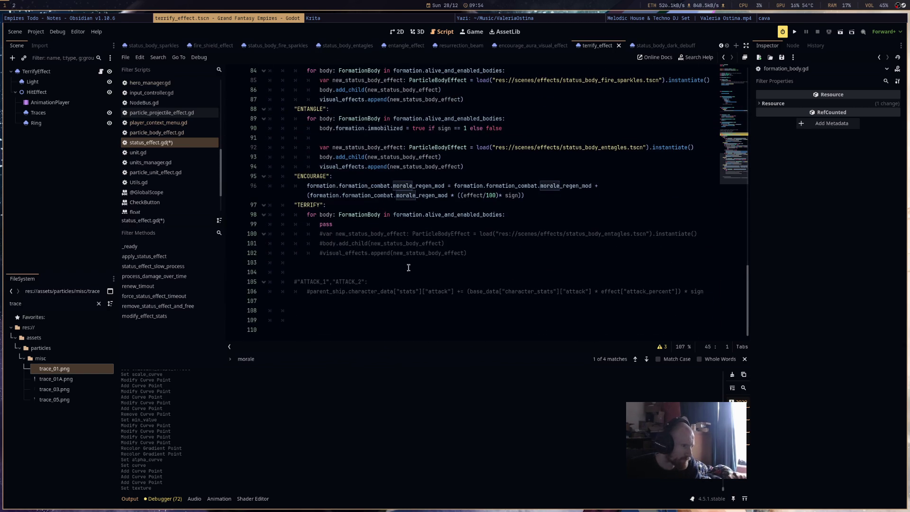
pyautogui.tripleClick(327, 225)
pyautogui.press('BackSpace')
pyautogui.press('BackSpace')
pyautogui.moveTo(467, 243); pyautogui.dragTo(269, 224)
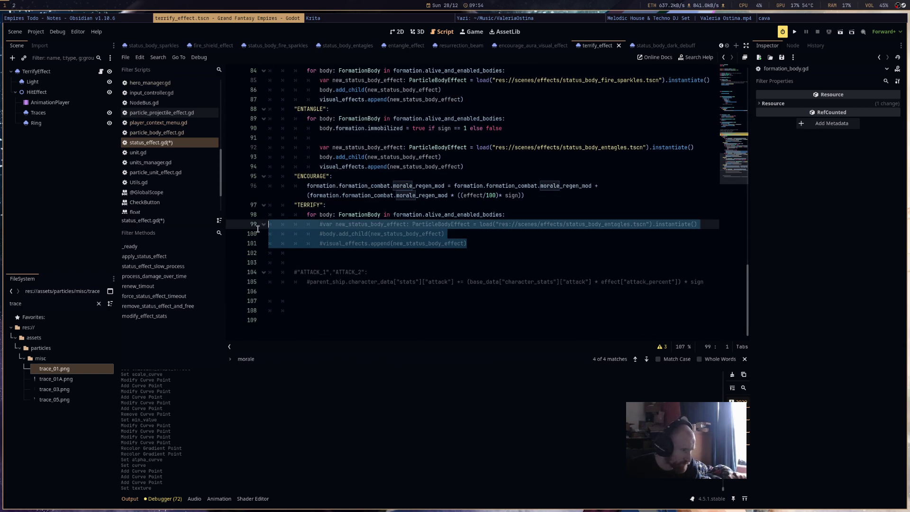
pyautogui.hotkey('ctrl', 'k')
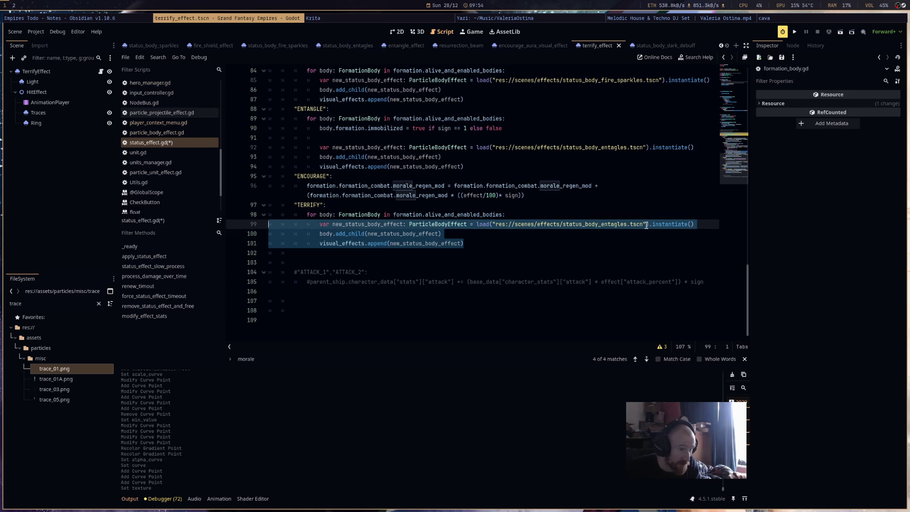
# Change the loaded scene path to status_body_dark_debuff.tscn.
pyautogui.click(647, 226)
pyautogui.doubleClick(611, 226)
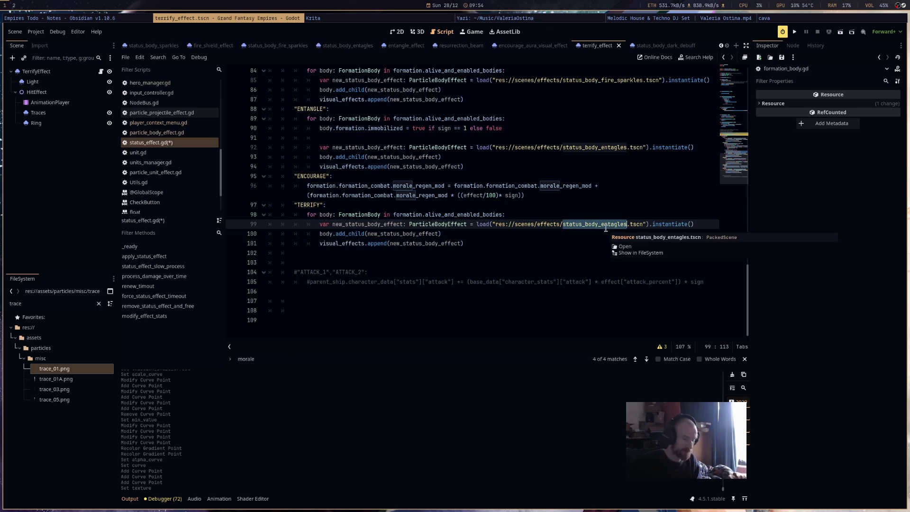
pyautogui.write('dar')
pyautogui.press('BackSpace')
pyautogui.press('BackSpace')
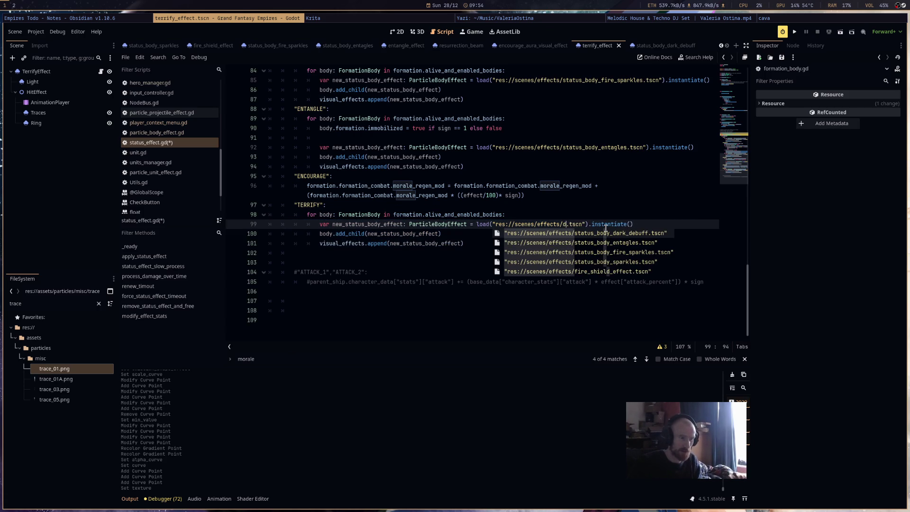
pyautogui.press('Down')
pyautogui.press('Up')
pyautogui.press('Return')
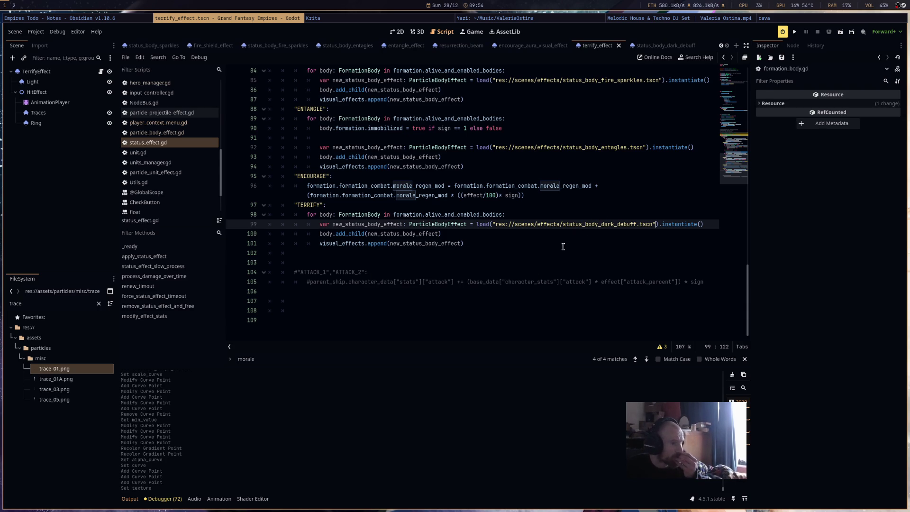
# Return to the terrify_effect scene in the 2D view and select the Light emitter.
pyautogui.click(664, 45)
pyautogui.click(595, 46)
pyautogui.click(539, 46)
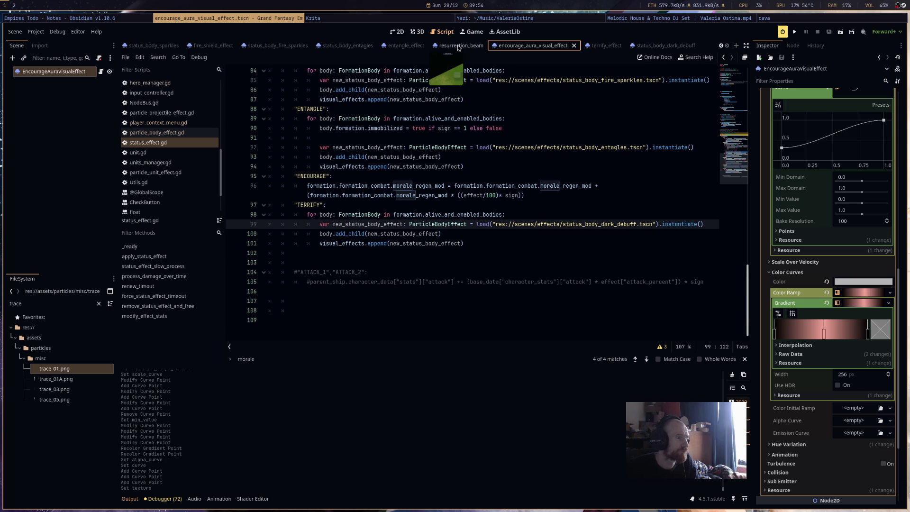
pyautogui.click(595, 45)
pyautogui.click(417, 31)
pyautogui.click(398, 32)
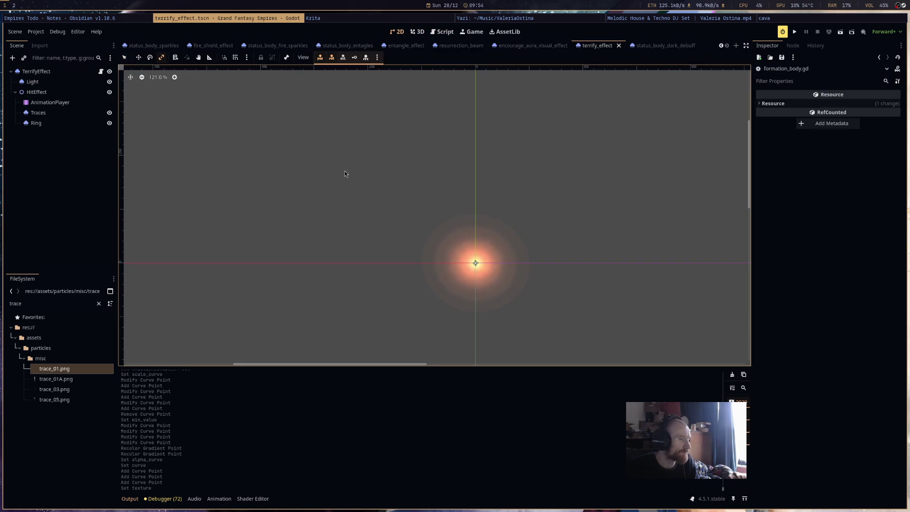
pyautogui.click(81, 81)
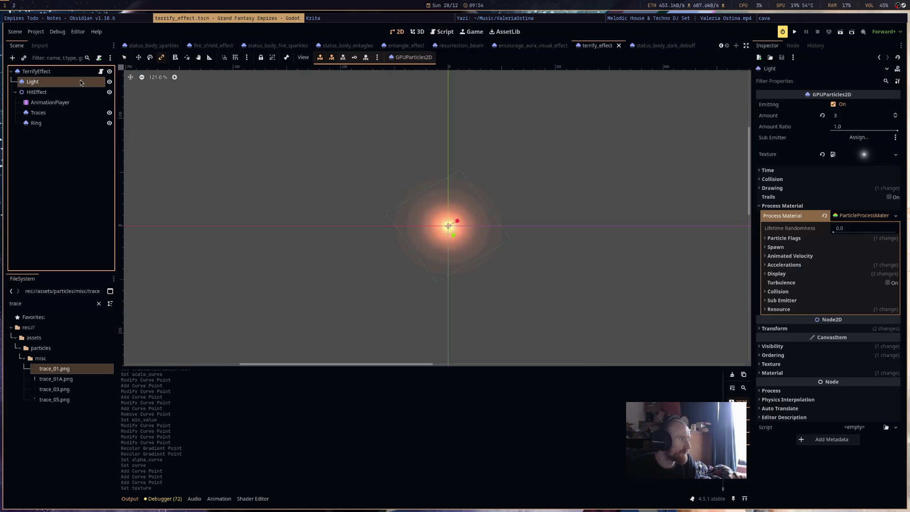
# Clear the texture and process material from the TerrifyEffect root and Light emitters.
pyautogui.click(75, 72)
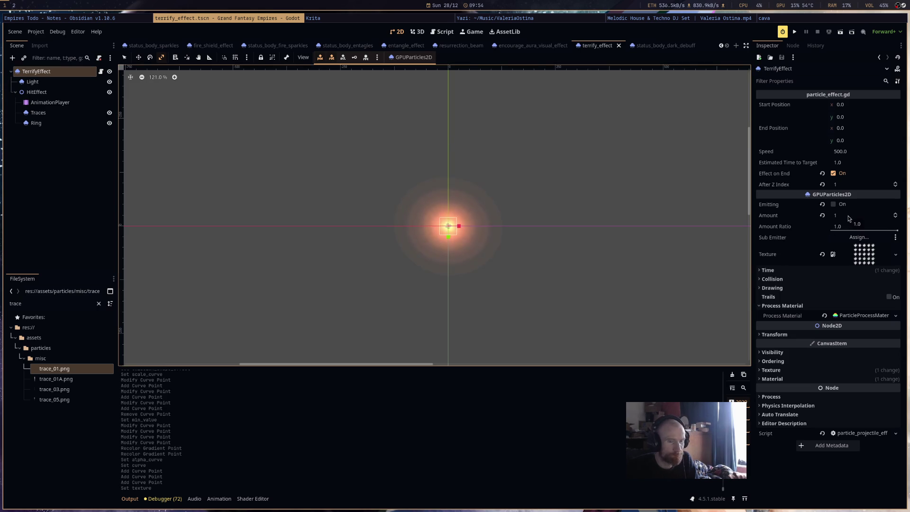
pyautogui.click(822, 254)
pyautogui.hotkey('ctrl', 's')
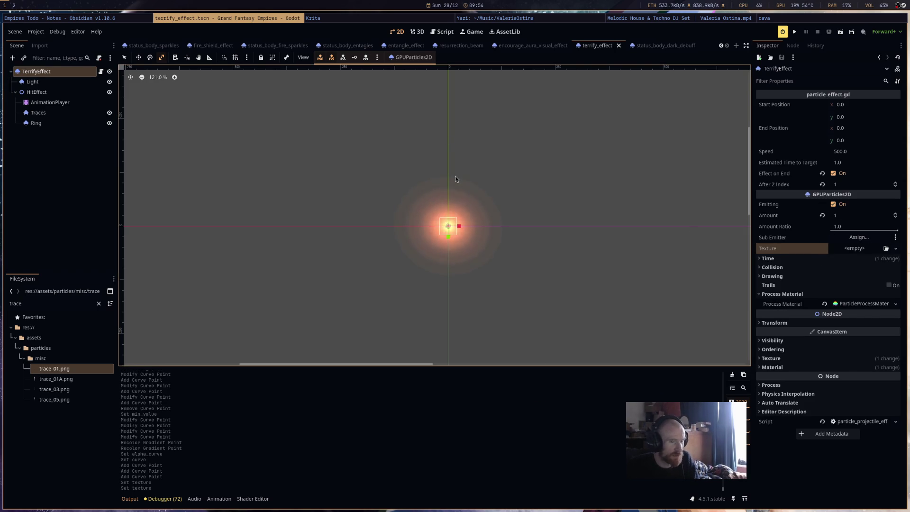
pyautogui.click(852, 305)
pyautogui.click(457, 200)
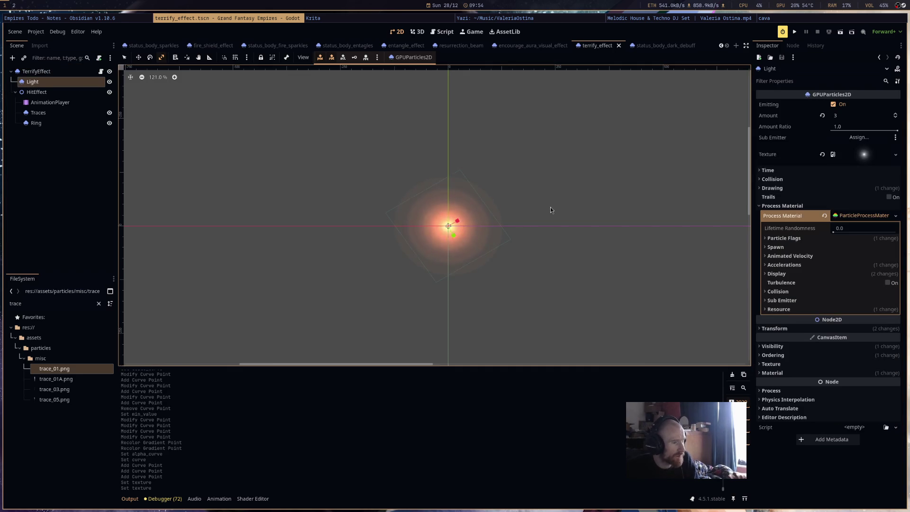
pyautogui.click(822, 154)
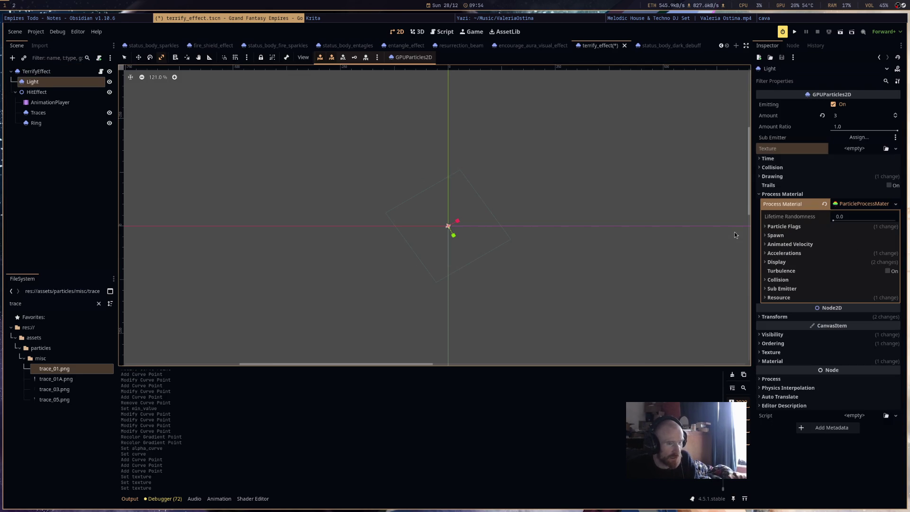
pyautogui.click(825, 204)
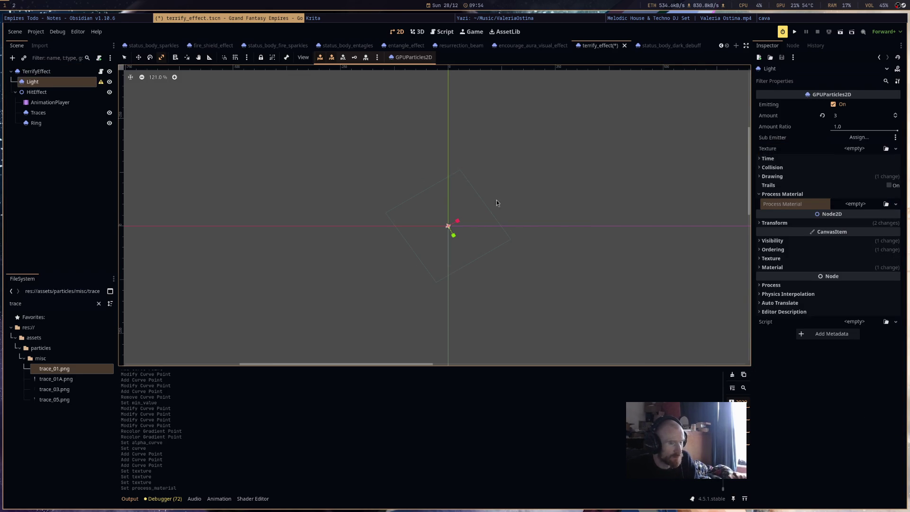
pyautogui.click(70, 76)
pyautogui.click(822, 304)
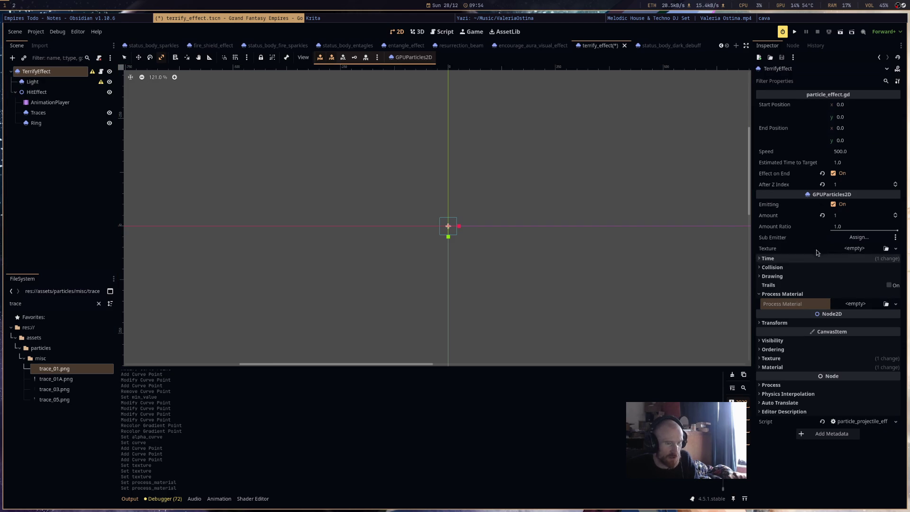
# Play the HitEffect AnimationPlayer's hit_effect animation to preview the particles.
pyautogui.click(84, 92)
pyautogui.click(50, 102)
pyautogui.click(170, 374)
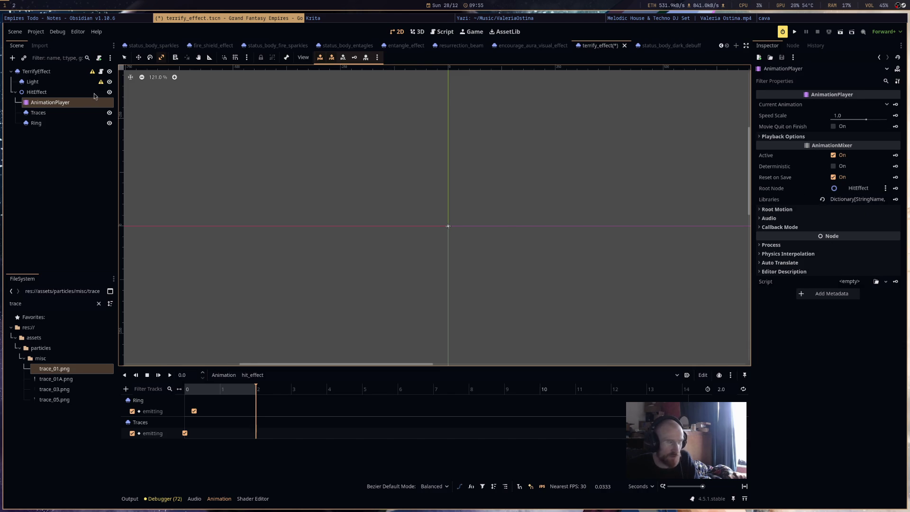
# Make both the Traces and Ring emitters use local coordinates and save.
pyautogui.click(48, 113)
pyautogui.keyDown('ctrl'); pyautogui.click(53, 124); pyautogui.keyUp('ctrl')
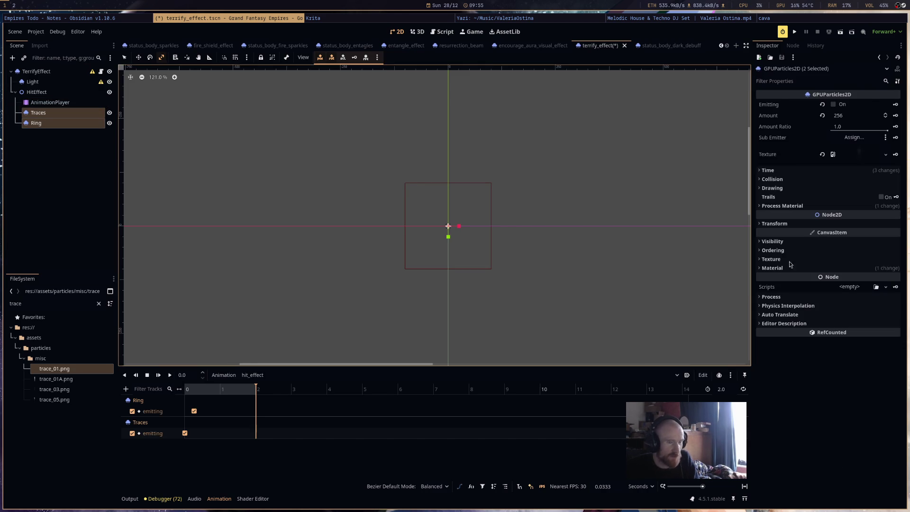
pyautogui.click(813, 188)
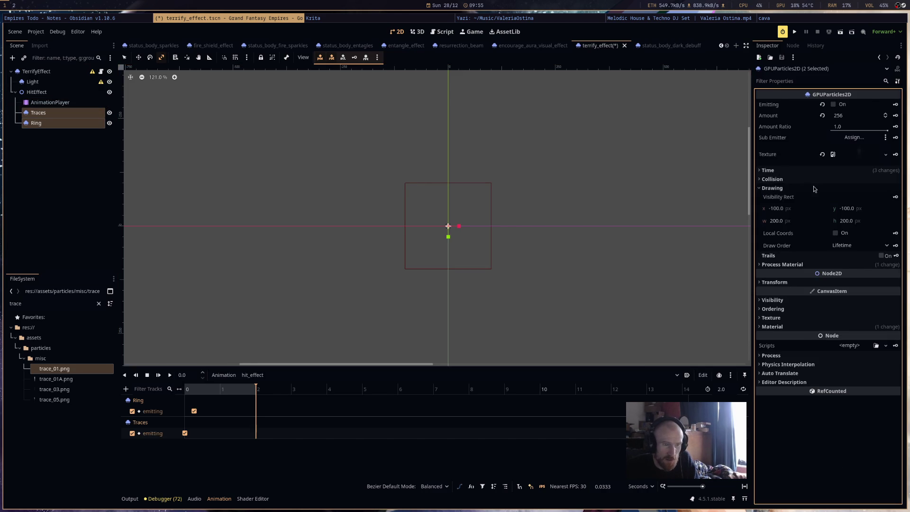
pyautogui.click(835, 233)
pyautogui.hotkey('ctrl', 's')
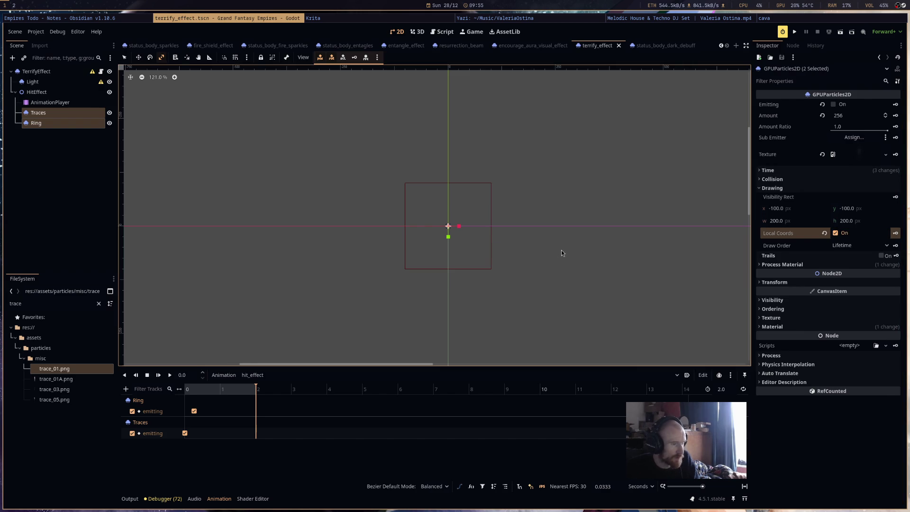
# Give the Ring emitter the Ring1.png texture and toggle emitting to preview its burst.
pyautogui.click(76, 123)
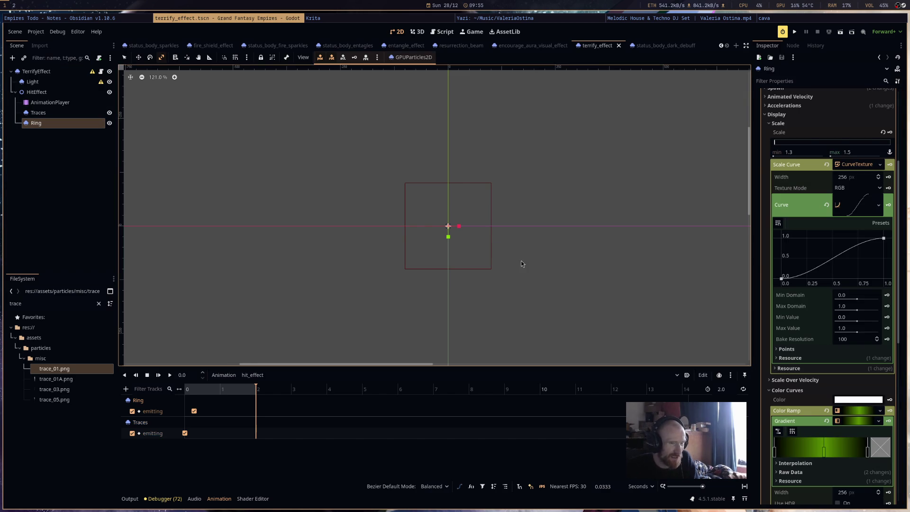
pyautogui.scroll(1, 871, 233)
pyautogui.click(43, 304)
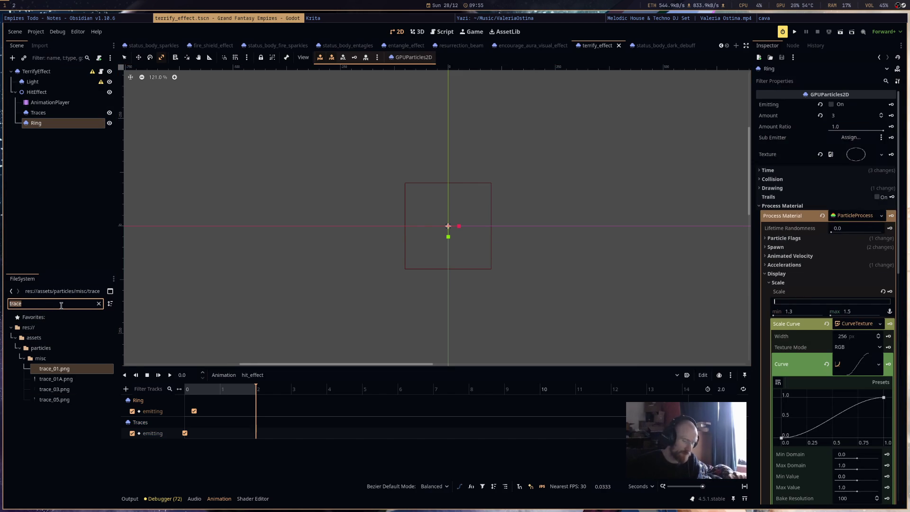
pyautogui.write('ring')
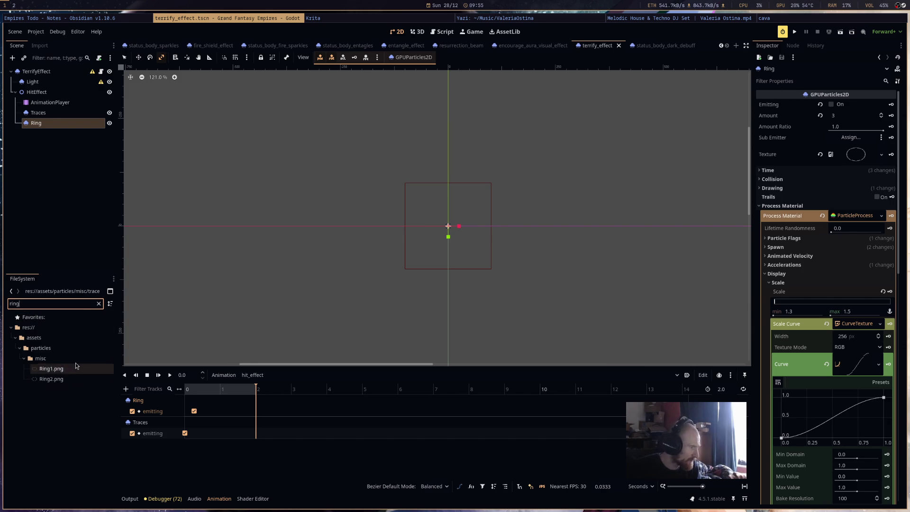
pyautogui.moveTo(67, 370)
pyautogui.mouseDown()
pyautogui.moveTo(725, 203)
pyautogui.moveTo(860, 155)
pyautogui.mouseUp()
pyautogui.hotkey('ctrl', 'r')
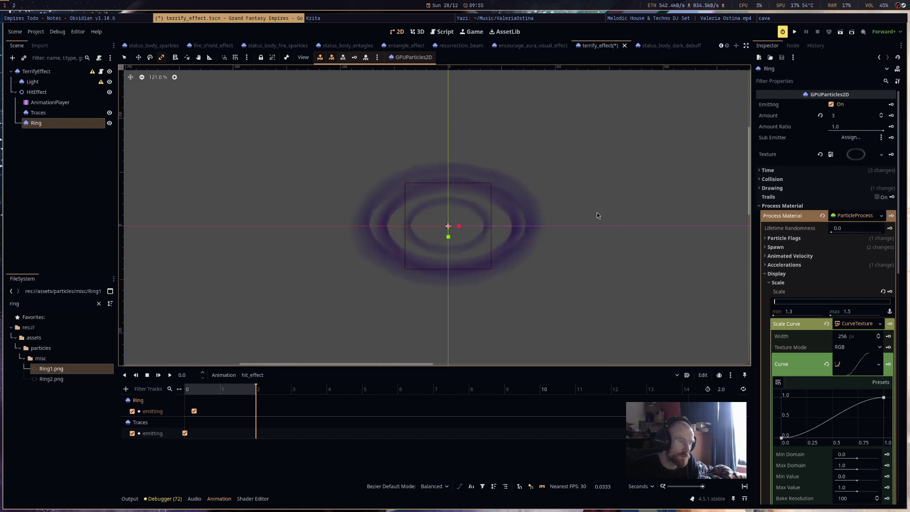
pyautogui.scroll(-3, 830, 305)
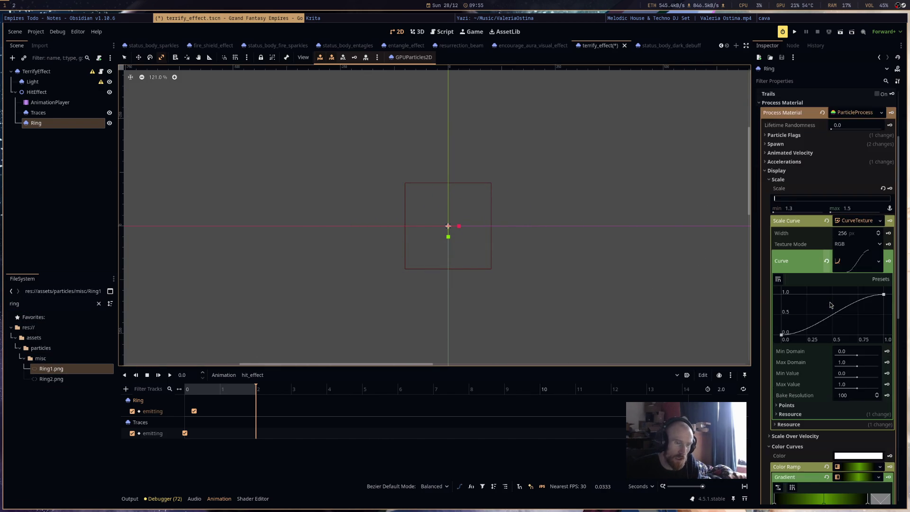
pyautogui.scroll(3, 831, 304)
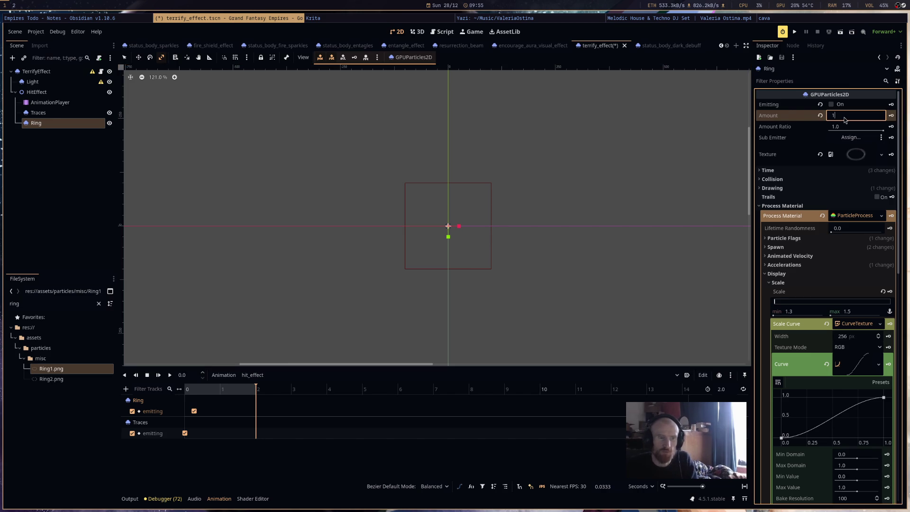
pyautogui.hotkey('ctrl', 'r')
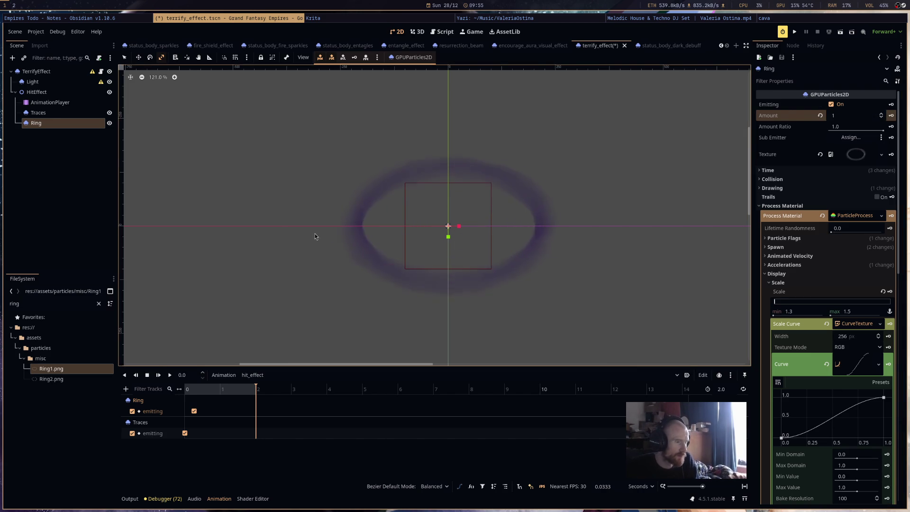
pyautogui.click(71, 113)
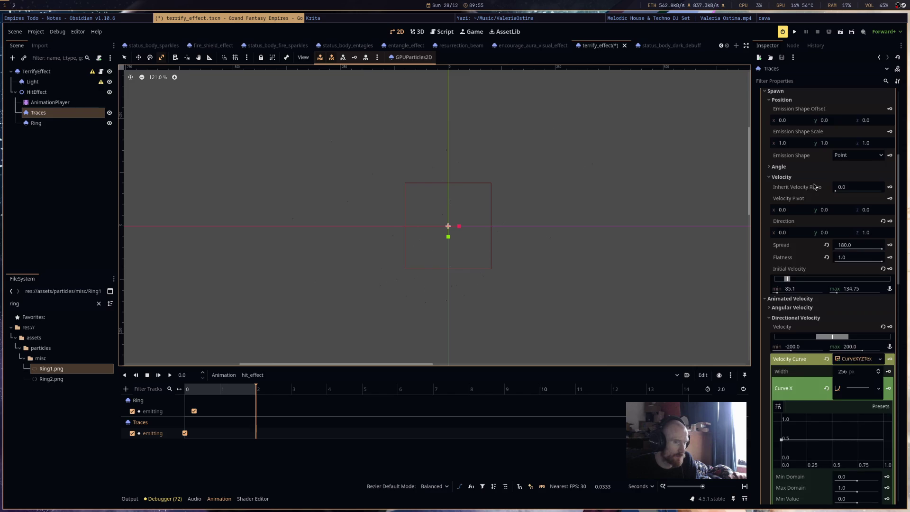
# Set Traces Amount to 64 and Initial Velocity max to 404.25, preview hit_effect, and save.
pyautogui.scroll(5, 814, 186)
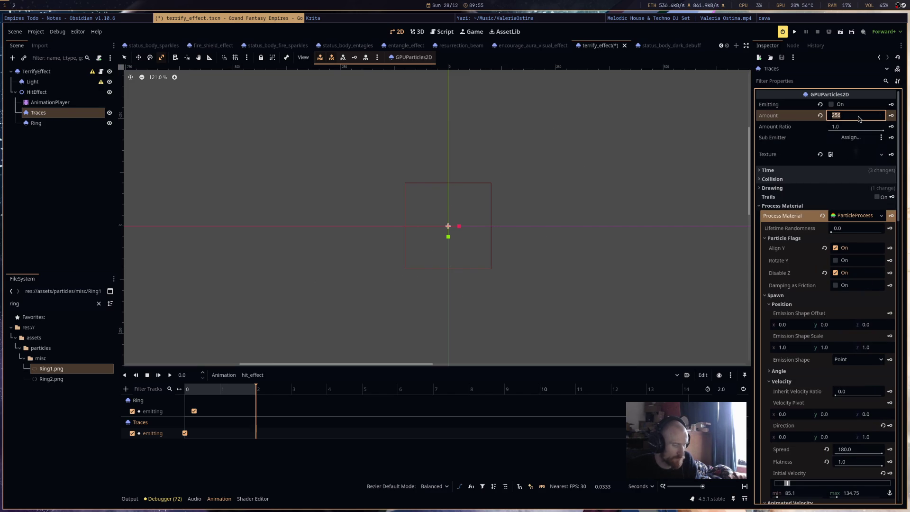
pyautogui.write('64')
pyautogui.press('Return')
pyautogui.scroll(-5, 857, 361)
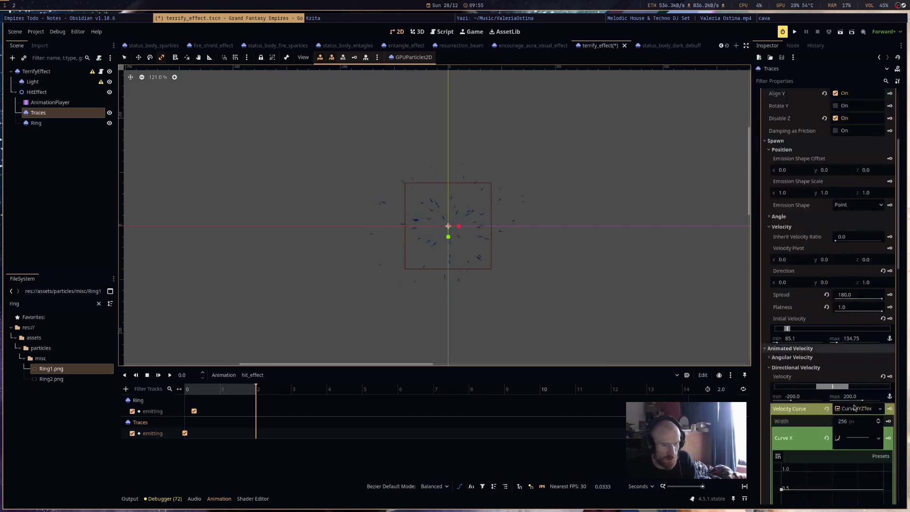
pyautogui.moveTo(855, 292); pyautogui.dragTo(896, 292)
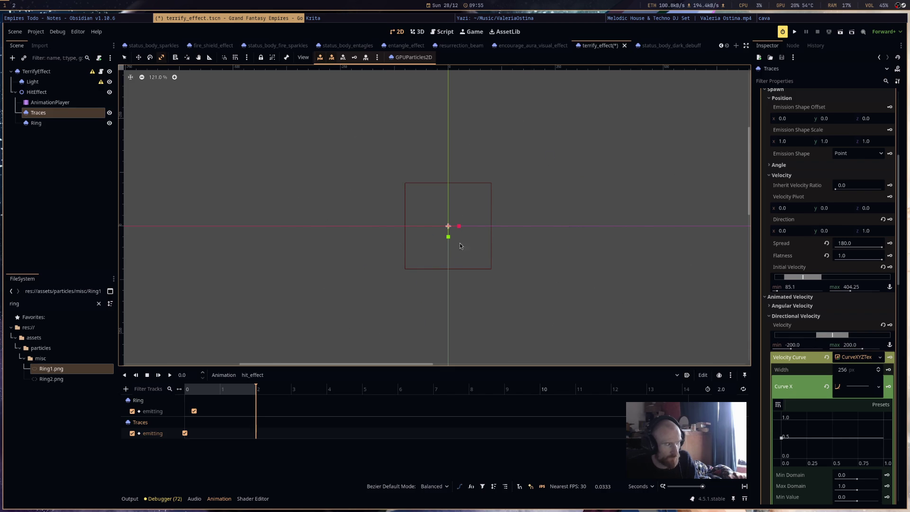
pyautogui.click(170, 375)
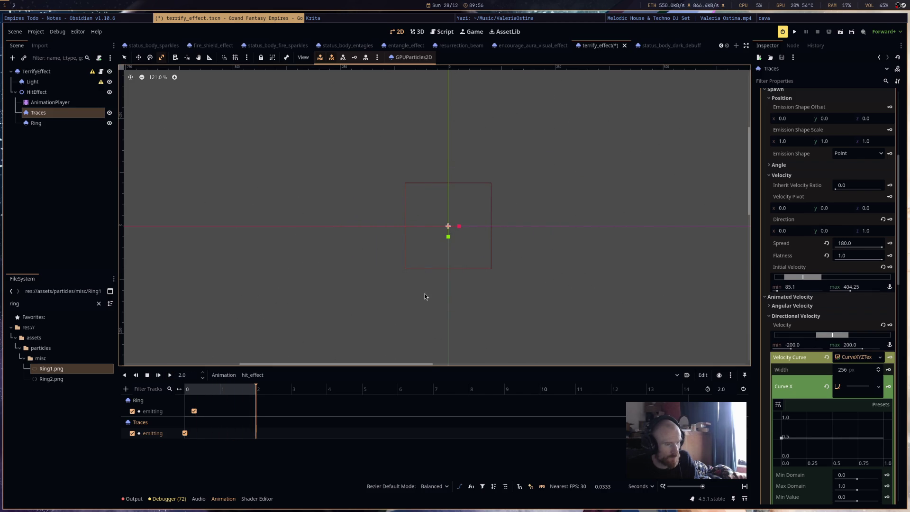
pyautogui.hotkey('ctrl', 's')
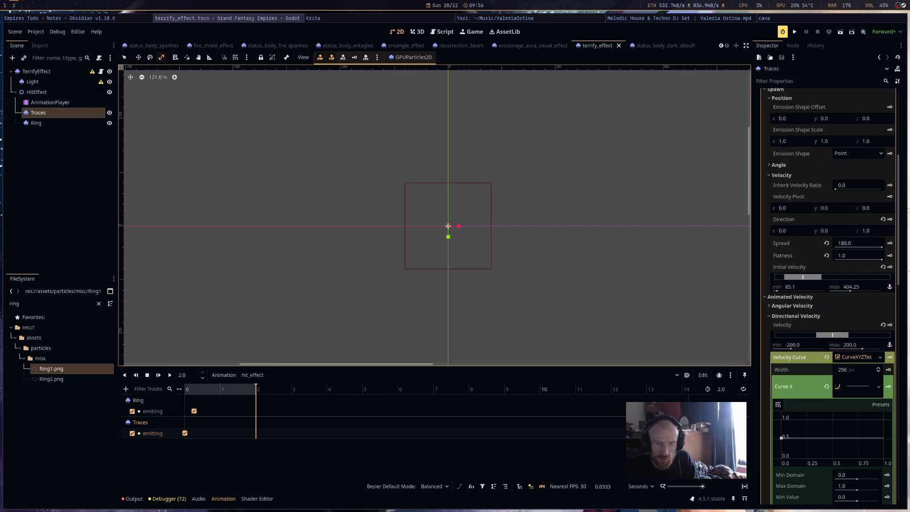
# Set Traces Directional Velocity to −400–400, replay hit_effect, save, and launch the game.
pyautogui.scroll(-2, 806, 290)
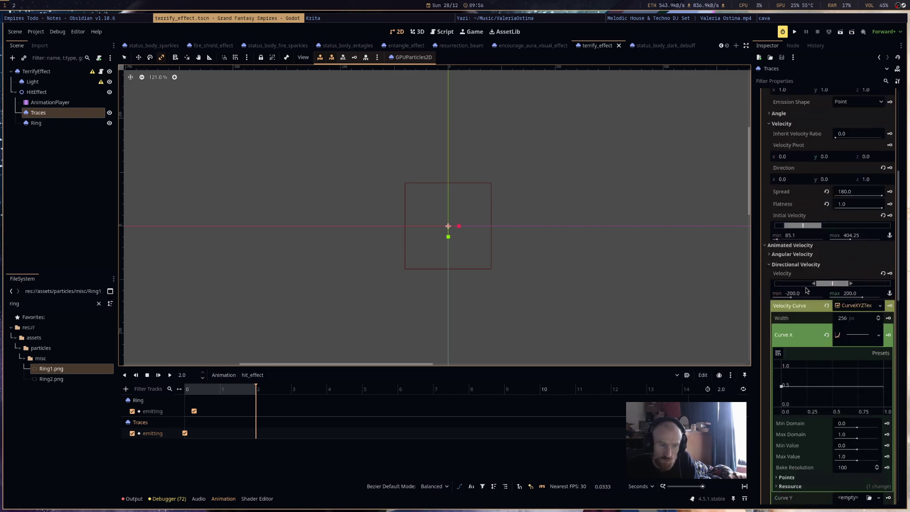
pyautogui.scroll(-2, 806, 290)
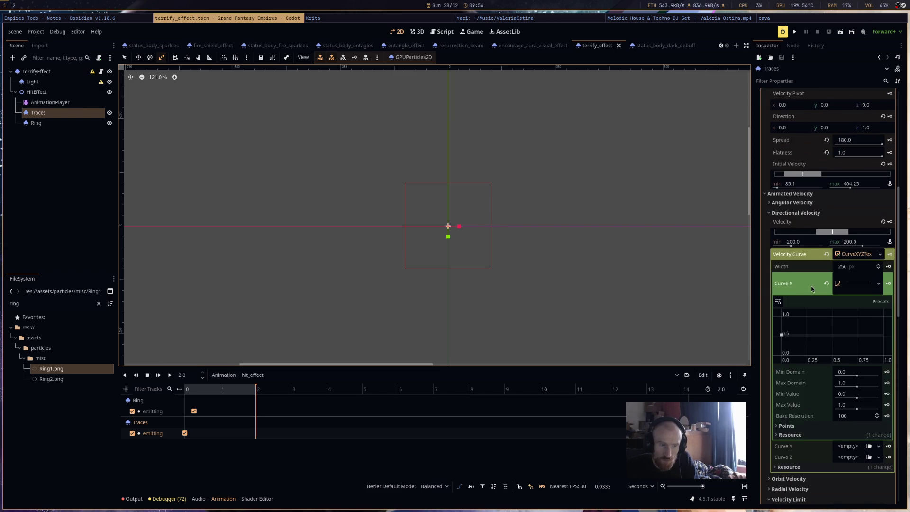
pyautogui.click(858, 244)
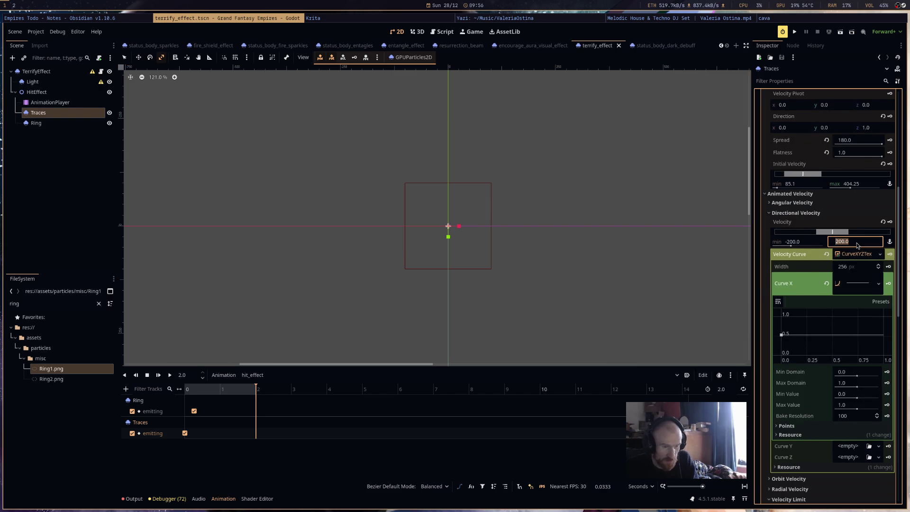
pyautogui.write('400')
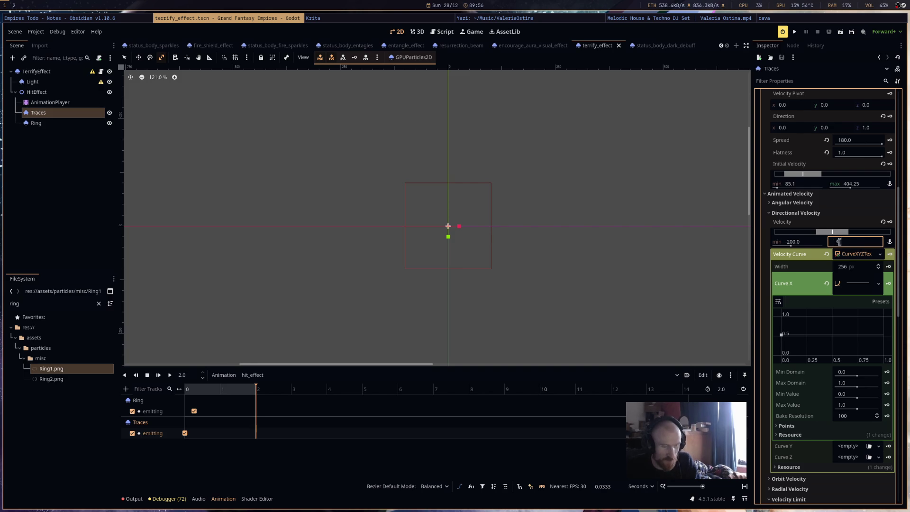
pyautogui.click(789, 242)
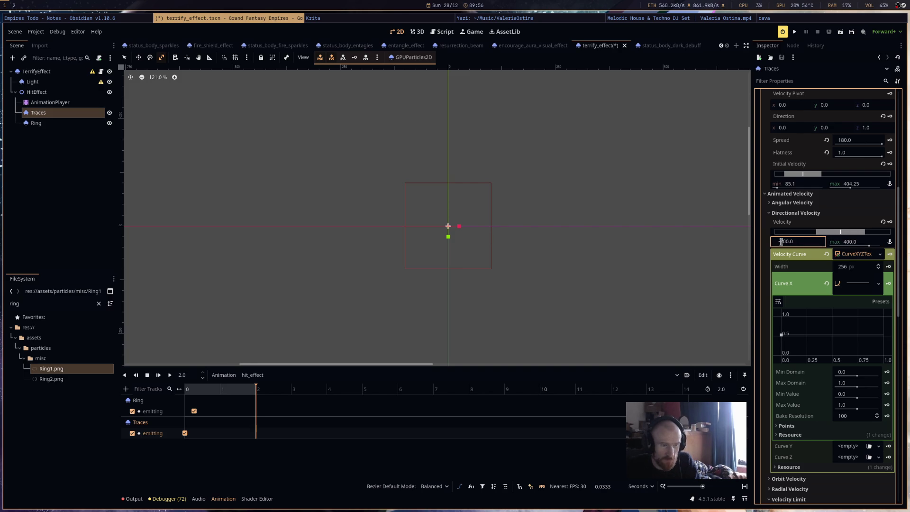
pyautogui.write('-400')
pyautogui.press('Return')
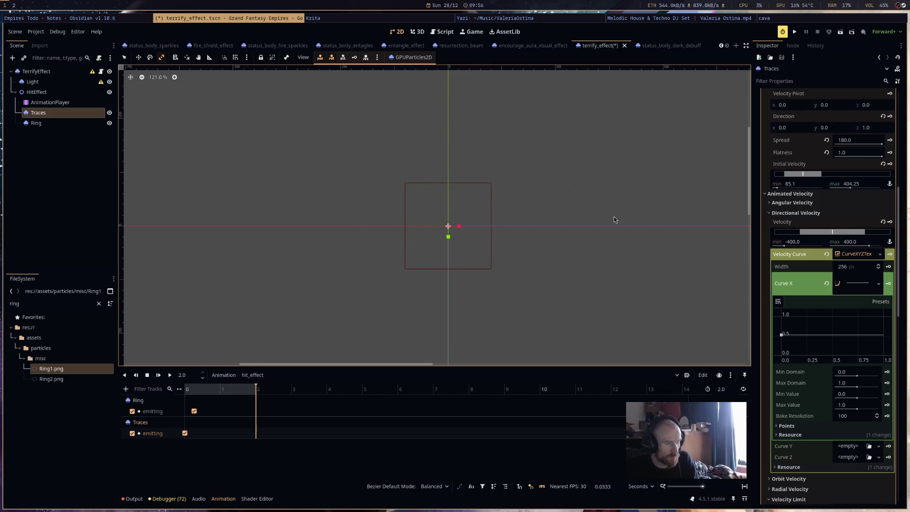
pyautogui.scroll(-4, 614, 217)
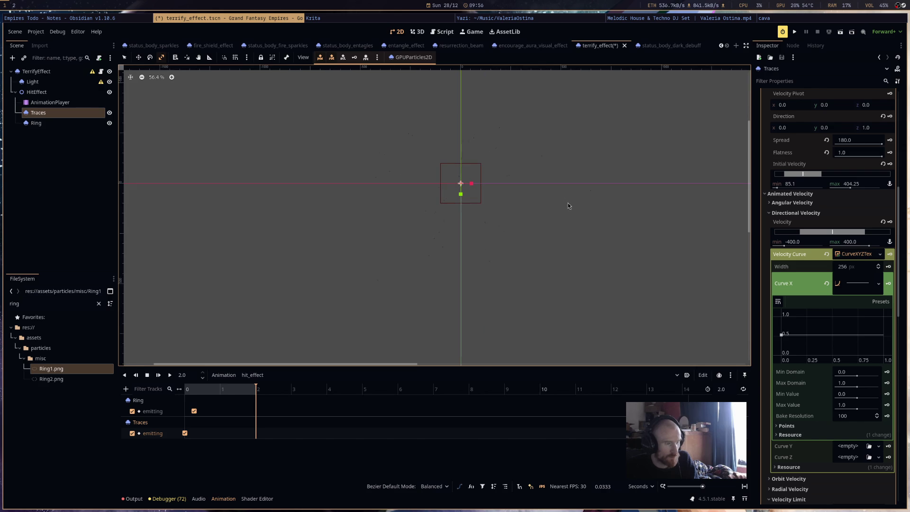
pyautogui.click(170, 375)
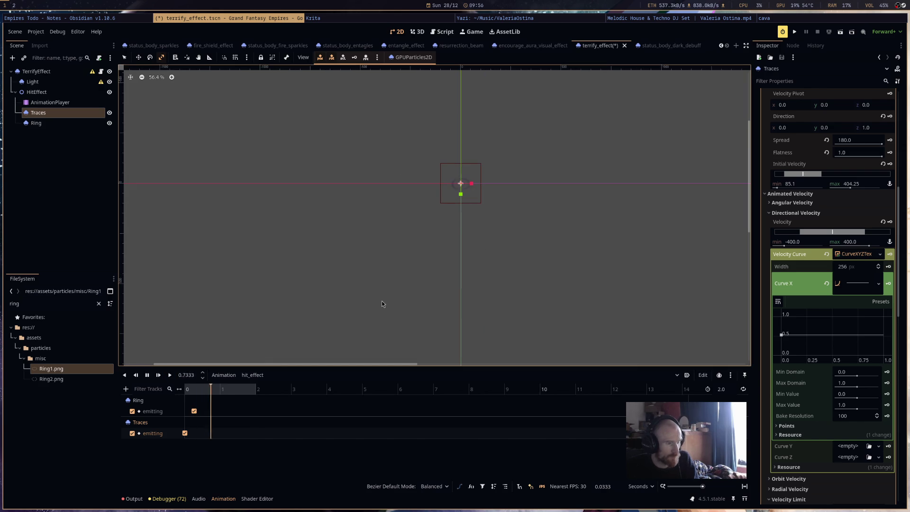
pyautogui.hotkey('ctrl', 's')
pyautogui.click(795, 32)
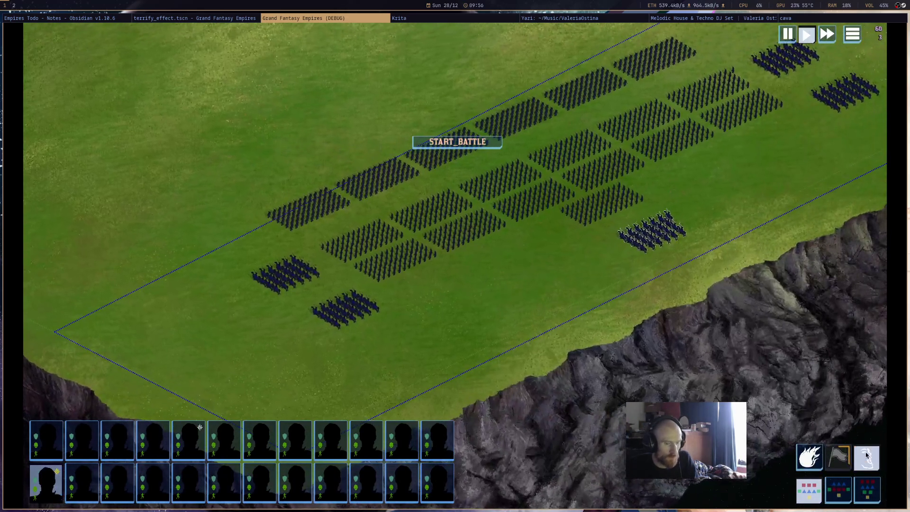
# Aim the third ability over the troops in the test run, then close the debug game.
pyautogui.click(651, 228)
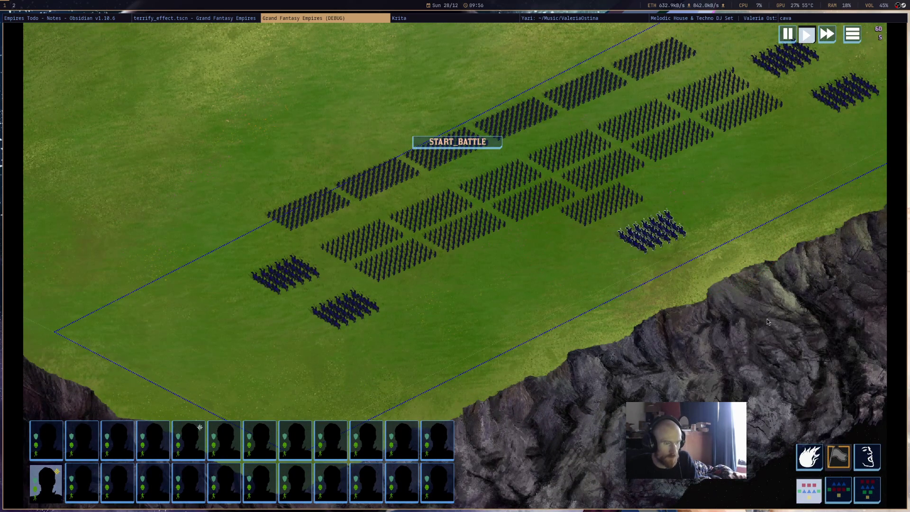
pyautogui.click(870, 462)
pyautogui.click(654, 232)
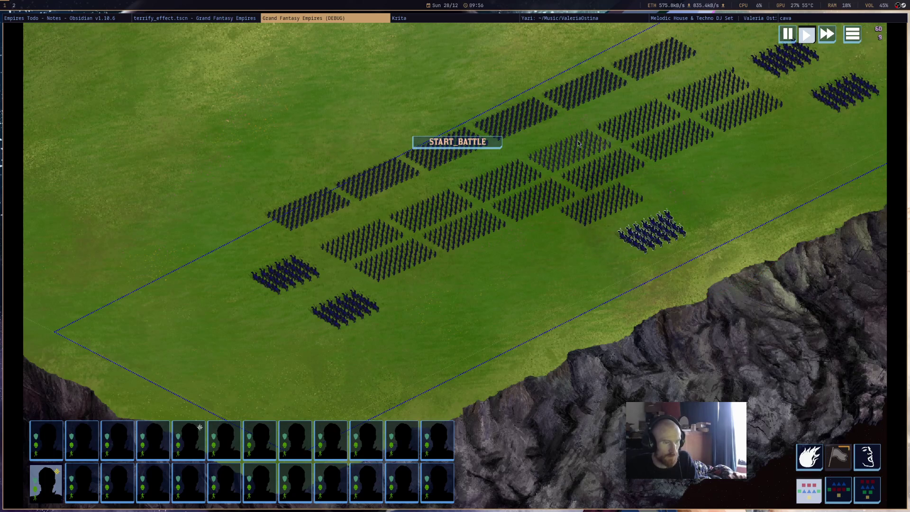
pyautogui.middleClick(371, 19)
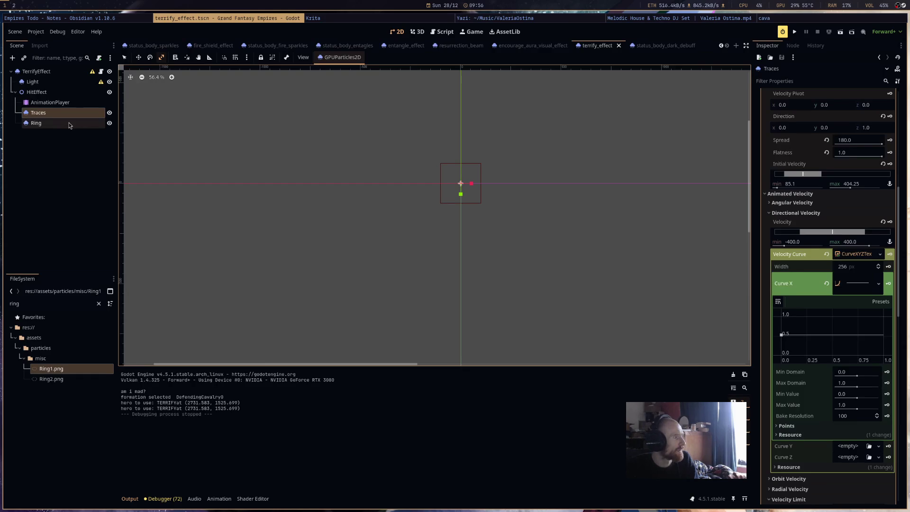
# Uncheck Local Coords in the Ring particles' Drawing settings and save the scene.
pyautogui.click(69, 122)
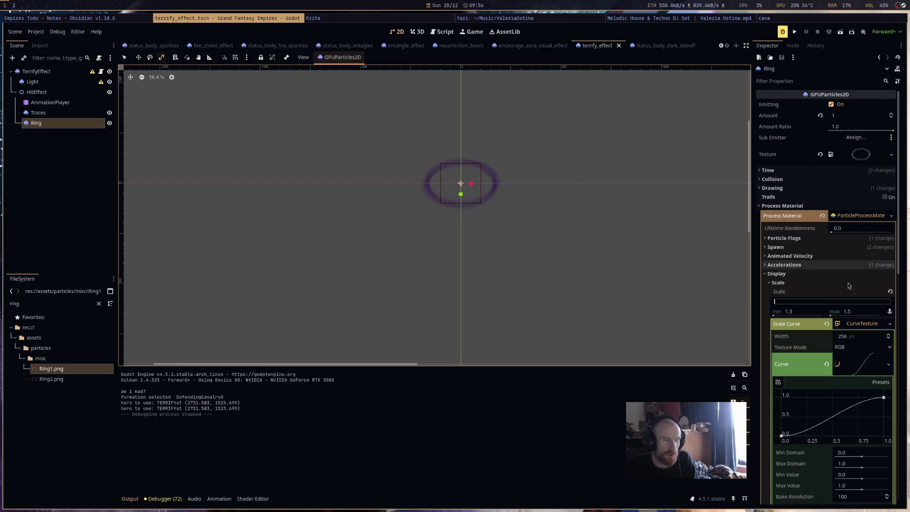
pyautogui.click(820, 248)
pyautogui.click(820, 248)
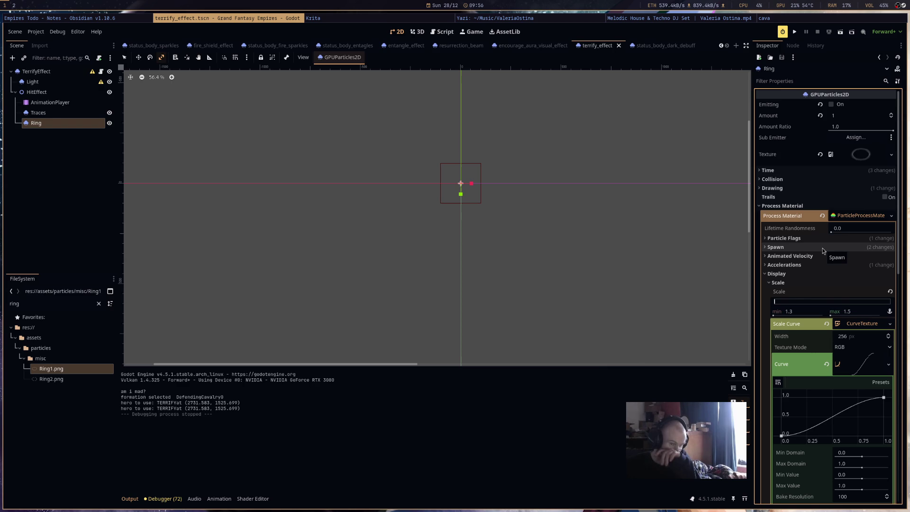
pyautogui.click(817, 188)
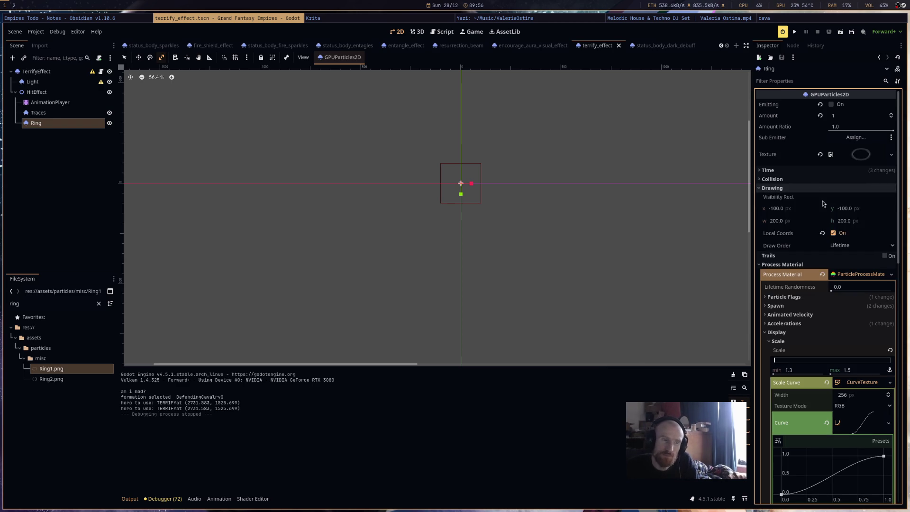
pyautogui.click(833, 233)
pyautogui.hotkey('ctrl', 's')
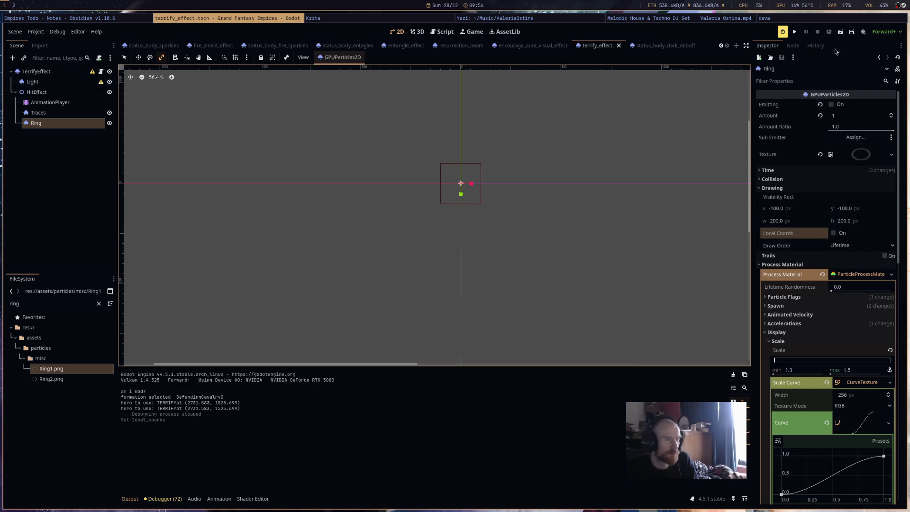
# Run the game, have the cavalry cast terrify, then stop the debug run with F8.
pyautogui.click(798, 34)
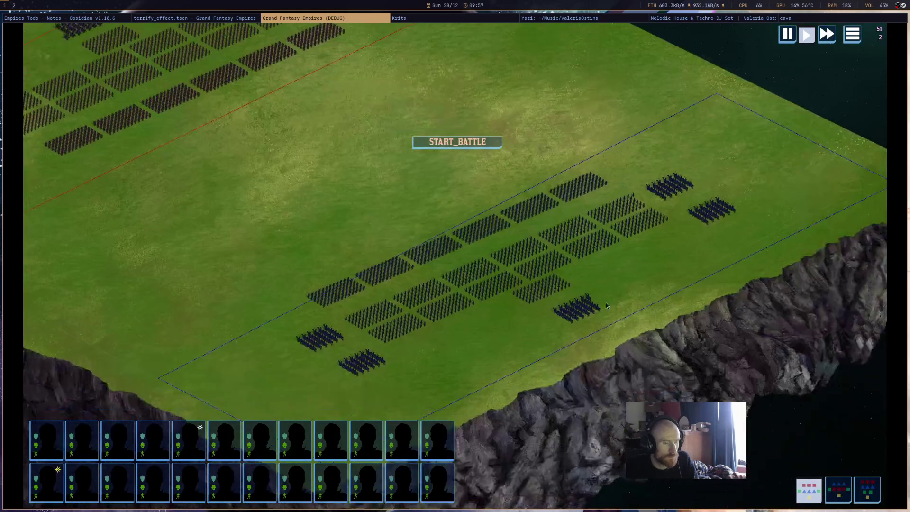
pyautogui.click(579, 307)
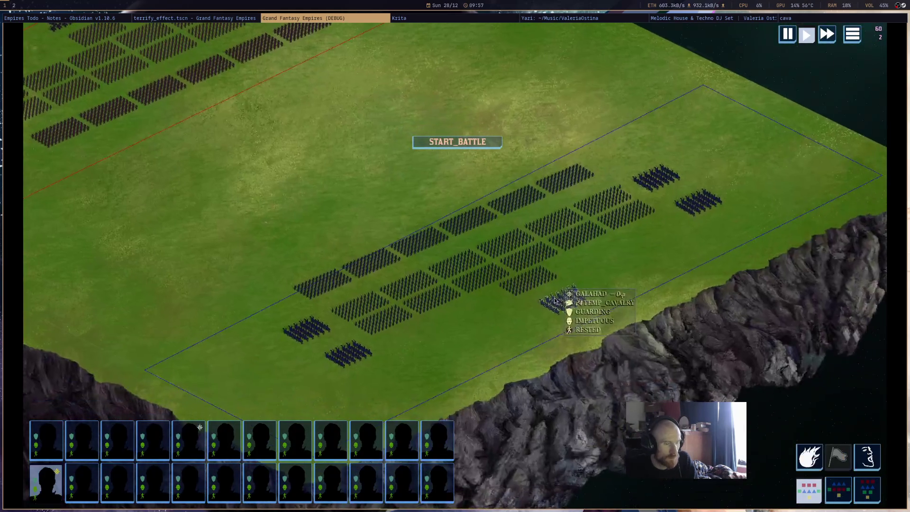
pyautogui.scroll(3, 577, 323)
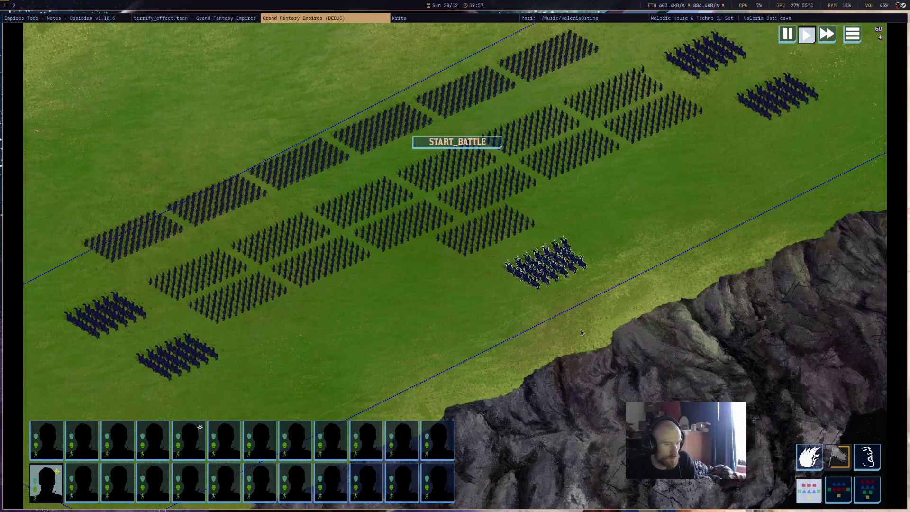
pyautogui.click(857, 457)
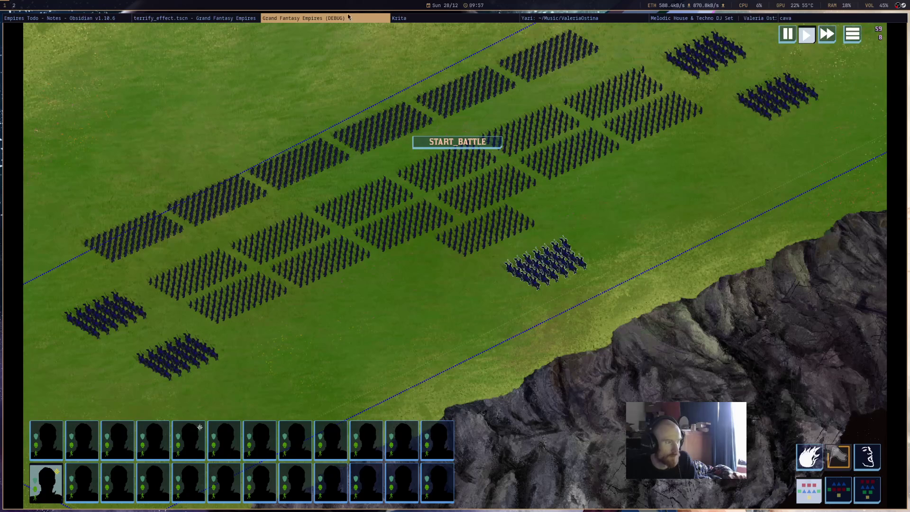
pyautogui.press('F8')
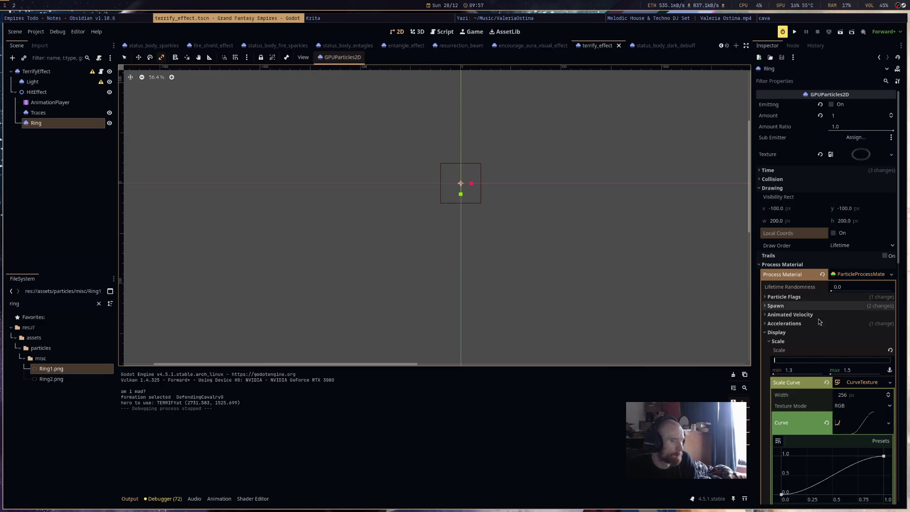
# Revert the Ring emission shape from Box to Point, then save and run the game.
pyautogui.scroll(-3, 836, 285)
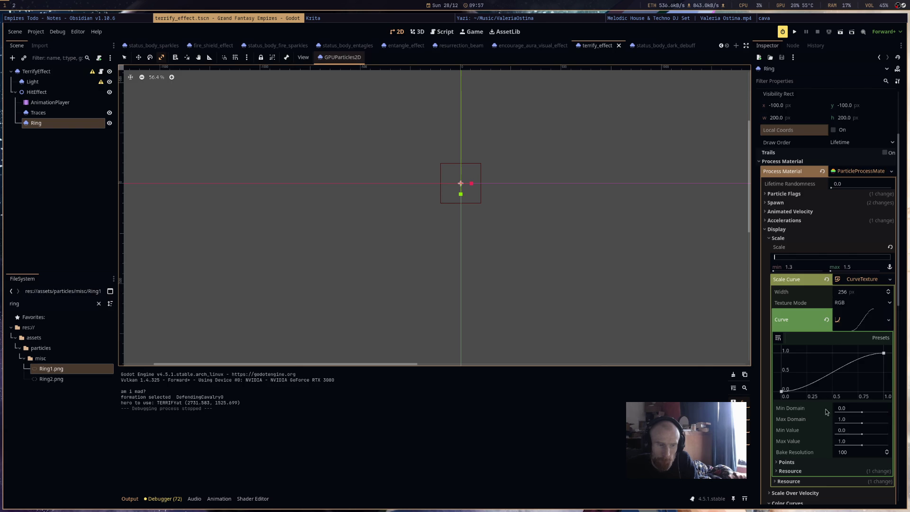
pyautogui.scroll(-6, 815, 434)
pyautogui.scroll(6, 814, 305)
pyautogui.click(814, 203)
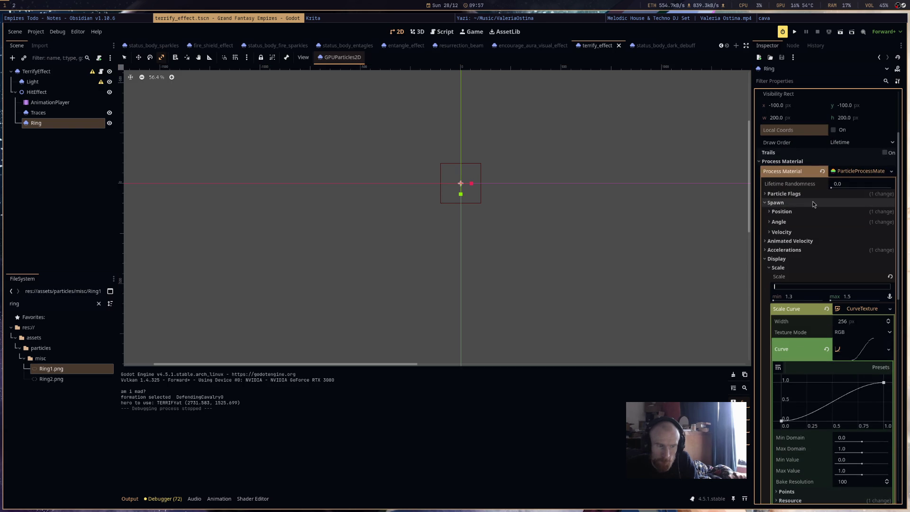
pyautogui.click(815, 212)
pyautogui.click(827, 266)
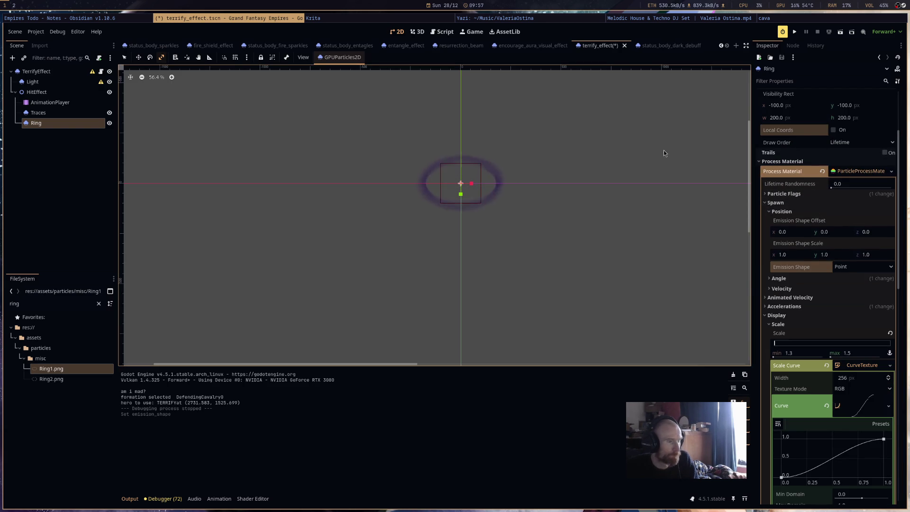
pyautogui.click(795, 32)
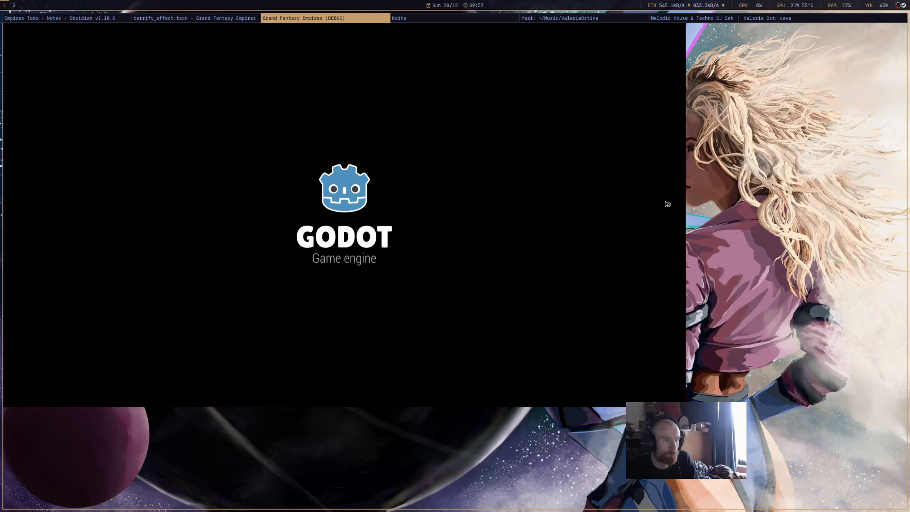
# Select the hero formation to reveal its three ability icons, then close the game window.
pyautogui.scroll(-3, 626, 265)
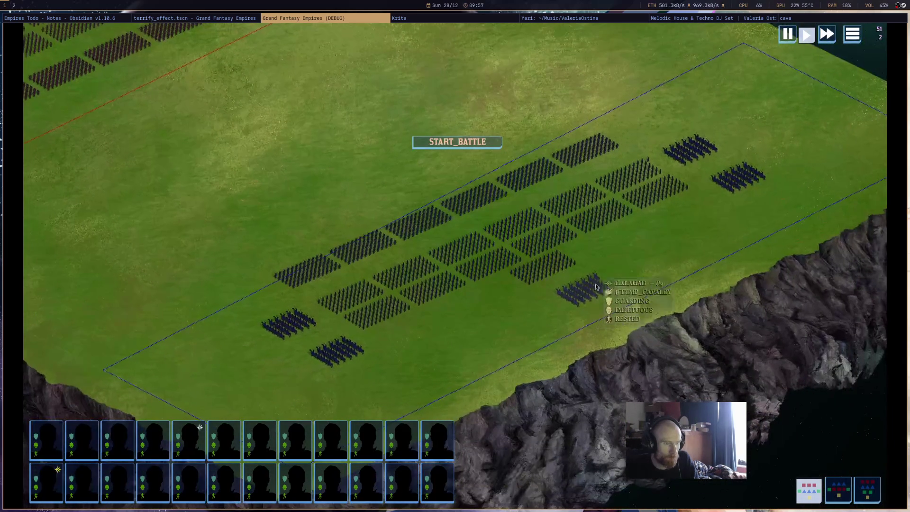
pyautogui.click(596, 283)
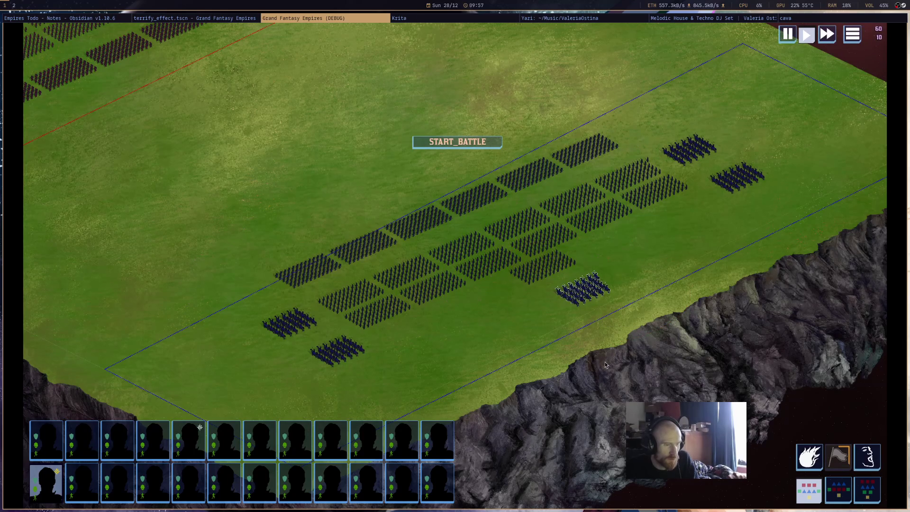
pyautogui.middleClick(323, 19)
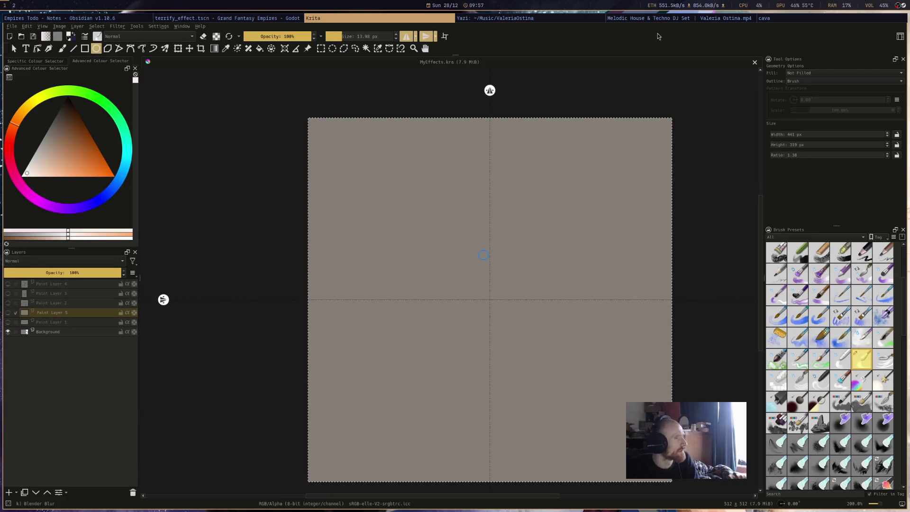
# Return to Godot's terrify_effect scene and bring up status_effect.gd with Ctrl+F3.
pyautogui.click(718, 21)
pyautogui.click(545, 19)
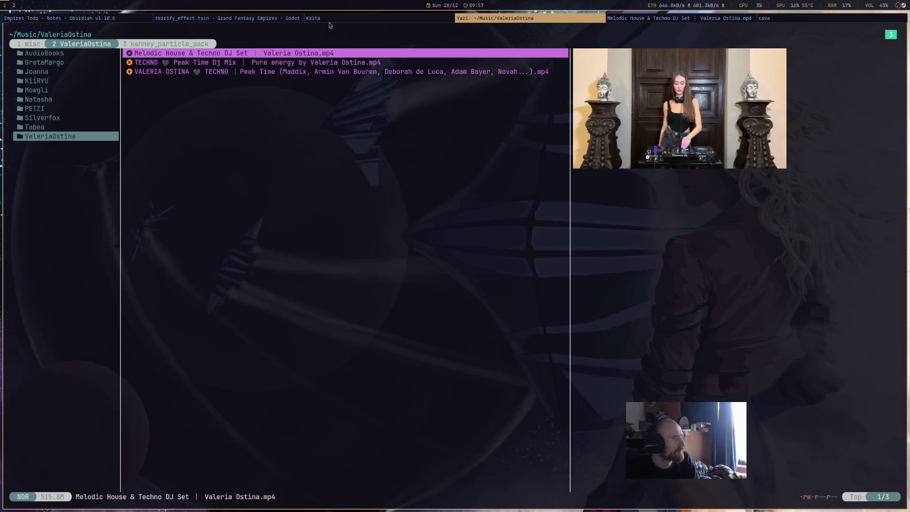
pyautogui.click(265, 18)
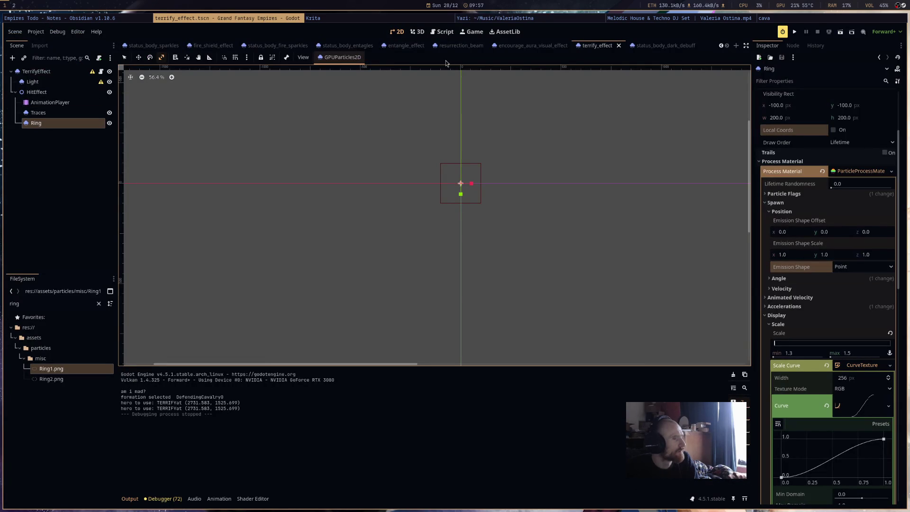
pyautogui.click(533, 45)
pyautogui.click(592, 46)
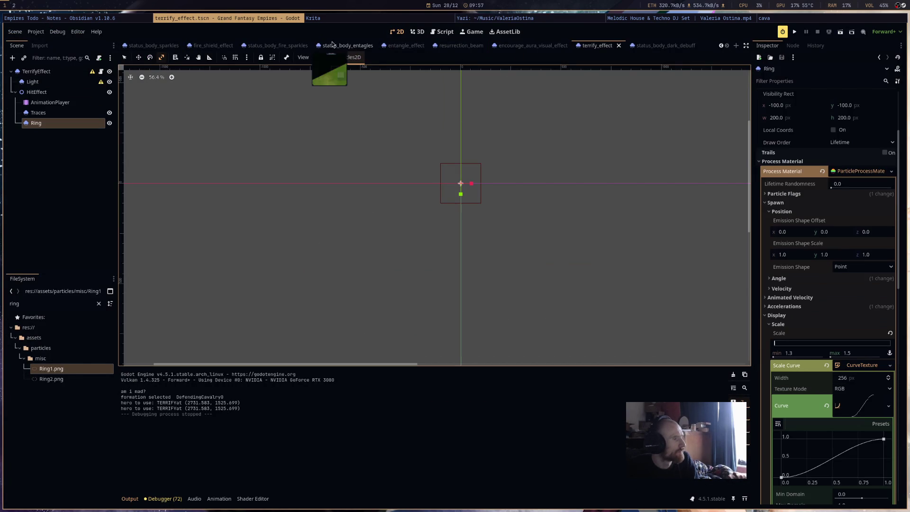
pyautogui.hotkey('ctrl', 'F3')
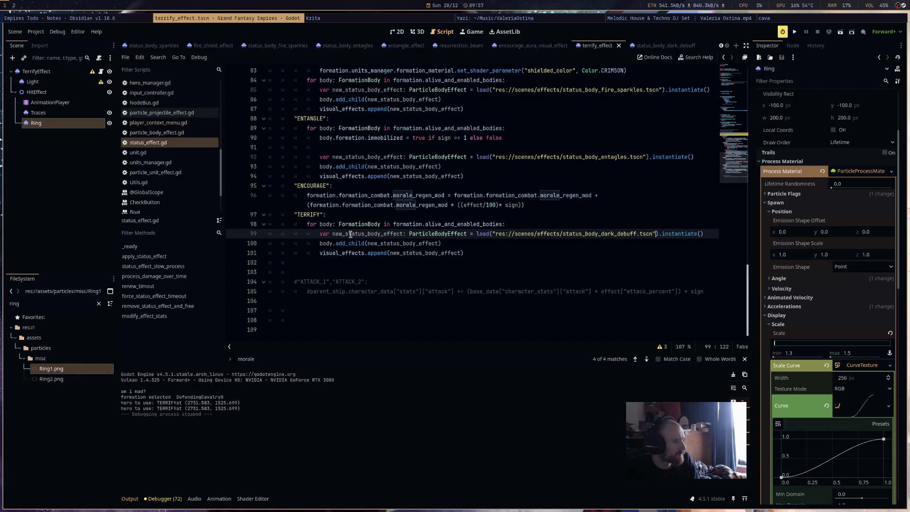
# Review the TERRIFY branch in status_effect.gd, then switch to hero_manager.gd.
pyautogui.scroll(15, 336, 239)
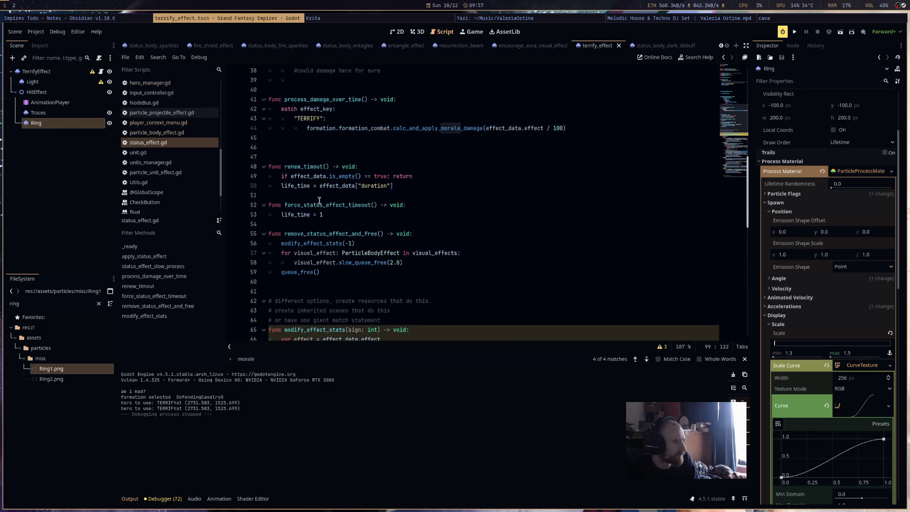
pyautogui.scroll(-14, 320, 200)
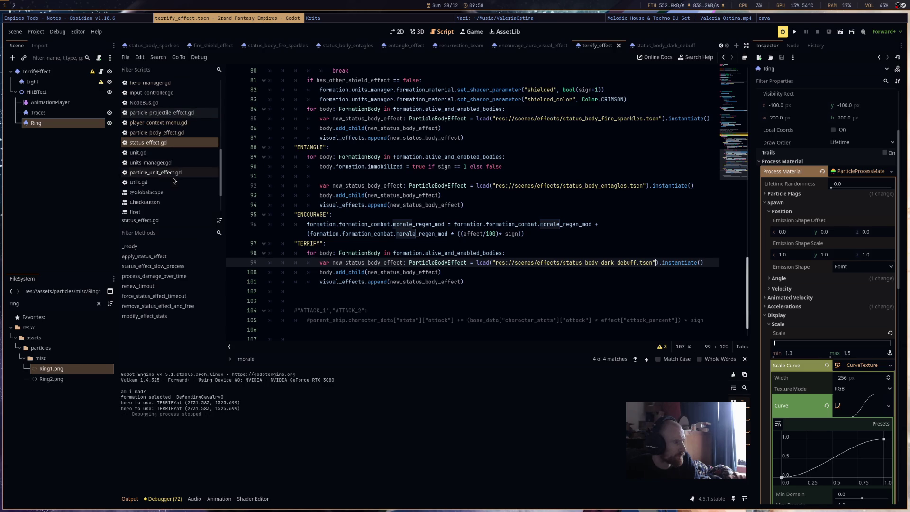
pyautogui.scroll(3, 181, 197)
pyautogui.click(183, 135)
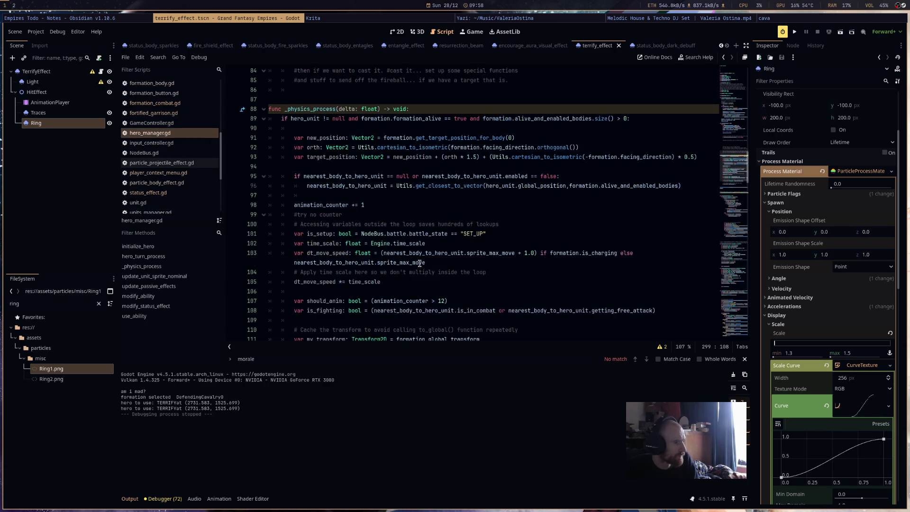
# Scroll through hero_manager.gd reviewing its ability-casting code.
pyautogui.scroll(-3, 411, 262)
pyautogui.scroll(-20, 412, 262)
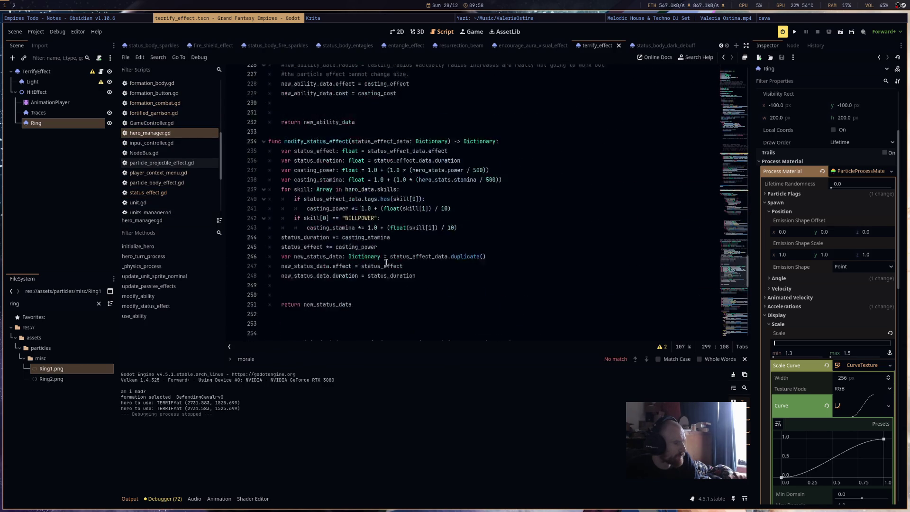
pyautogui.scroll(-5, 385, 259)
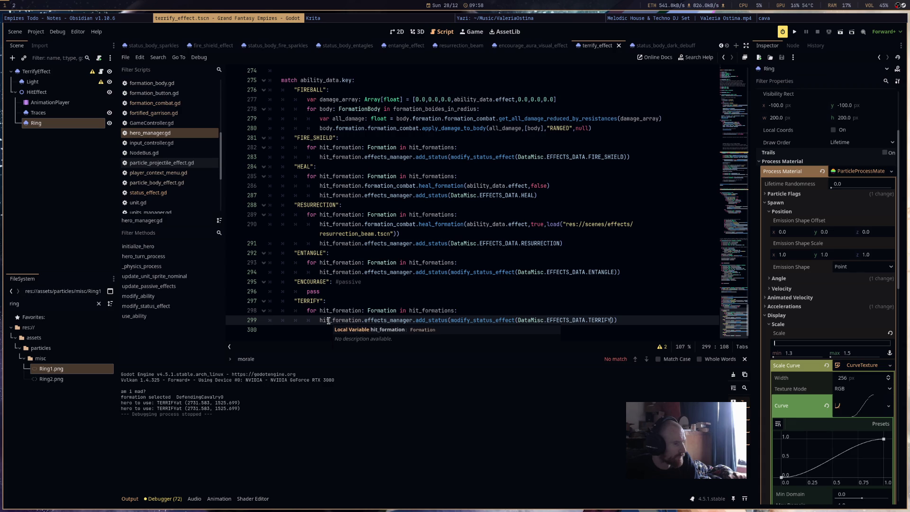
pyautogui.scroll(8, 360, 306)
pyautogui.scroll(-10, 368, 298)
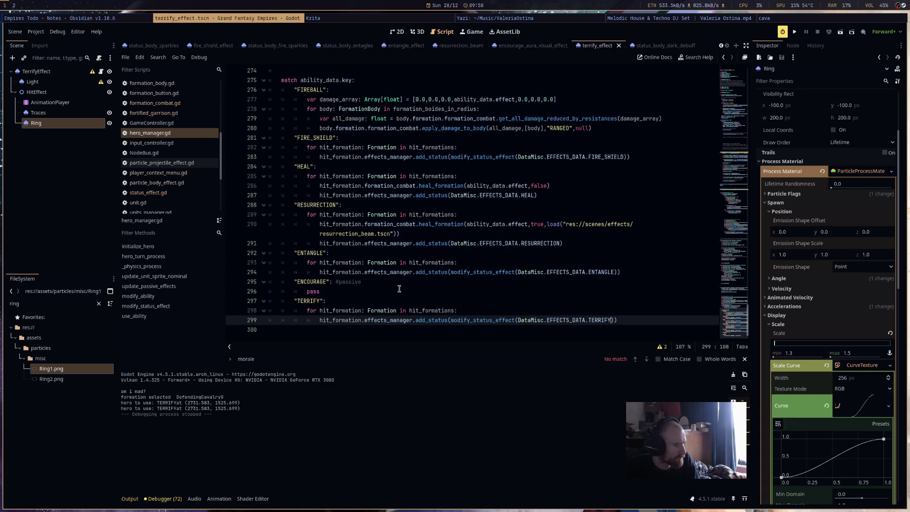
pyautogui.scroll(7, 399, 289)
pyautogui.scroll(-4, 400, 288)
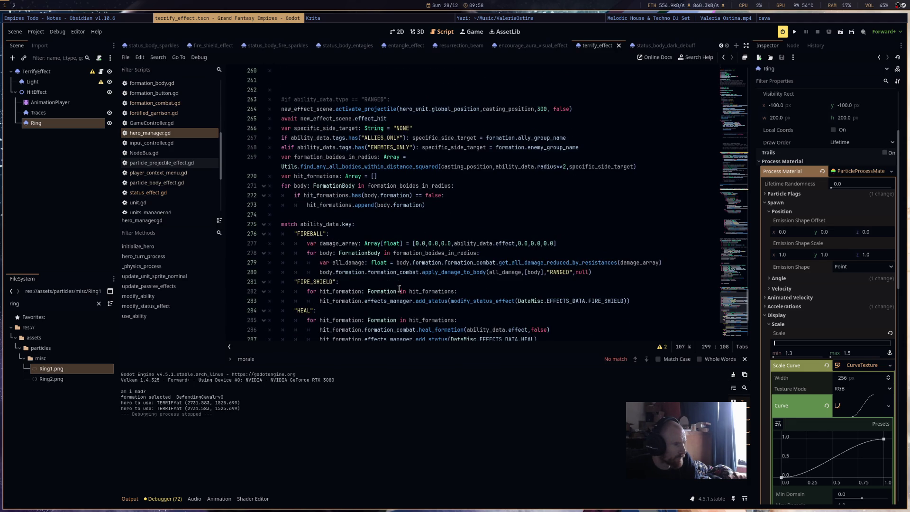
pyautogui.scroll(3, 399, 289)
# Highlight casting_position, inspect use_ability's casting_position parameter, then open input_controller.gd.
pyautogui.doubleClick(520, 196)
pyautogui.scroll(2, 492, 247)
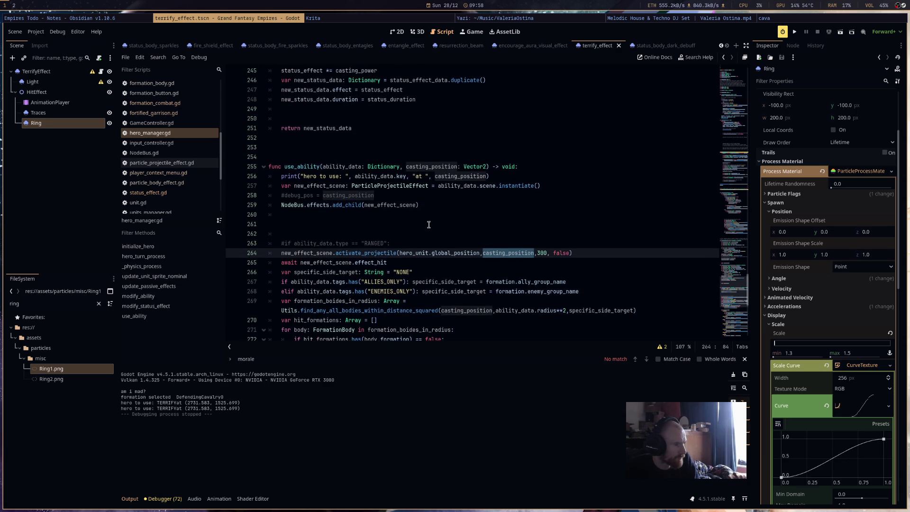
pyautogui.scroll(3, 429, 224)
pyautogui.click(432, 254)
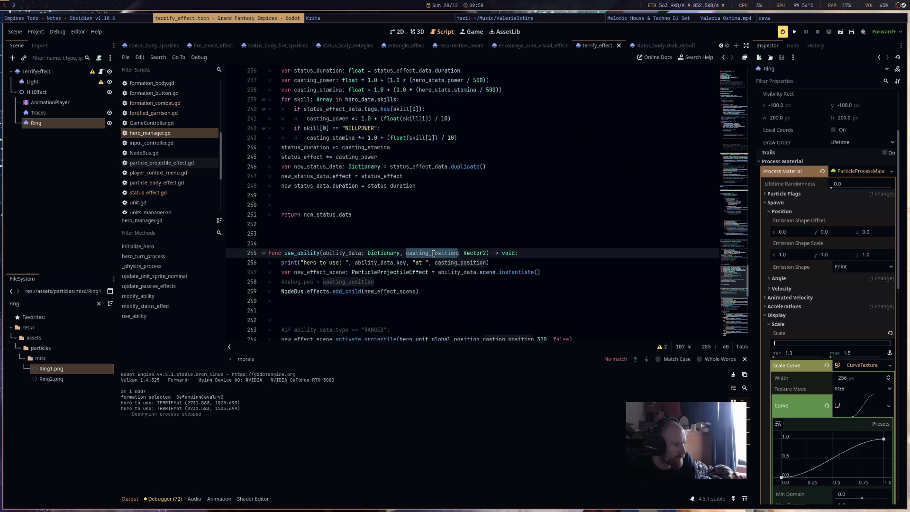
pyautogui.scroll(8, 470, 266)
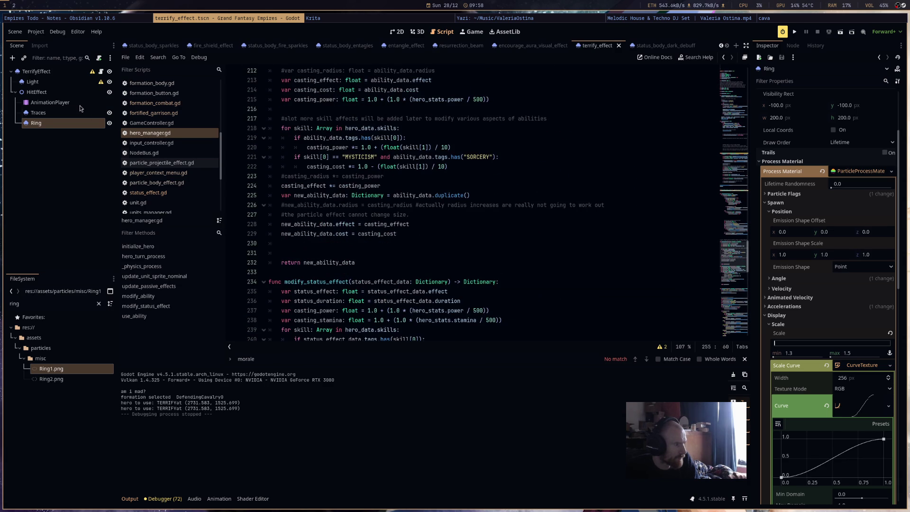
pyautogui.click(180, 143)
pyautogui.scroll(-1, 434, 268)
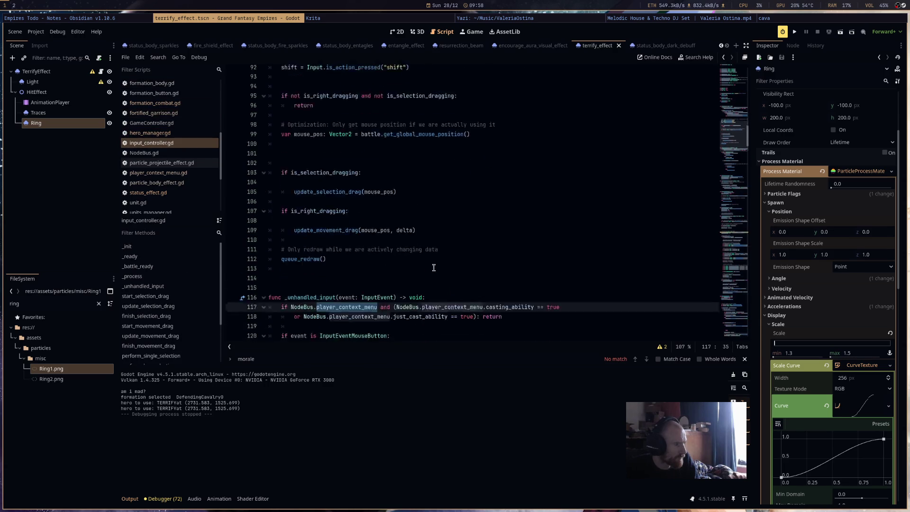
# Open player_context_menu.gd and highlight all casting_position occurrences.
pyautogui.scroll(-4, 434, 267)
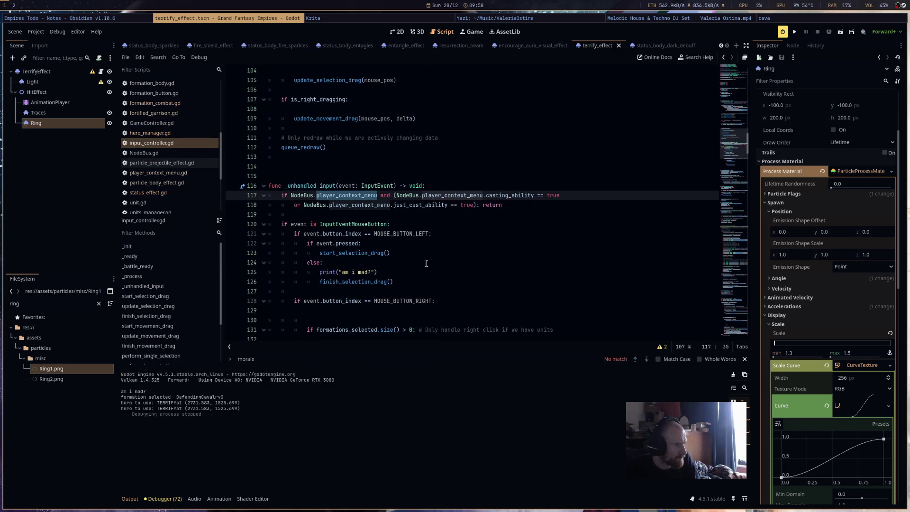
pyautogui.click(159, 172)
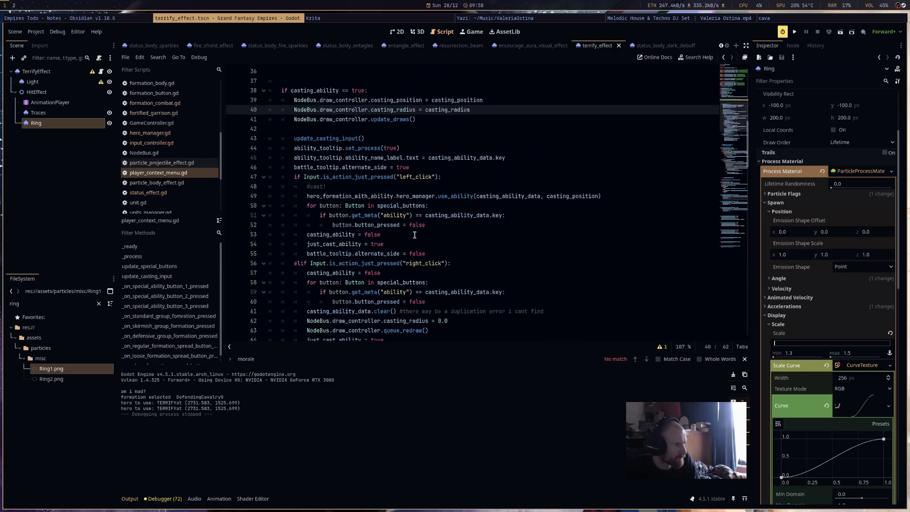
pyautogui.doubleClick(394, 101)
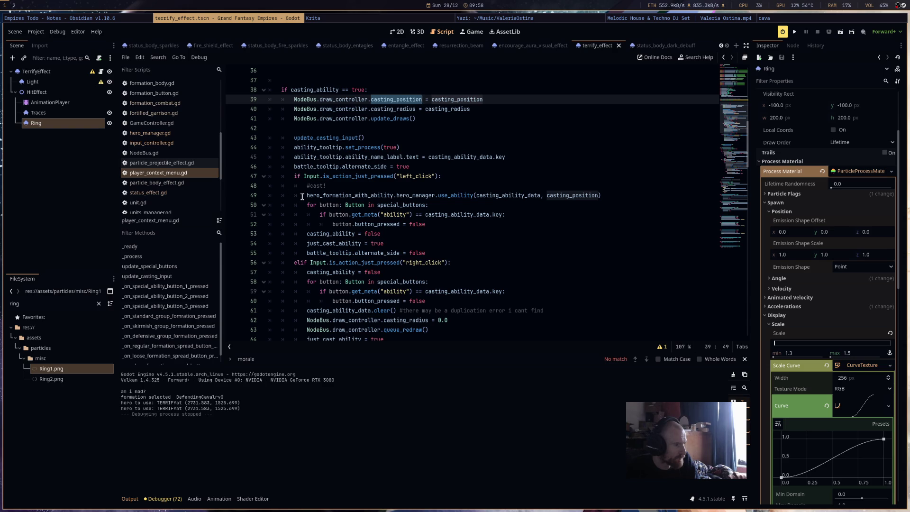
pyautogui.moveTo(307, 197)
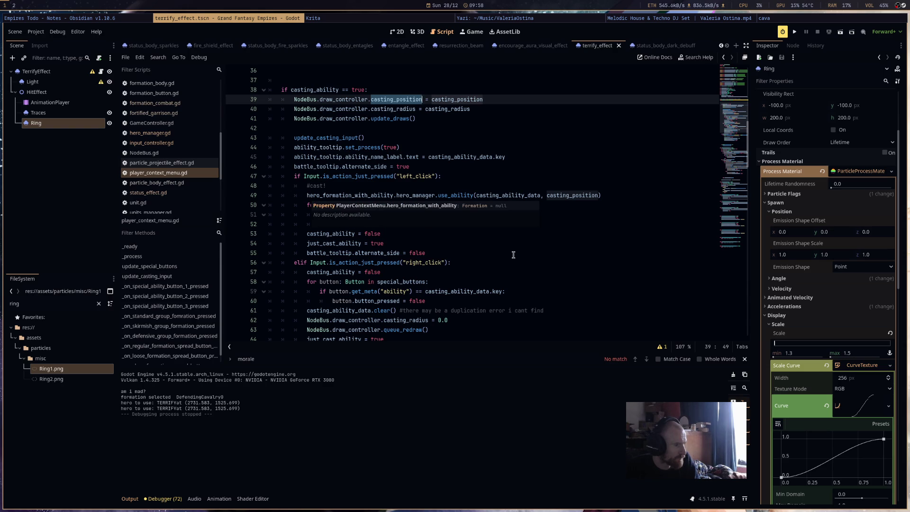
pyautogui.scroll(4, 514, 255)
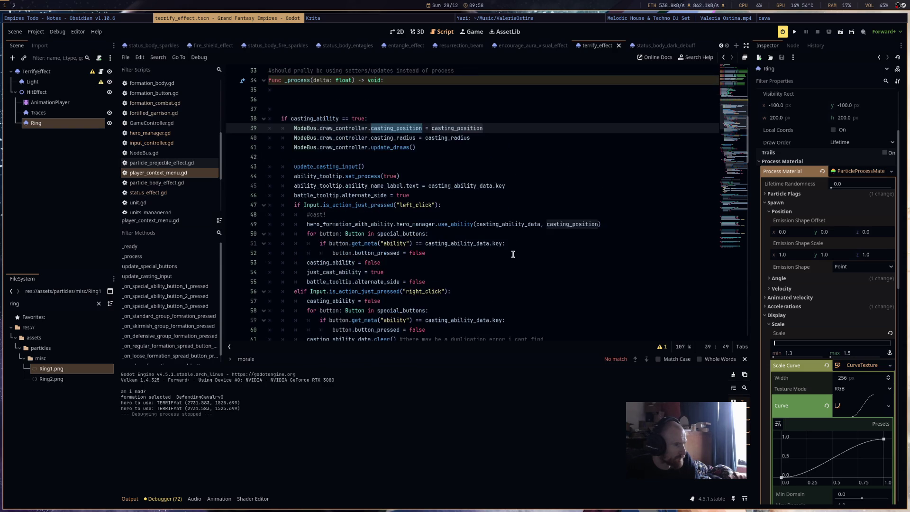
pyautogui.scroll(2, 513, 255)
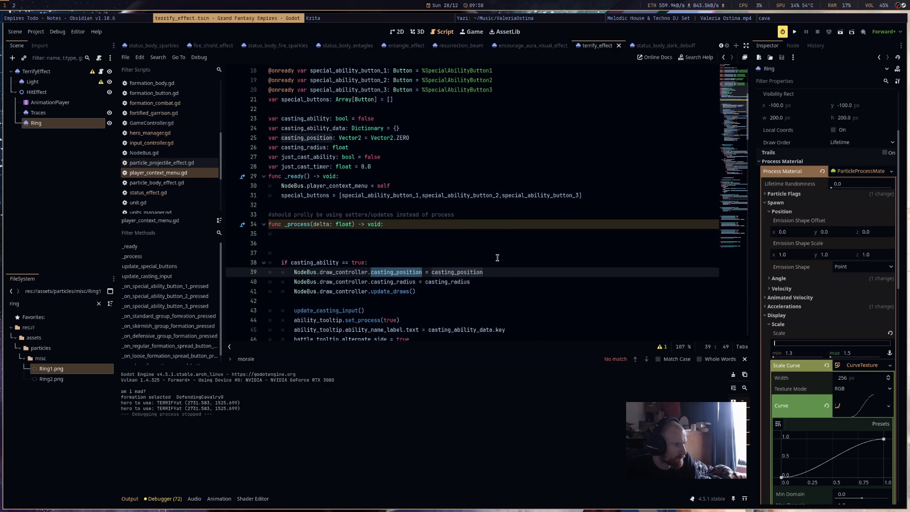
# Trace casting_position from line 39 to line 119's average_body_position assignment for AURA abilities.
pyautogui.doubleClick(464, 274)
pyautogui.scroll(-18, 486, 277)
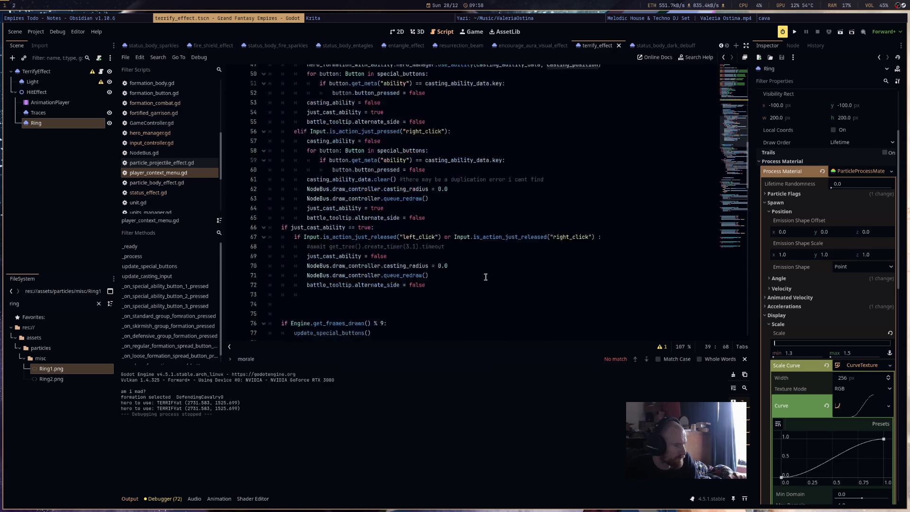
pyautogui.scroll(-11, 486, 277)
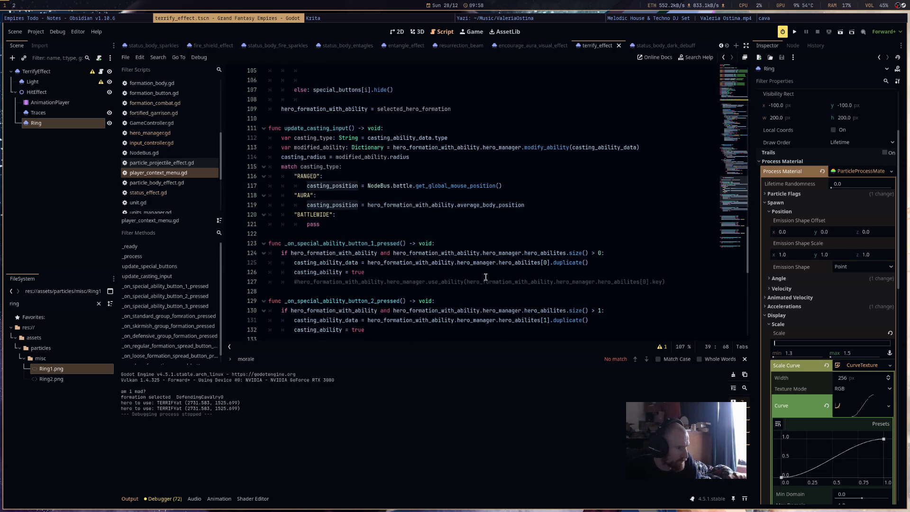
pyautogui.doubleClick(489, 206)
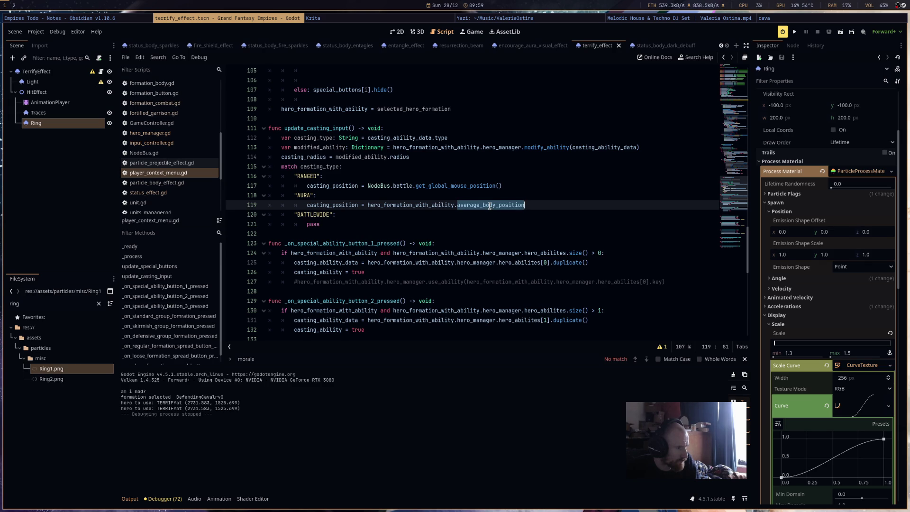
pyautogui.doubleClick(341, 205)
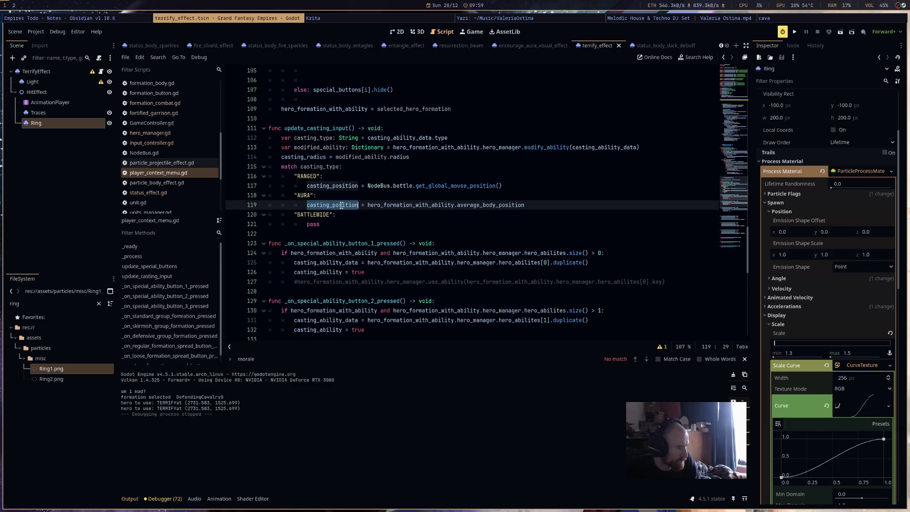
pyautogui.press('End')
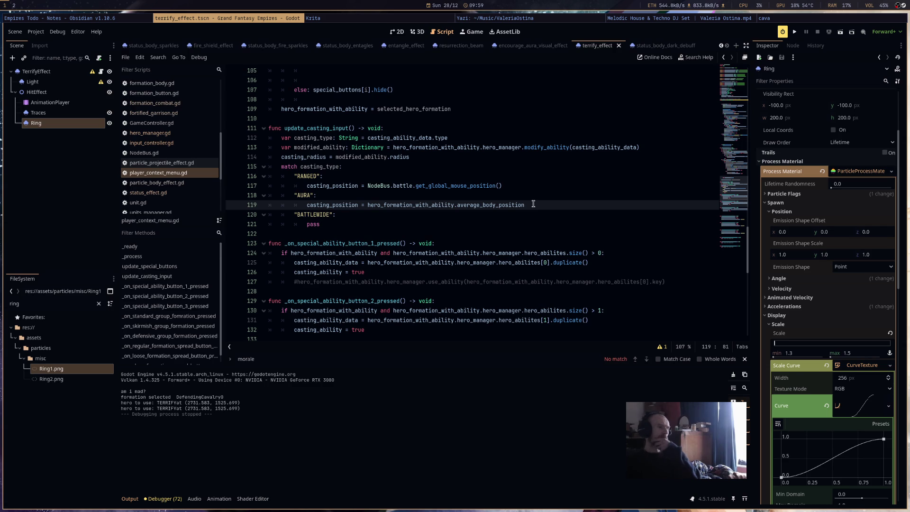
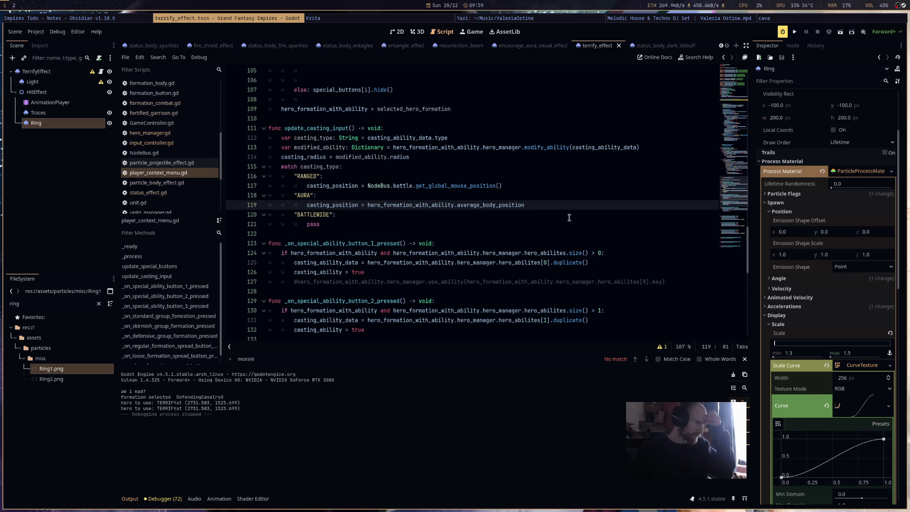
# Open hero_manager.gd, run the project and start the battle.
pyautogui.click(174, 133)
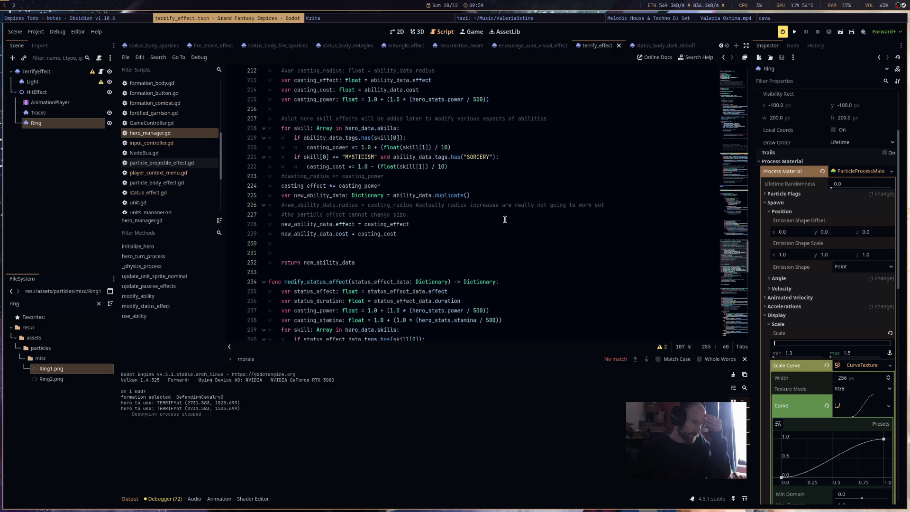
pyautogui.click(795, 33)
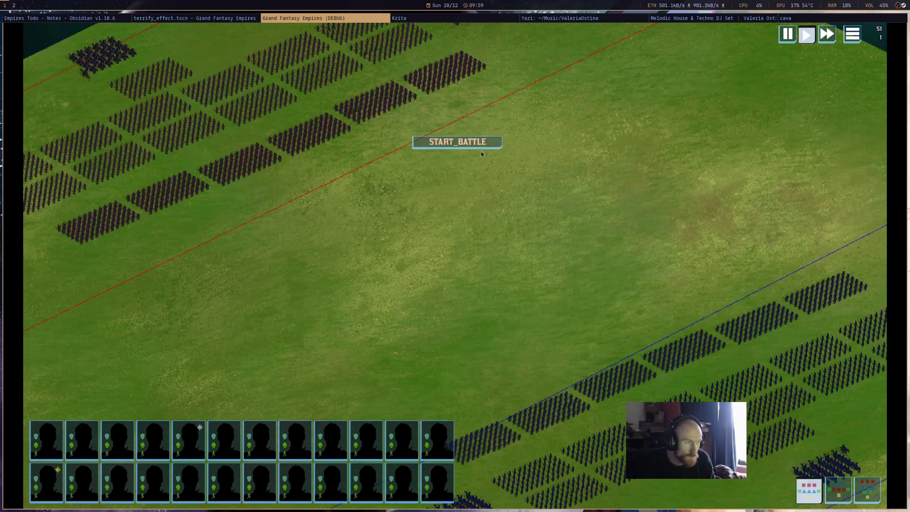
pyautogui.click(481, 145)
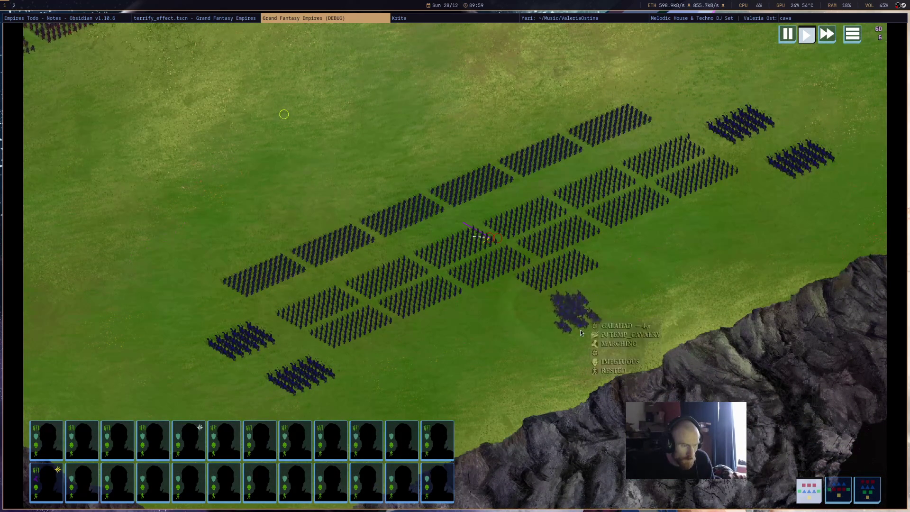
# Have the blue cavalry cast Terrify (ability 3), move it down-left, then return to the editor.
pyautogui.click(579, 322)
pyautogui.click(864, 467)
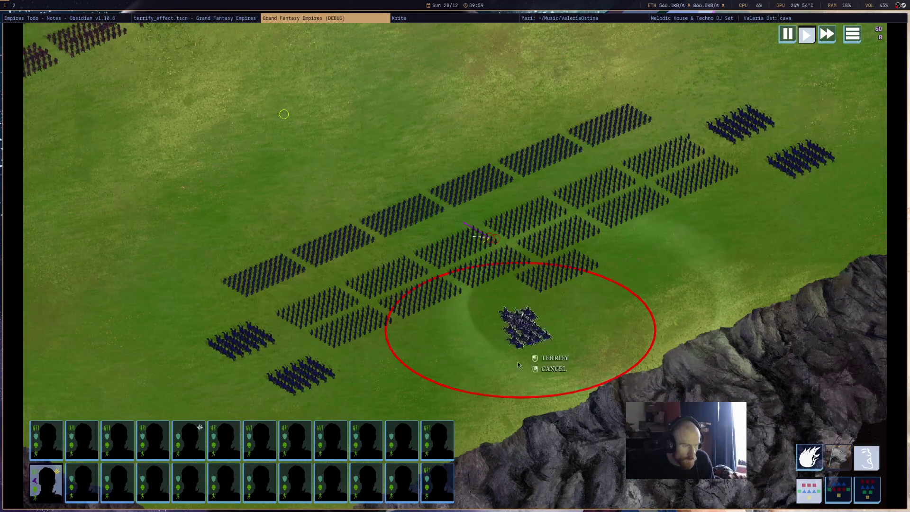
pyautogui.press('3')
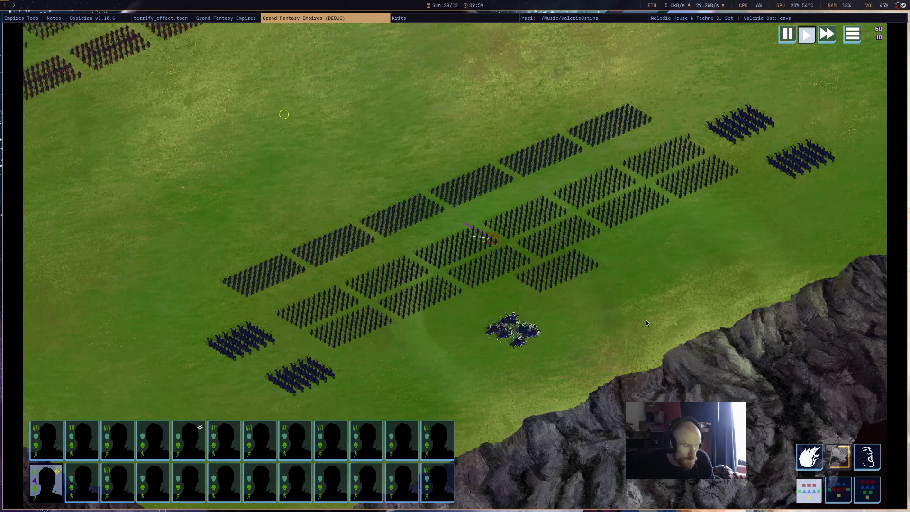
pyautogui.click(719, 402)
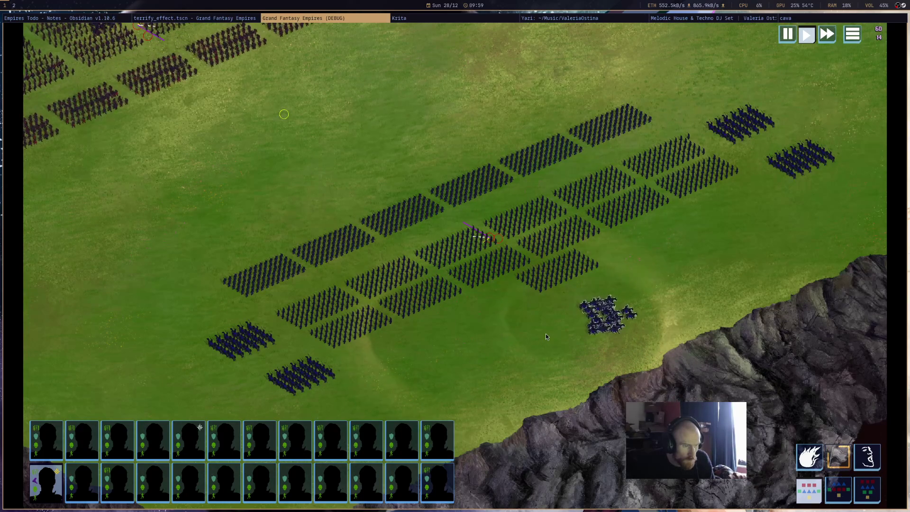
pyautogui.rightClick(509, 352)
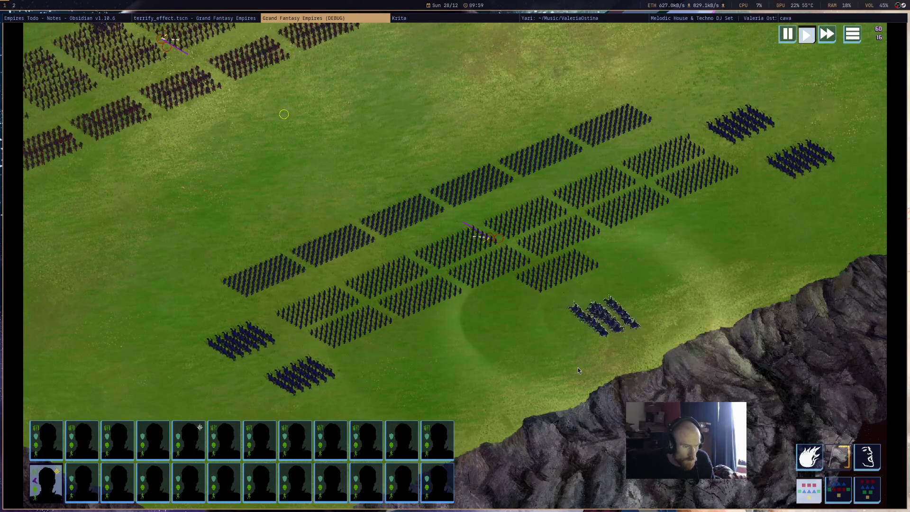
pyautogui.click(220, 19)
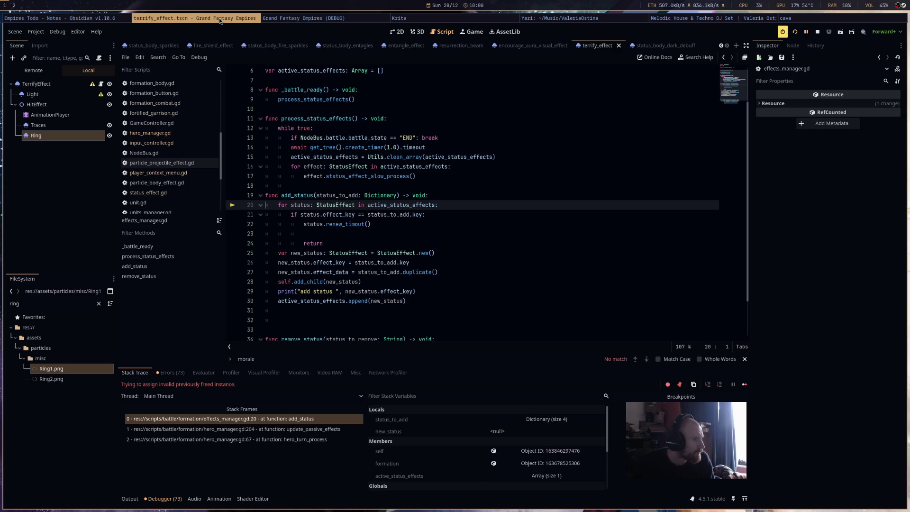
# Insert 'active_status_effects = Utils.clean_array(active_status_effects)' at line 20 of add_status and rerun the game.
pyautogui.moveTo(404, 207)
pyautogui.press('Return')
pyautogui.press('Up')
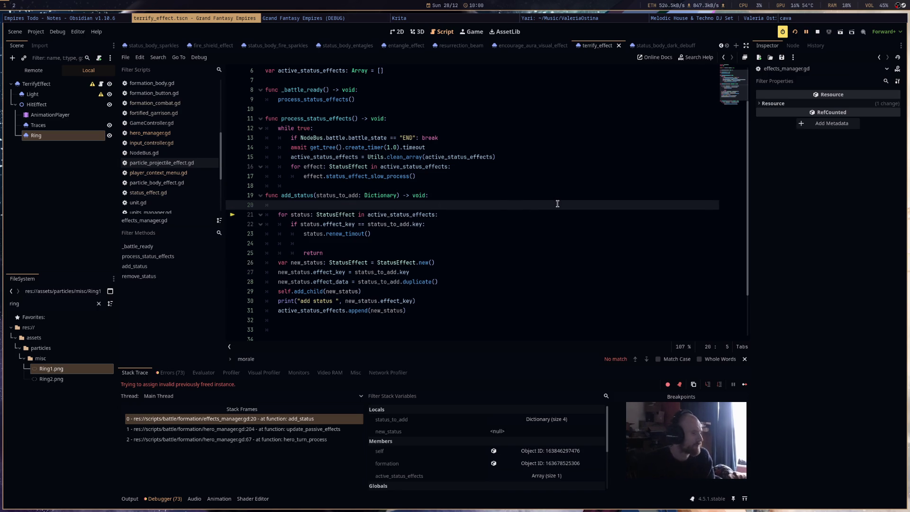
pyautogui.write('active_status_effects.c')
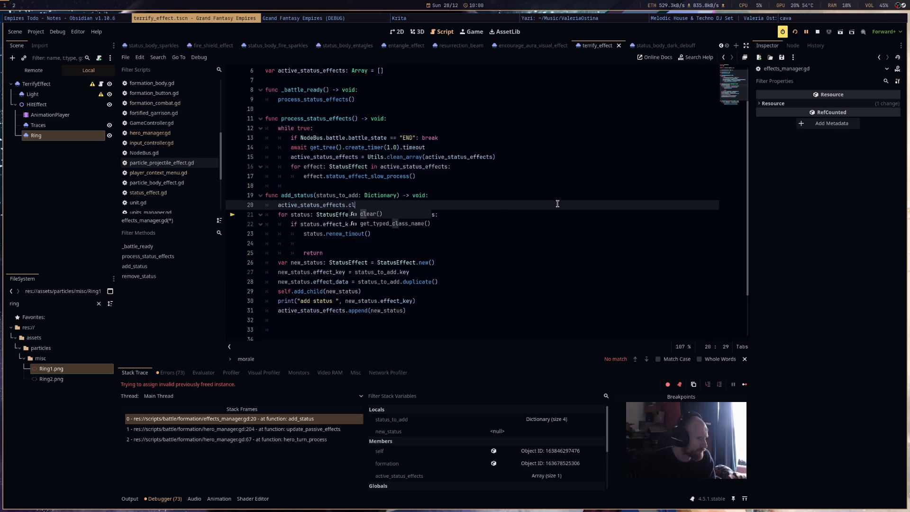
pyautogui.press('BackSpace')
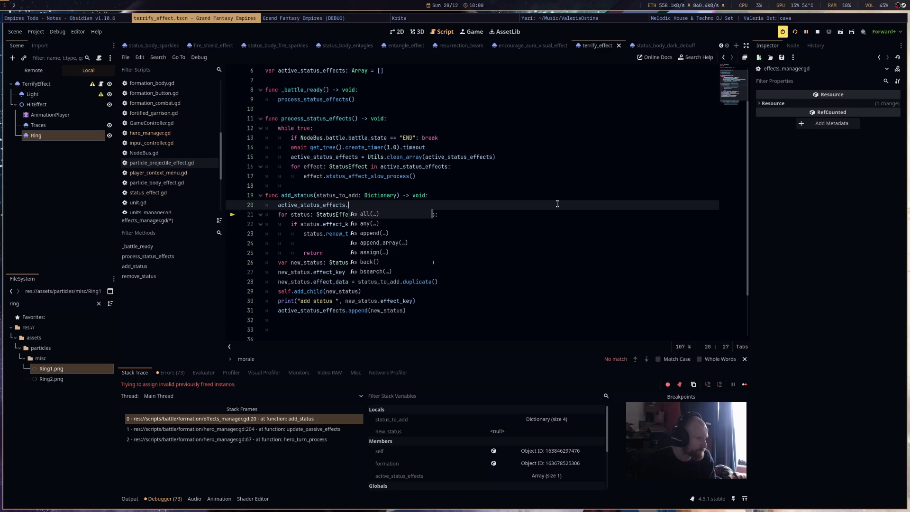
pyautogui.press('BackSpace')
pyautogui.write('= Util')
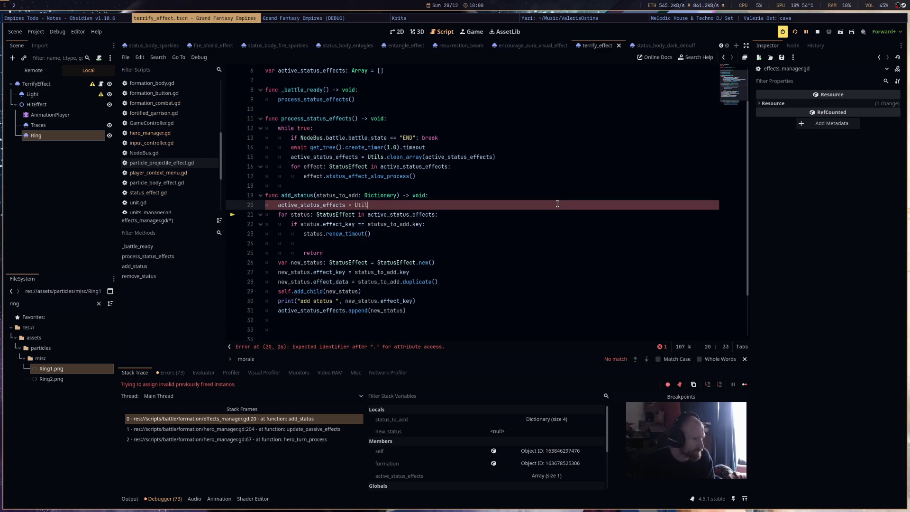
pyautogui.write('s.clean_array(ac')
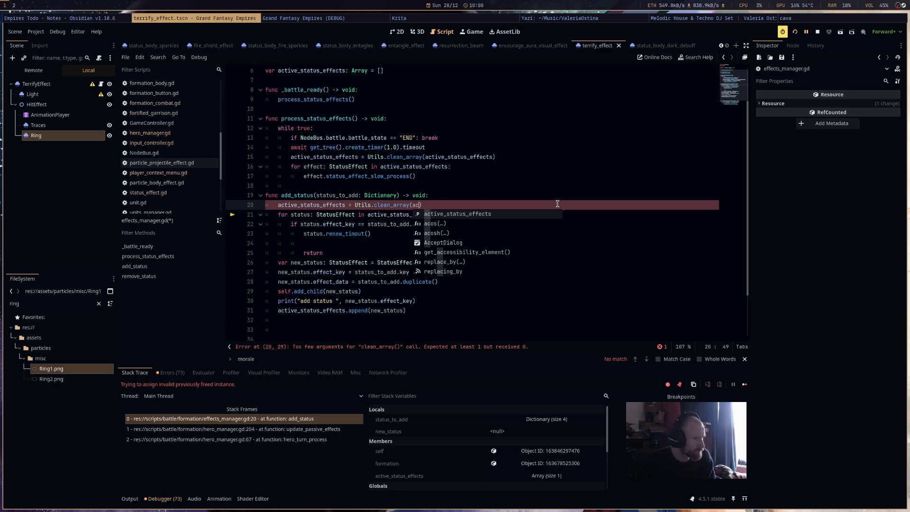
pyautogui.press('Return')
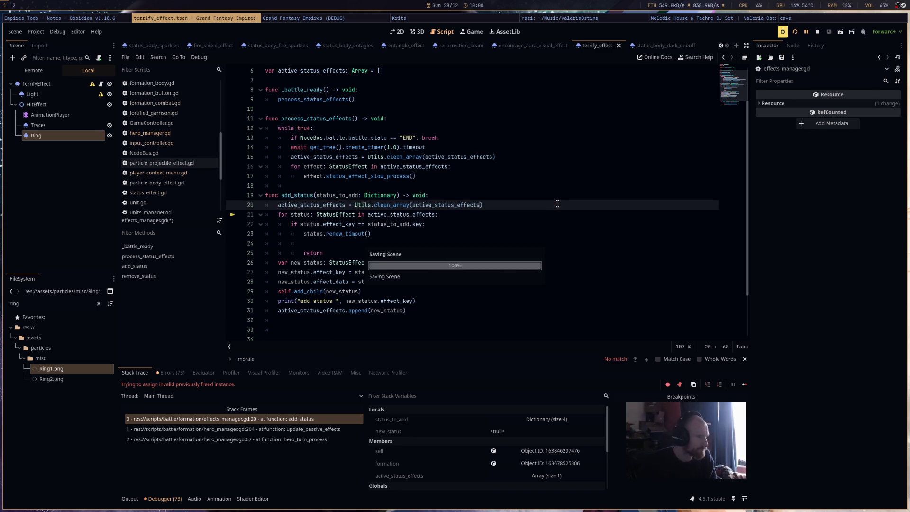
pyautogui.click(797, 33)
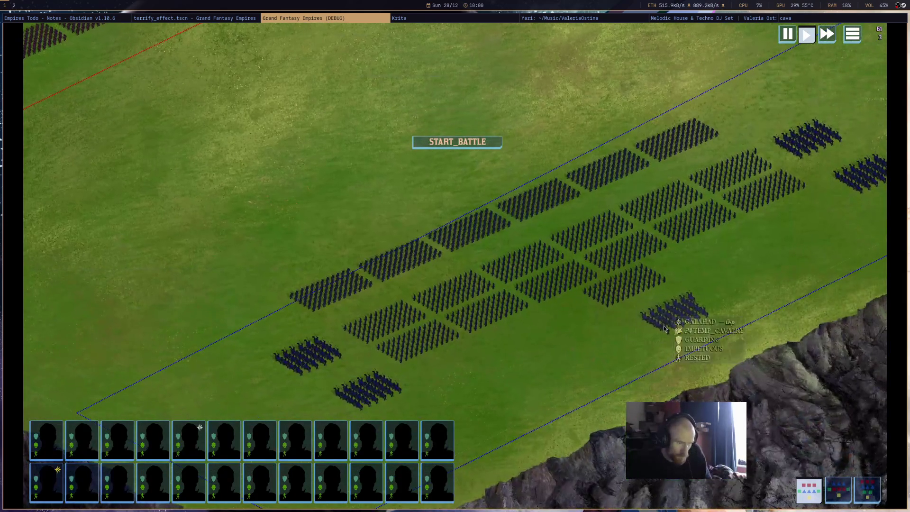
# Move the blue cavalry left, cast Terrify, send it right, then reopen hero_manager.gd in the editor.
pyautogui.click(605, 335)
pyautogui.rightClick(564, 340)
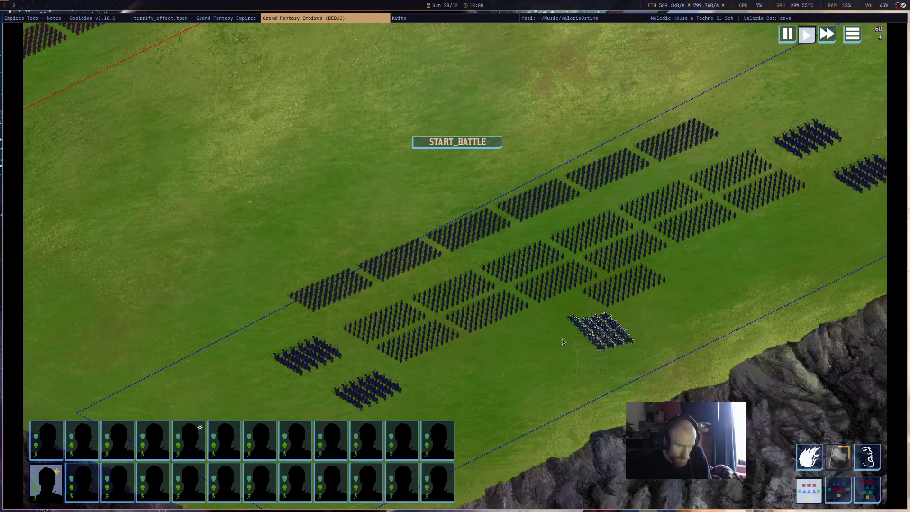
pyautogui.click(867, 467)
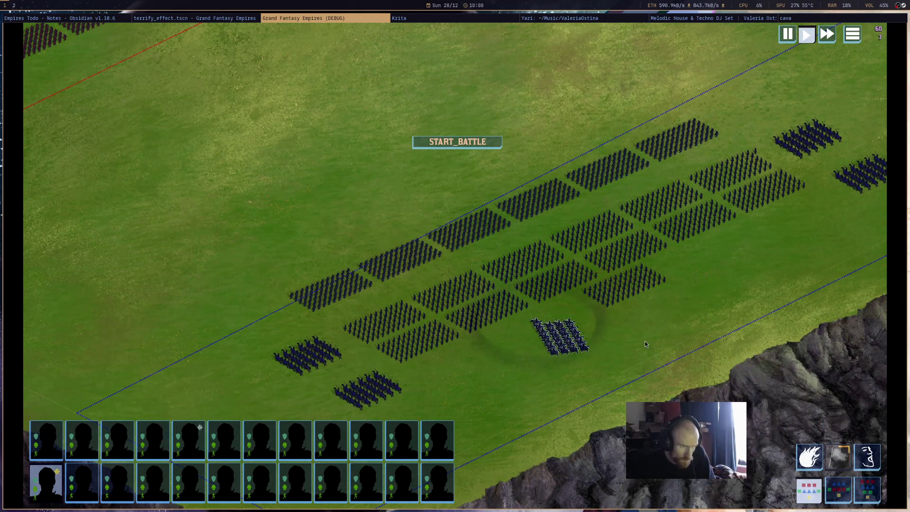
pyautogui.rightClick(645, 340)
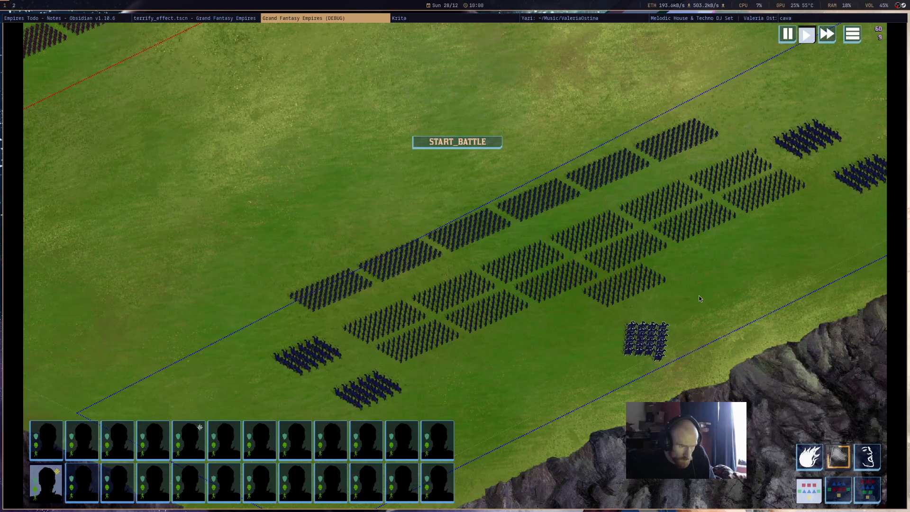
pyautogui.moveTo(659, 364)
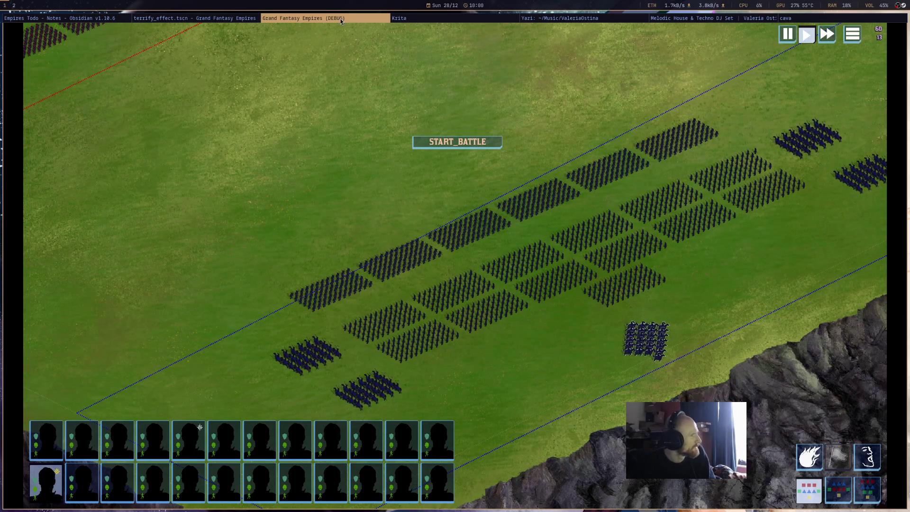
pyautogui.click(239, 21)
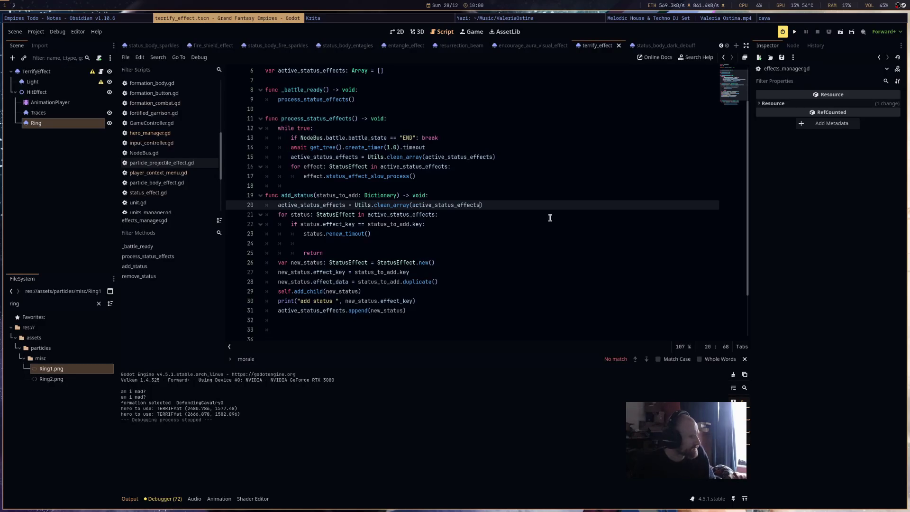
pyautogui.click(150, 133)
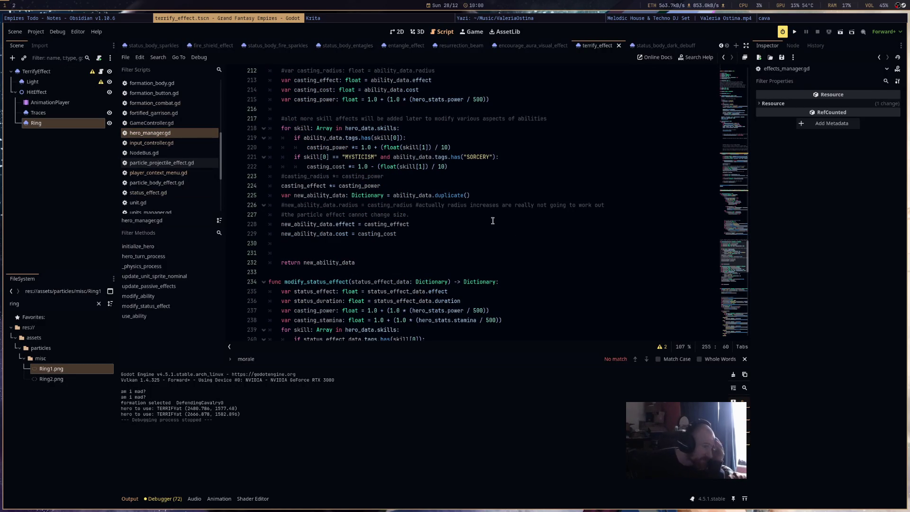
# In the 2D view, check the Traces and Ring particle nodes and save the scene.
pyautogui.scroll(-7, 480, 224)
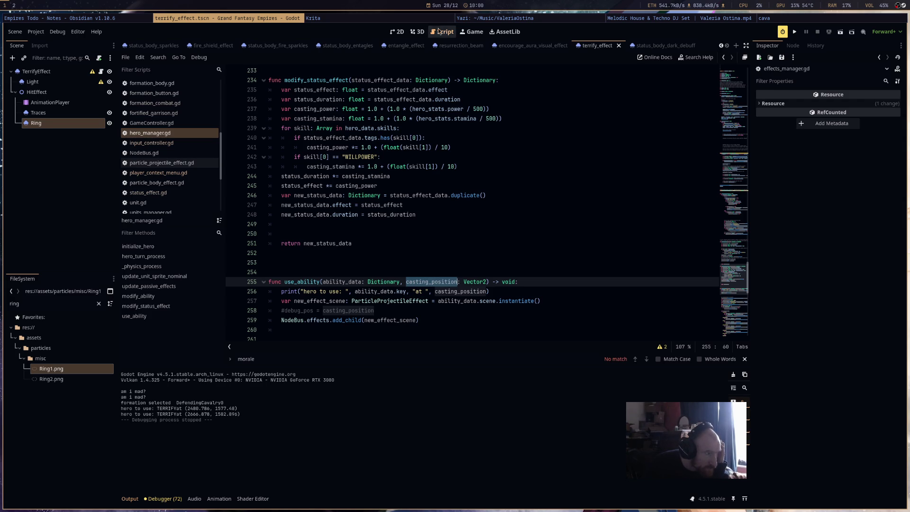
pyautogui.click(397, 32)
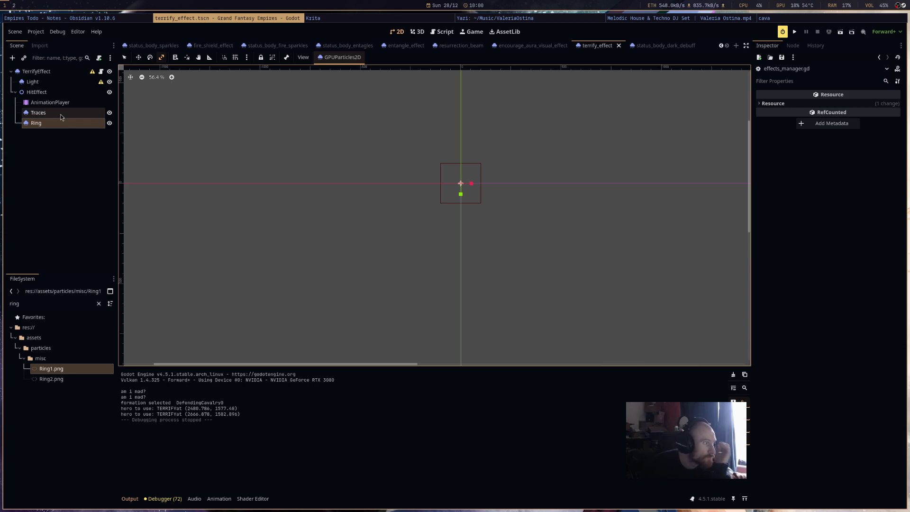
pyautogui.click(61, 115)
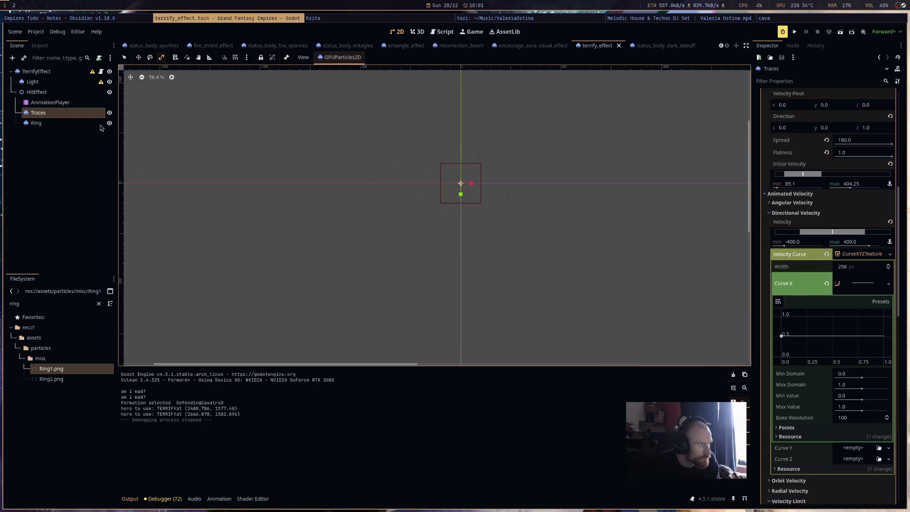
pyautogui.click(86, 124)
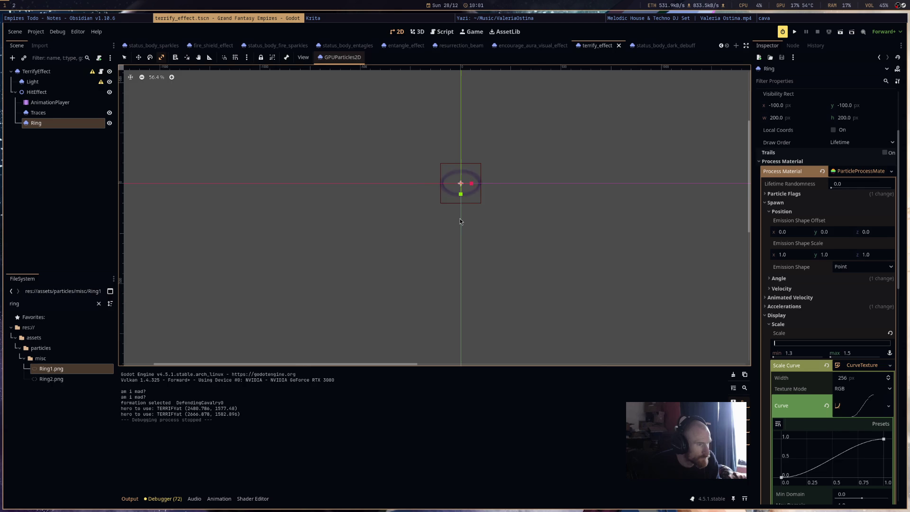
pyautogui.hotkey('ctrl', 's')
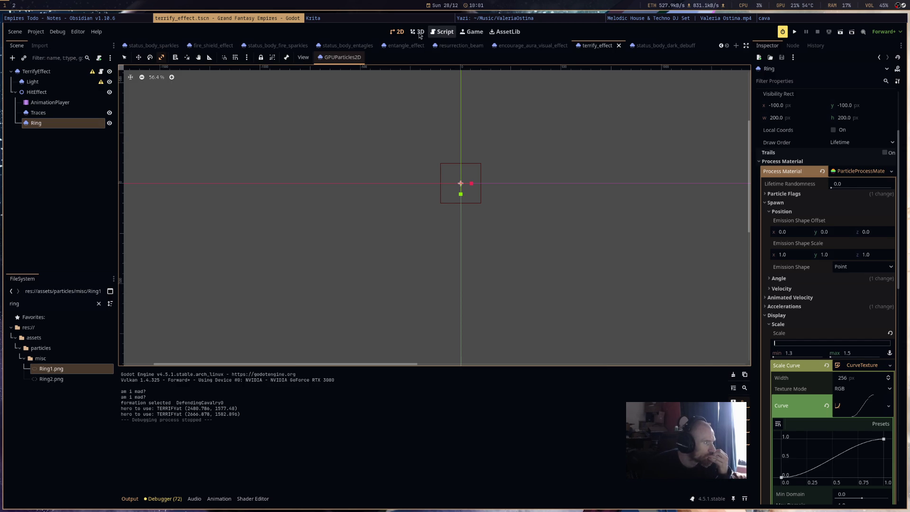
# Inspect TerrifyEffect, HitEffect and Ring, then bring up the hit_effect animation tracks.
pyautogui.click(37, 72)
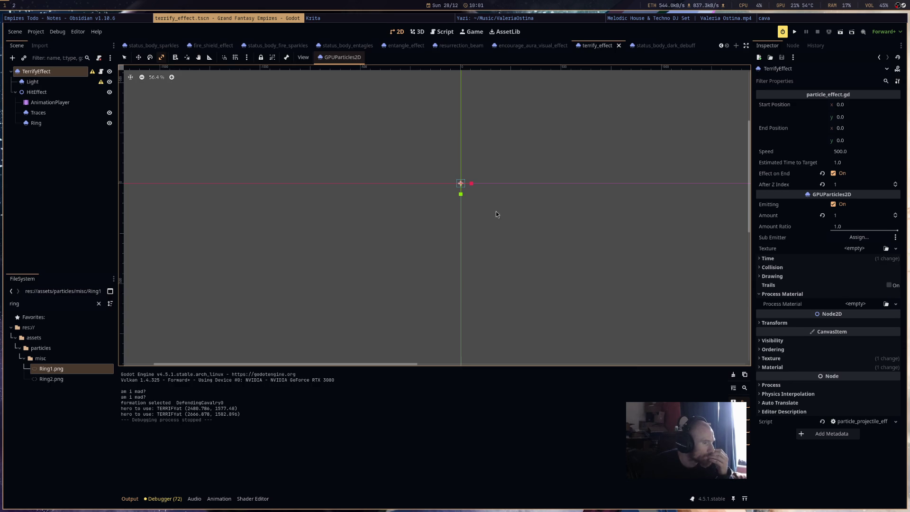
pyautogui.click(86, 91)
pyautogui.click(76, 123)
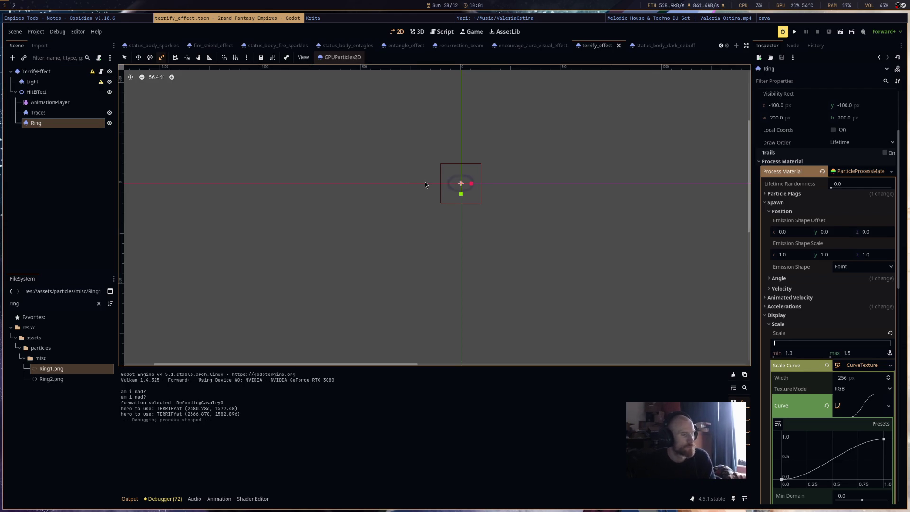
pyautogui.click(52, 102)
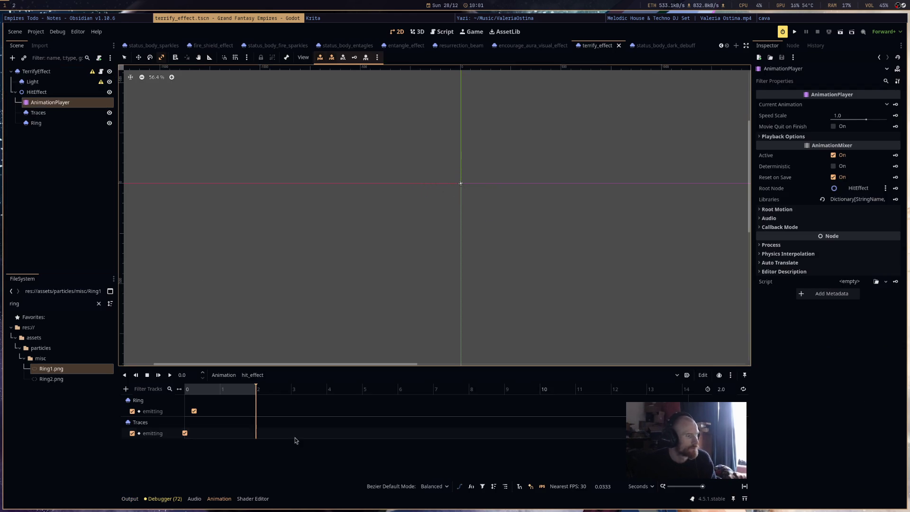
# Shift the Traces emitting key to 0.2667 s, run the game, cast Terrify, then close it.
pyautogui.moveTo(185, 433); pyautogui.dragTo(196, 438)
pyautogui.press('F5')
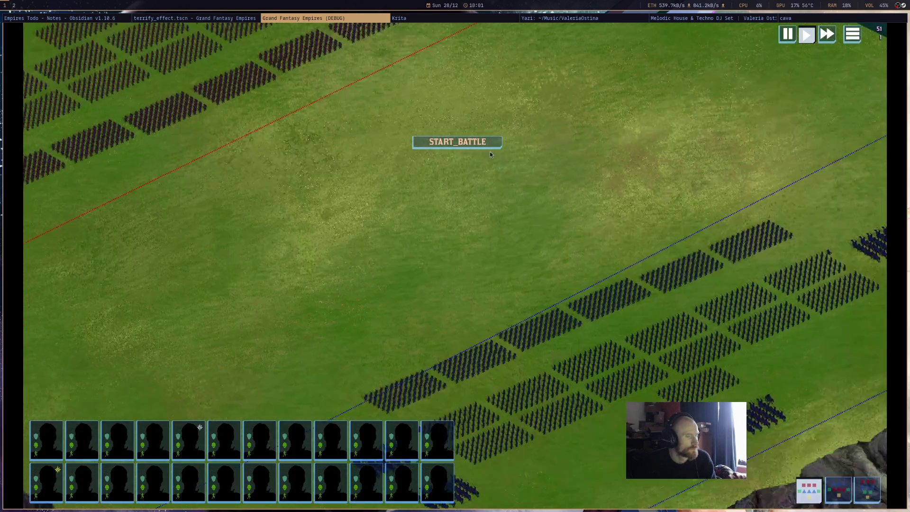
pyautogui.click(616, 322)
pyautogui.rightClick(629, 310)
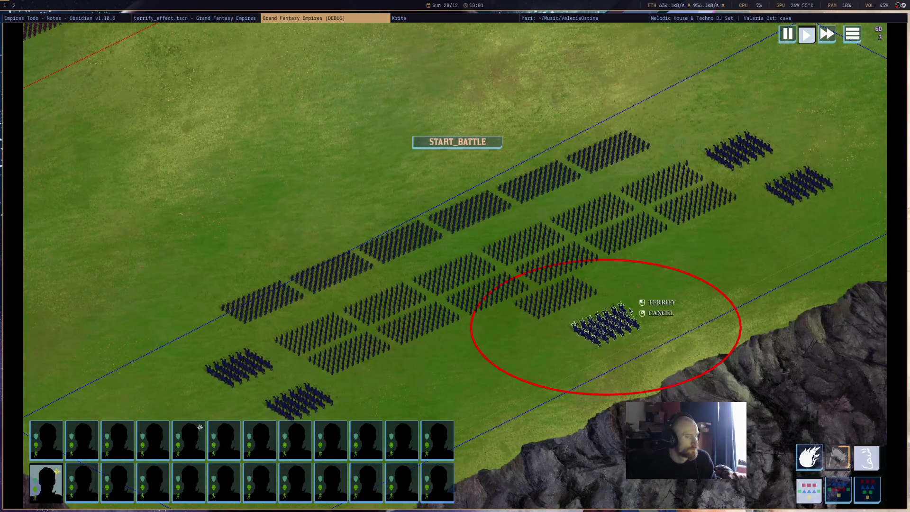
pyautogui.click(661, 302)
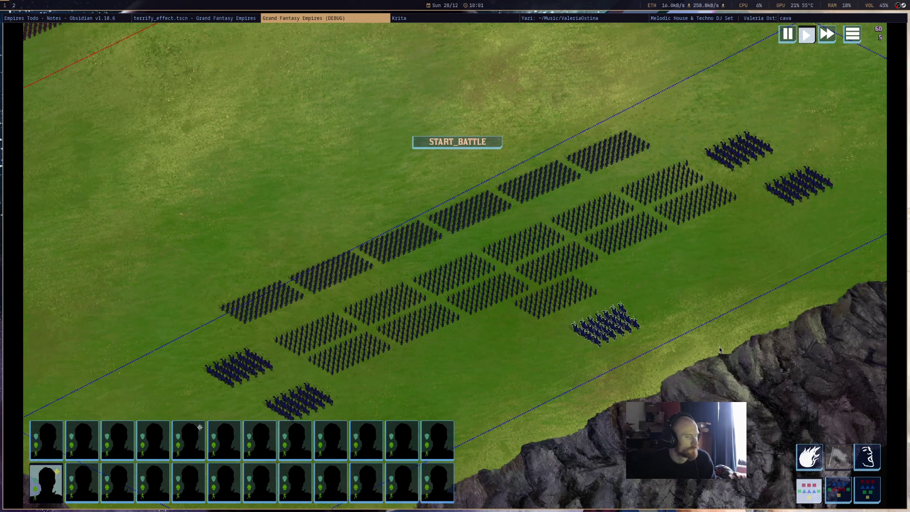
pyautogui.middleClick(336, 18)
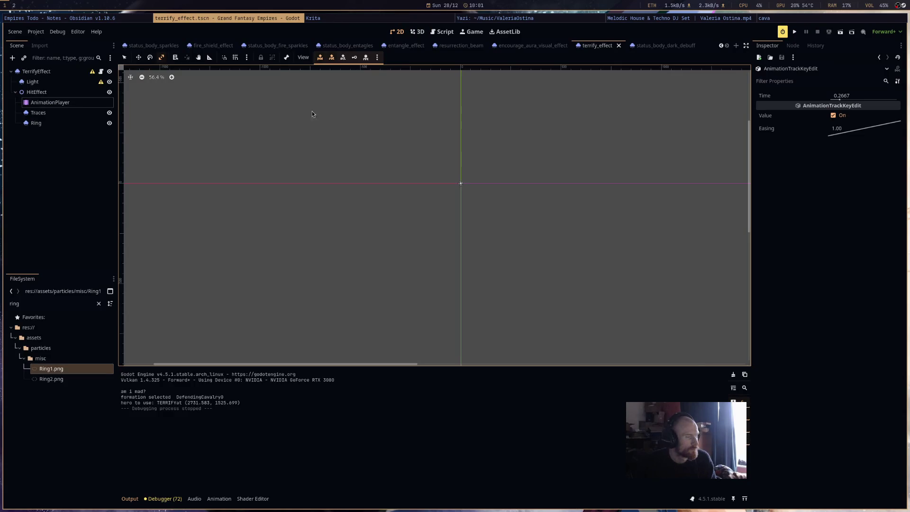
# Drag the hit_effect Ring emitting key to 0.3667 s and run the project again.
pyautogui.click(71, 103)
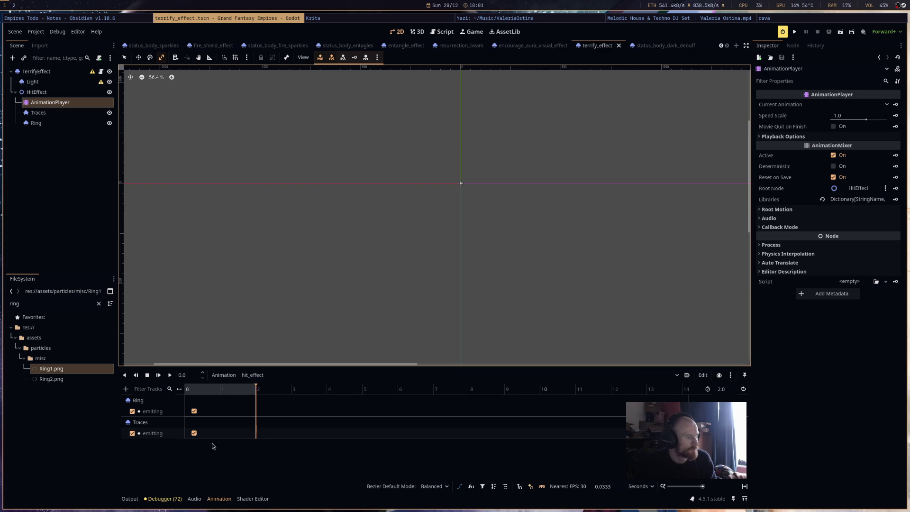
pyautogui.click(194, 411)
pyautogui.moveTo(194, 411); pyautogui.dragTo(197, 411)
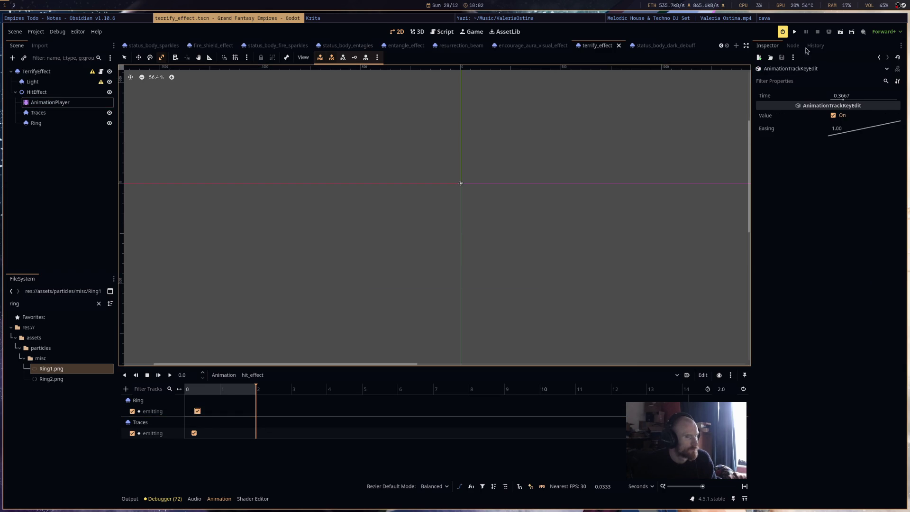
pyautogui.click(795, 33)
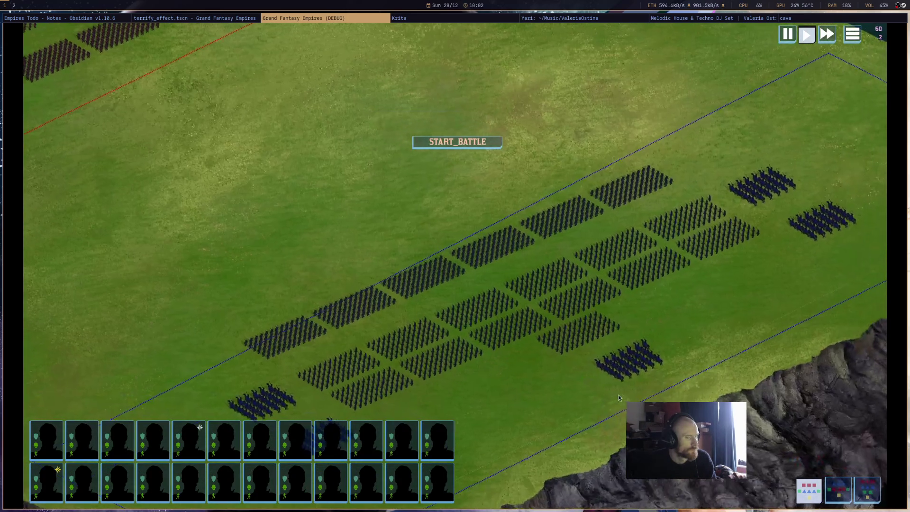
# Select a blue unit, close the test game, reselect AnimationPlayer, and open particle_projectile_effect.gd.
pyautogui.click(625, 363)
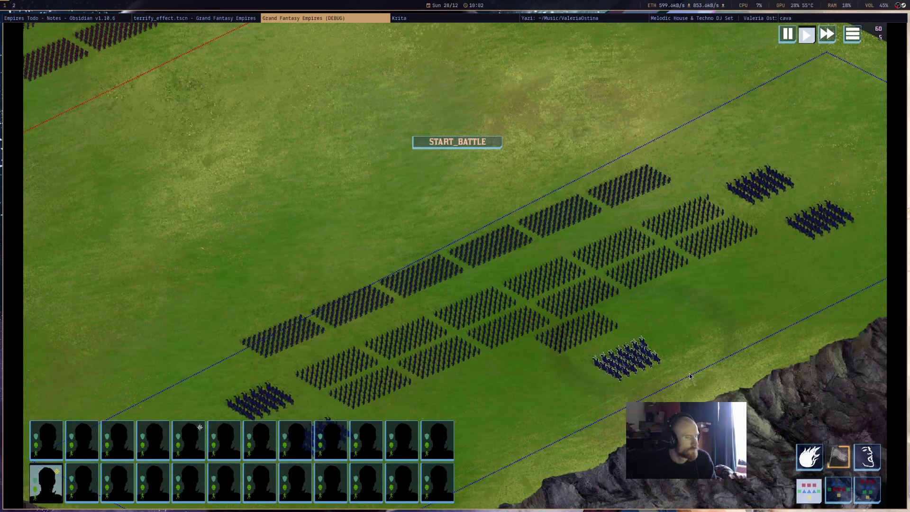
pyautogui.middleClick(297, 19)
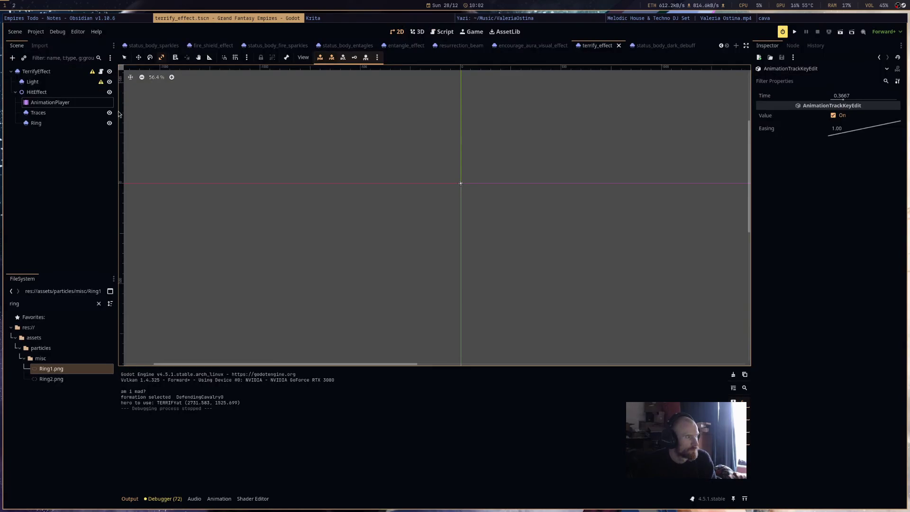
pyautogui.click(72, 103)
pyautogui.click(75, 115)
pyautogui.click(72, 102)
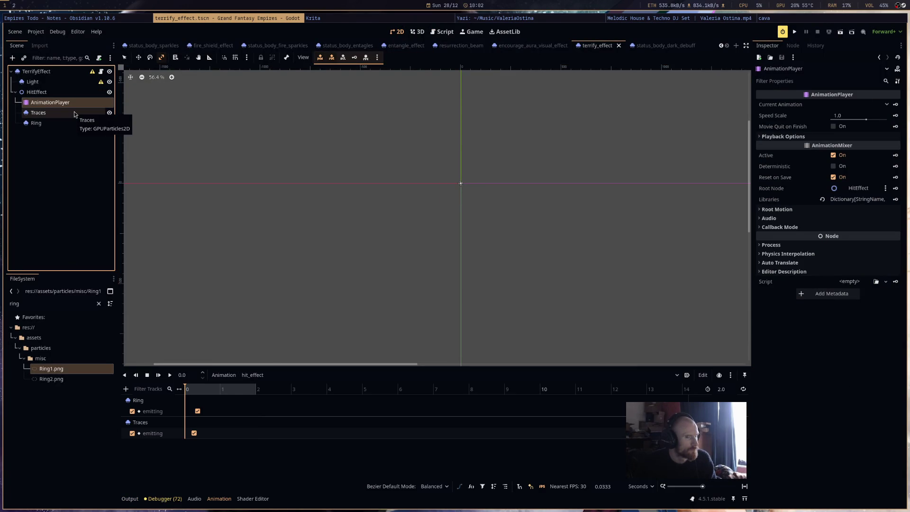
pyautogui.click(101, 71)
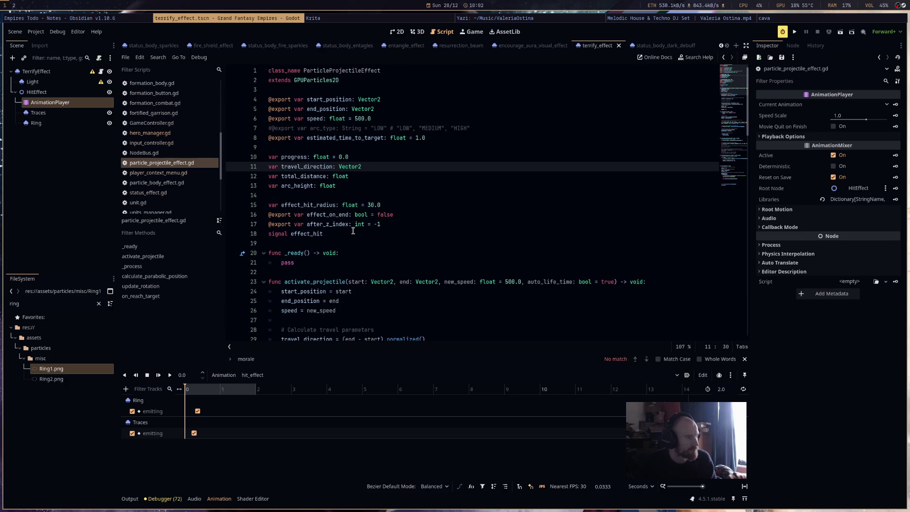
pyautogui.scroll(-5, 353, 231)
pyautogui.scroll(-5, 353, 231)
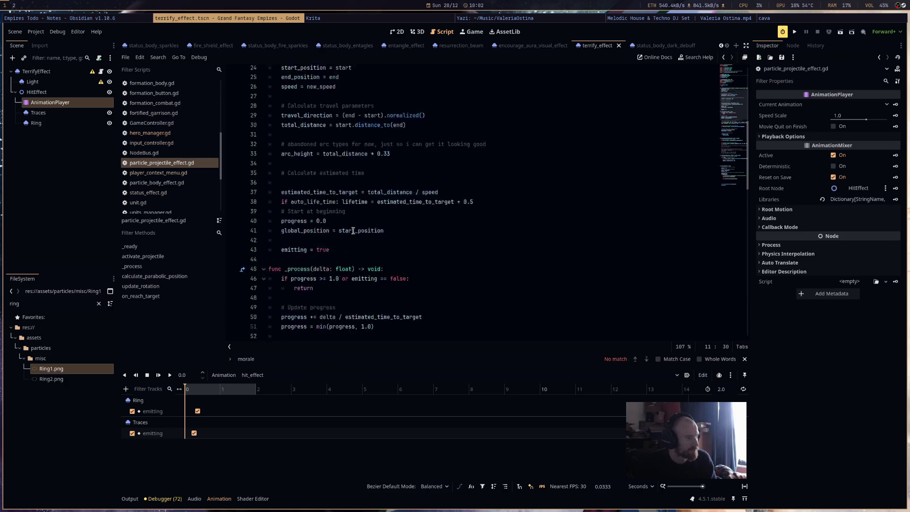
pyautogui.scroll(-4, 353, 230)
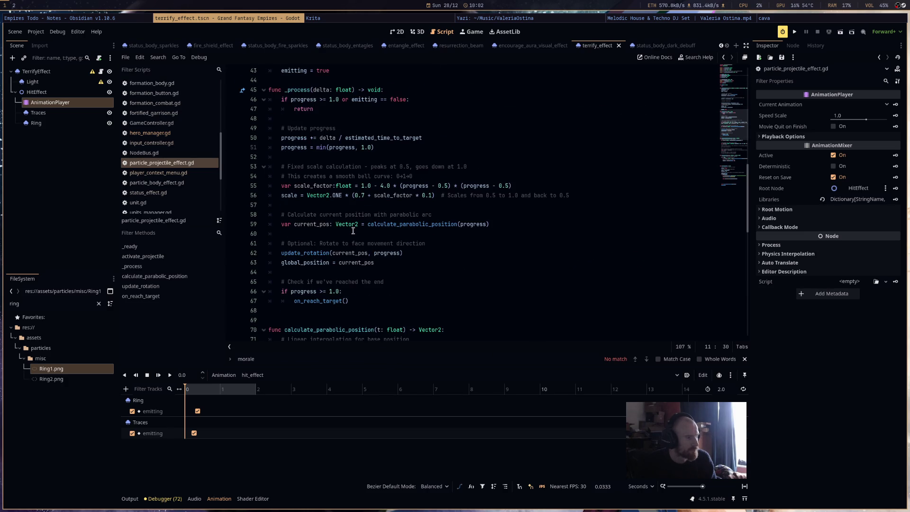
pyautogui.scroll(-4, 353, 231)
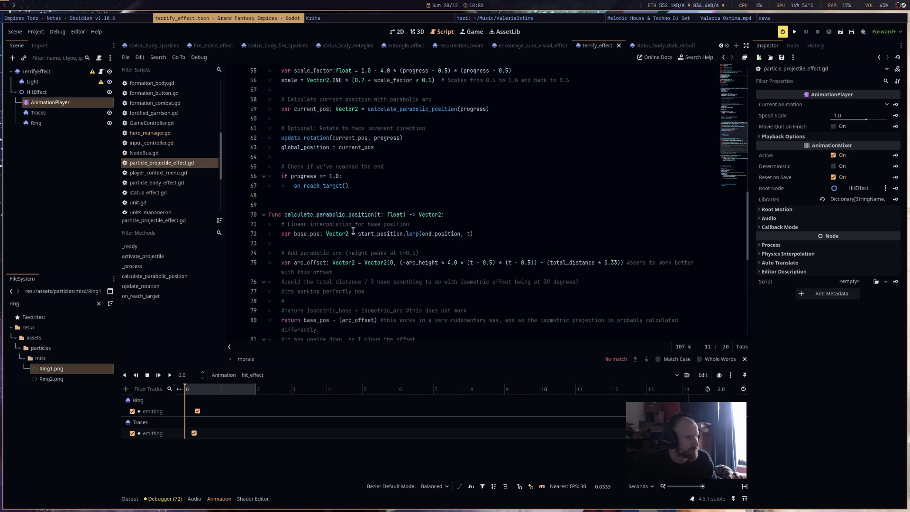
pyautogui.scroll(12, 353, 231)
pyautogui.scroll(4, 353, 231)
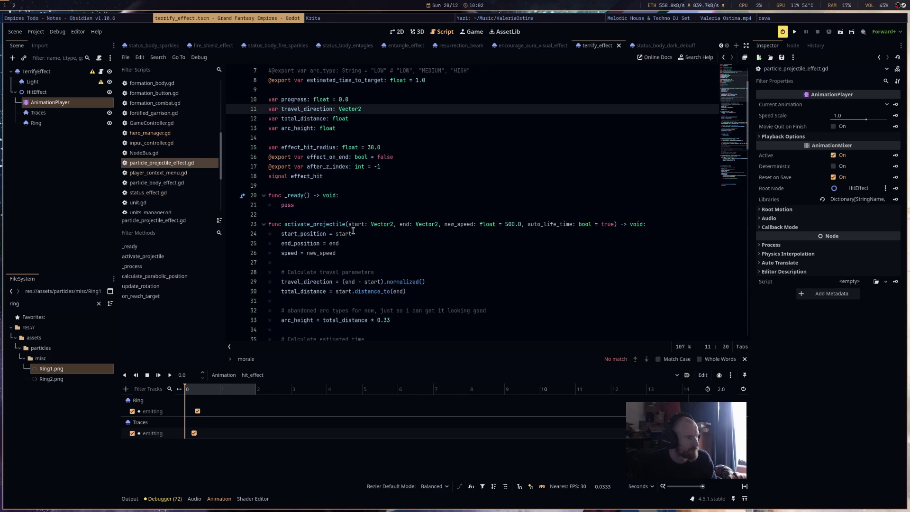
pyautogui.scroll(-7, 353, 231)
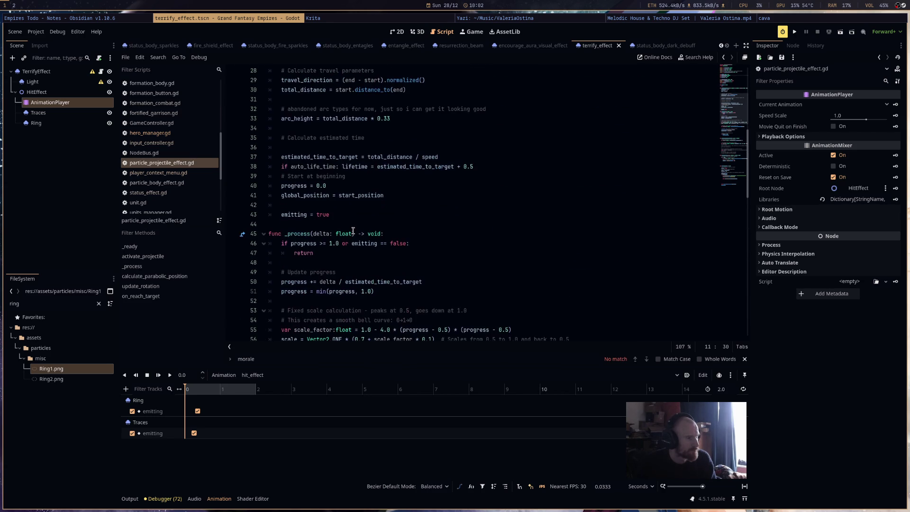
pyautogui.scroll(-17, 354, 231)
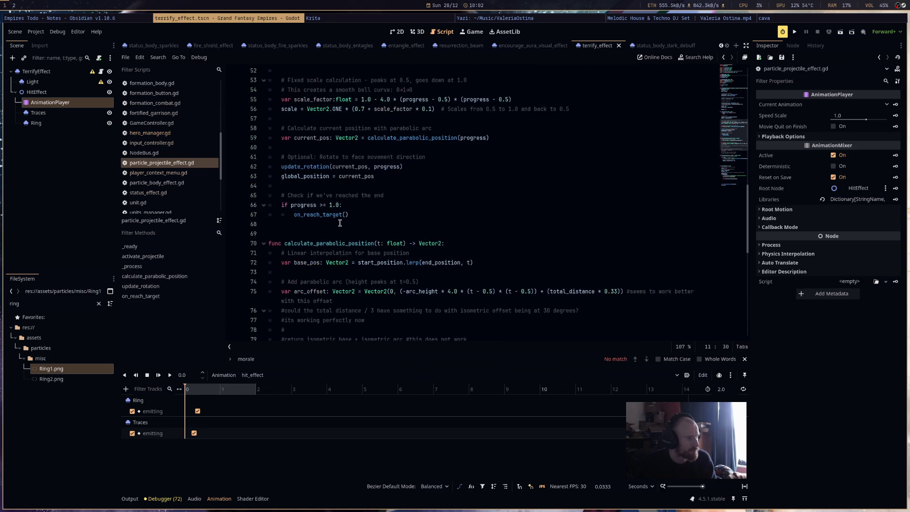
pyautogui.scroll(-2, 357, 231)
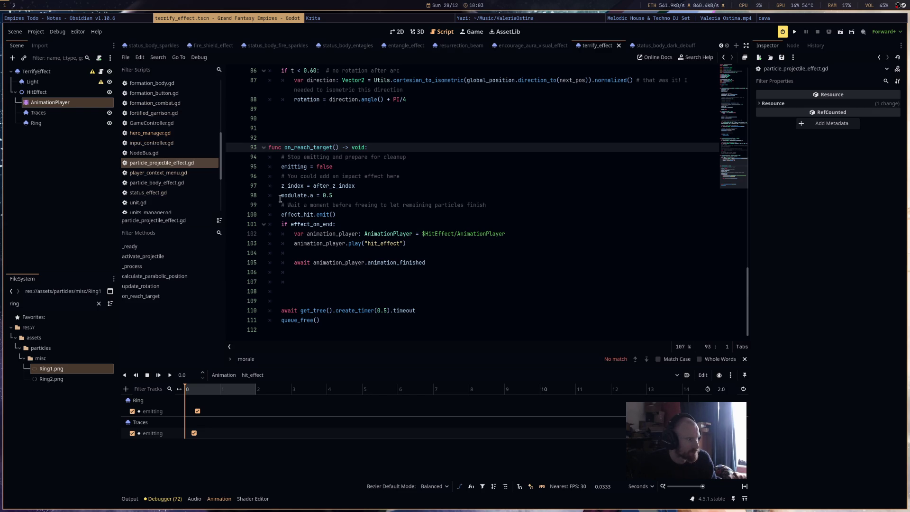
# Expand the Traces Drawing settings, enable Local Coords on the Ring particles, and run the project.
pyautogui.click(57, 113)
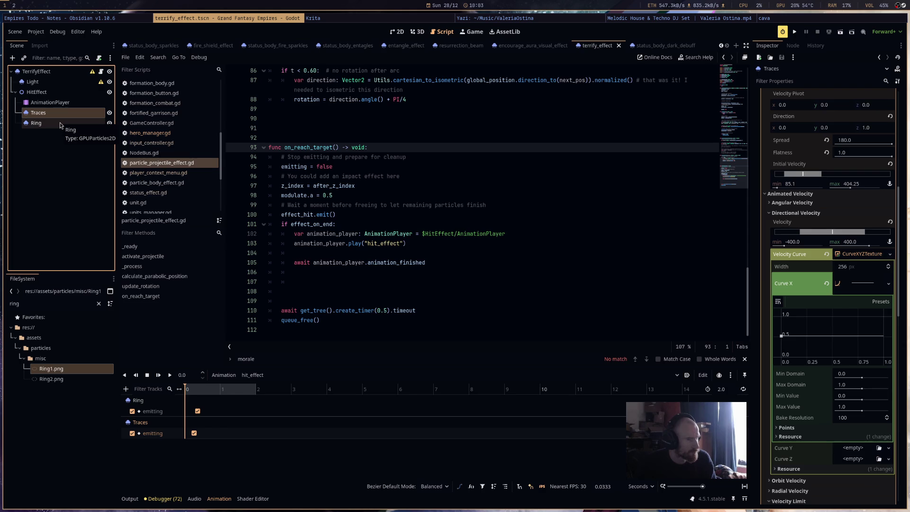
pyautogui.scroll(6, 800, 256)
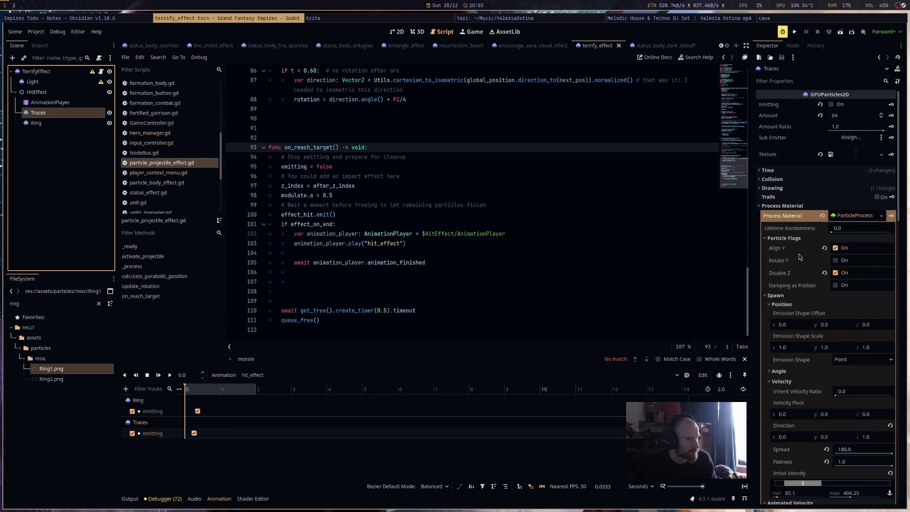
pyautogui.click(803, 187)
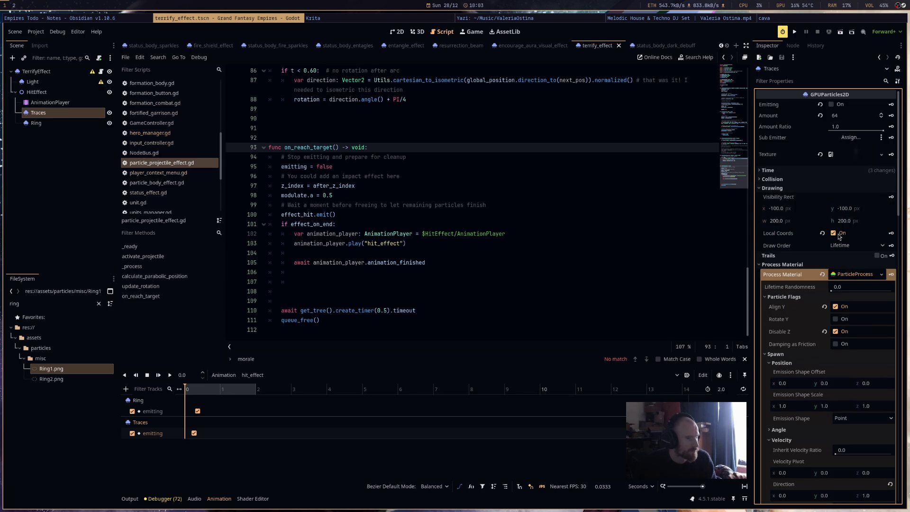
pyautogui.click(36, 122)
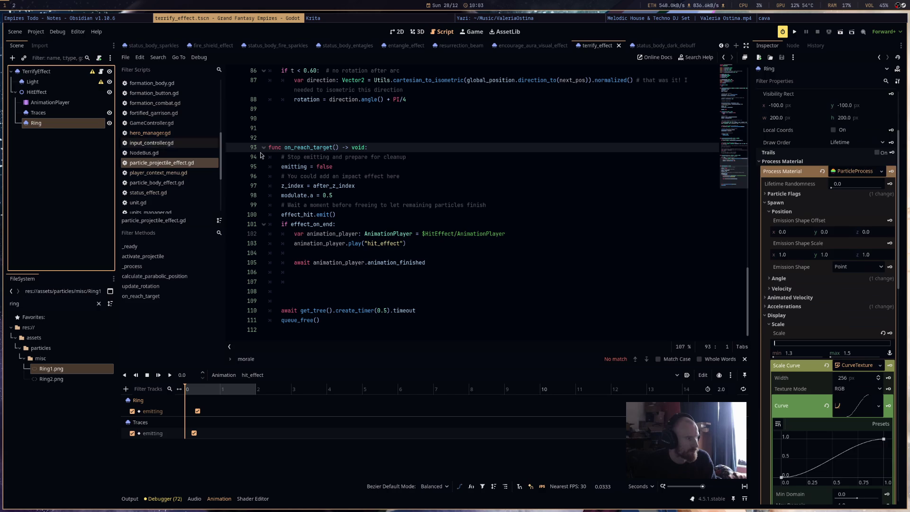
pyautogui.scroll(4, 854, 204)
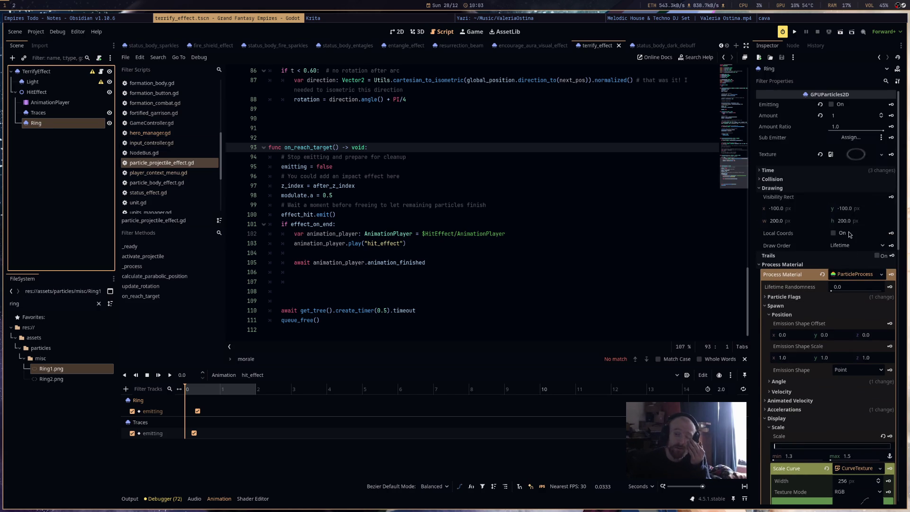
pyautogui.click(833, 232)
pyautogui.click(798, 34)
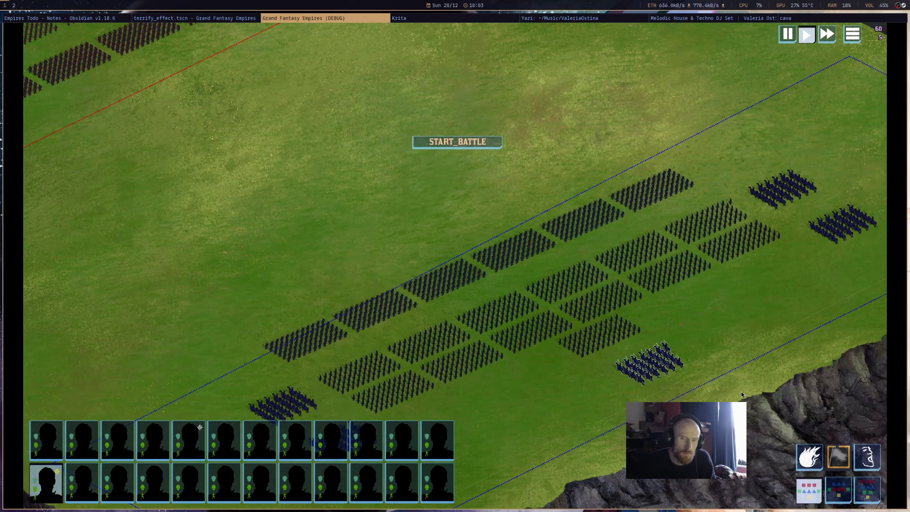
# Cast Terrify (key 3) at the target area, then close the game.
pyautogui.press('3')
pyautogui.click(638, 400)
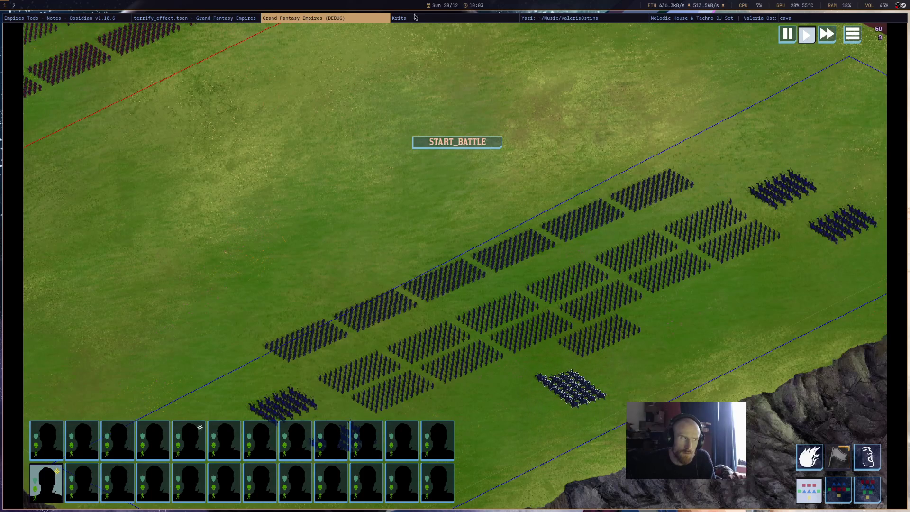
pyautogui.middleClick(366, 18)
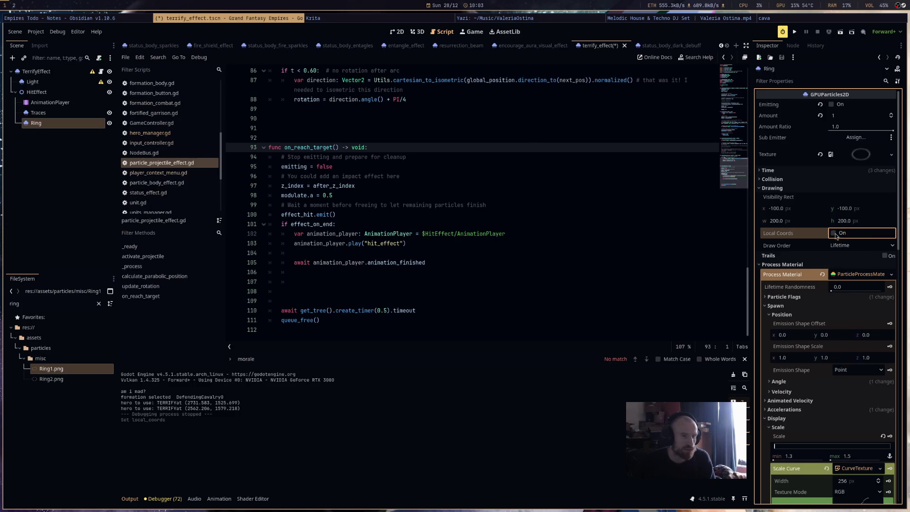
# Turn off Local Coords on the Traces particles, rerun with F5, select the cavalry, and close the game.
pyautogui.click(38, 113)
pyautogui.click(842, 234)
pyautogui.press('F5')
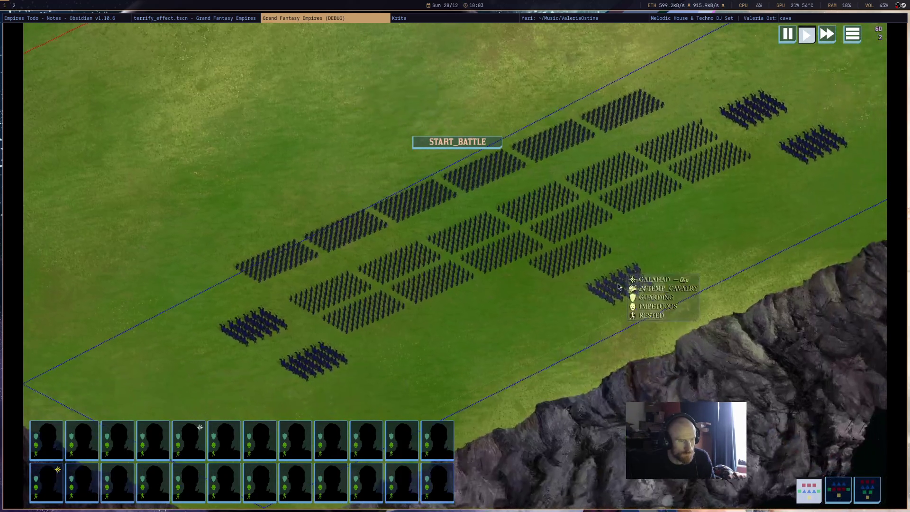
pyautogui.click(621, 282)
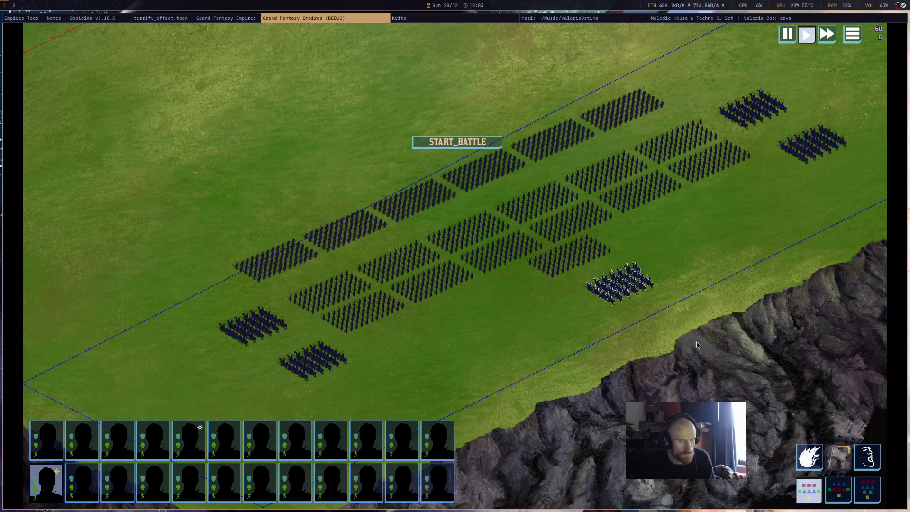
pyautogui.middleClick(351, 21)
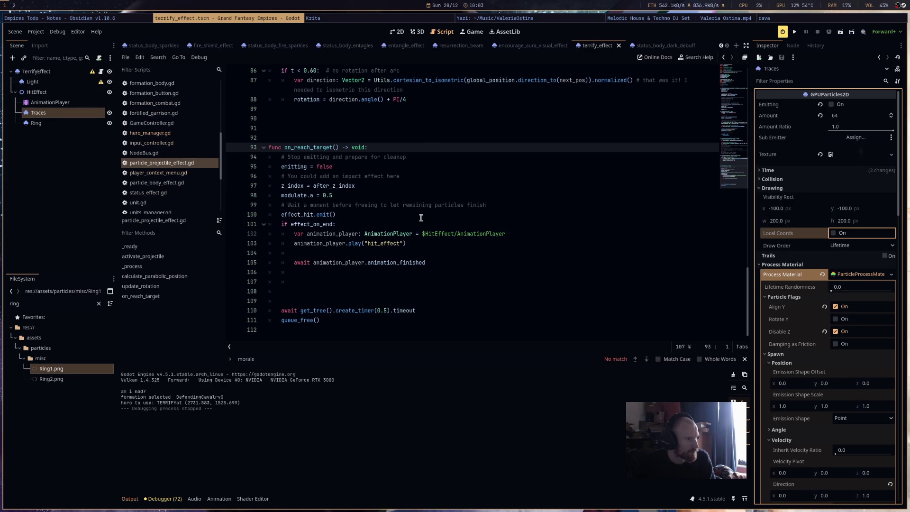
# Move the Ring and Traces emitting keys to 1.0 s, set hit_effect length to 3 s, and save.
pyautogui.click(69, 92)
pyautogui.click(70, 103)
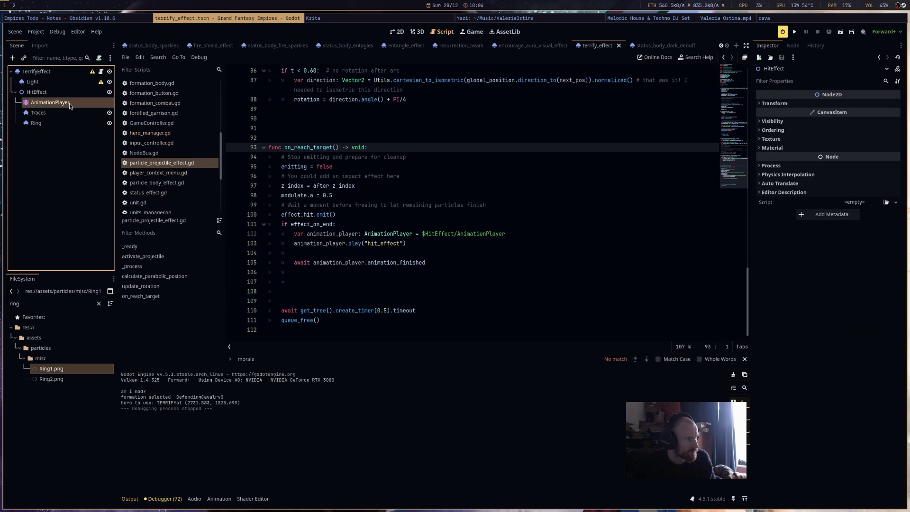
pyautogui.moveTo(197, 412)
pyautogui.mouseDown()
pyautogui.moveTo(220, 412)
pyautogui.moveTo(223, 434)
pyautogui.mouseUp()
pyautogui.click(226, 415)
pyautogui.doubleClick(721, 388)
pyautogui.write('3')
pyautogui.press('Return')
pyautogui.hotkey('ctrl', 's')
# Run the game, select the cavalry on the battlefield, then close the debug run.
pyautogui.press('F5')
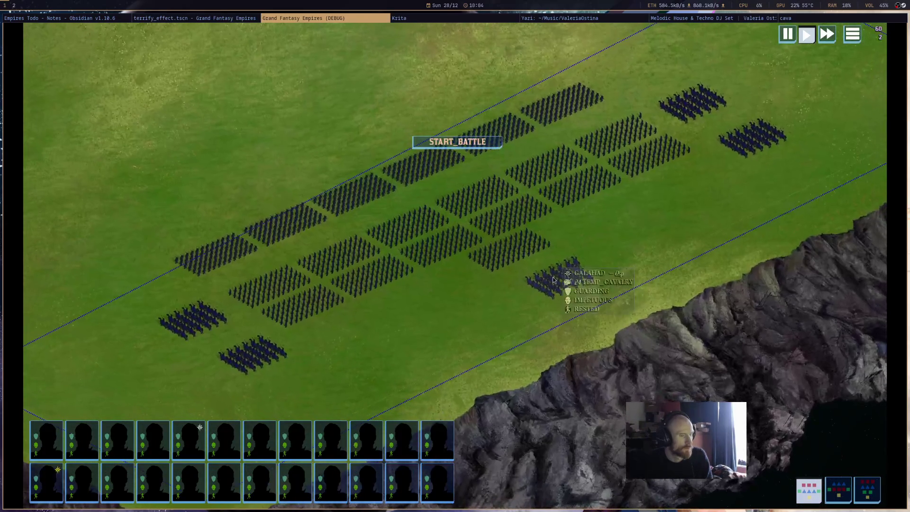
pyautogui.click(553, 280)
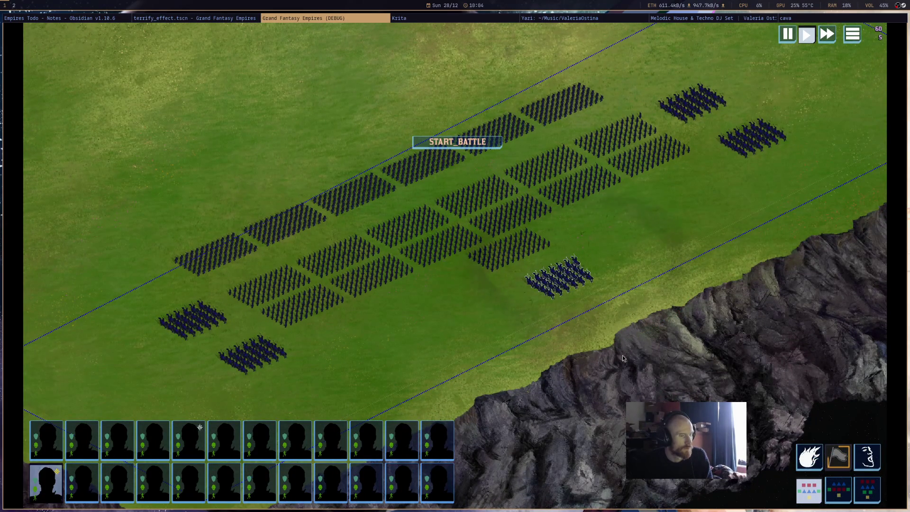
pyautogui.middleClick(345, 19)
pyautogui.scroll(8, 490, 265)
pyautogui.scroll(-7, 490, 265)
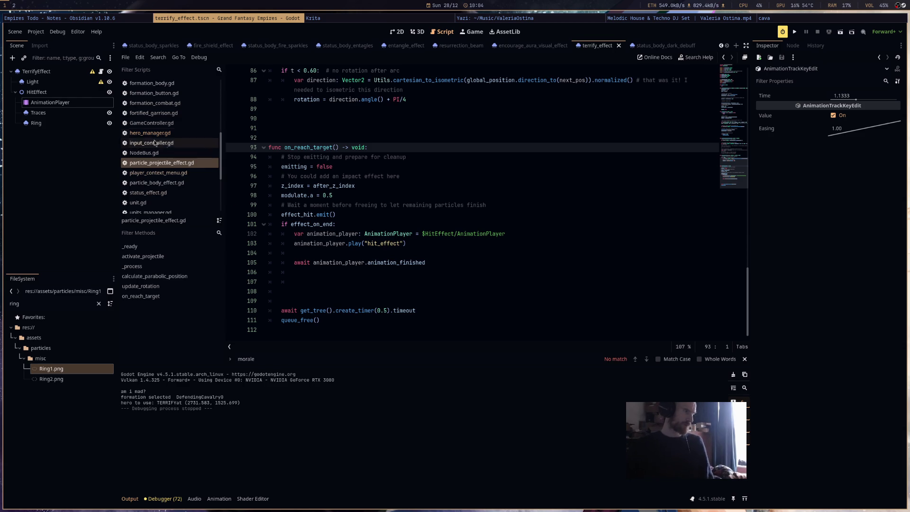
# Drag the hit_effect emitting keys to about 1.93 s and save the scene.
pyautogui.click(82, 105)
pyautogui.moveTo(227, 411)
pyautogui.mouseDown()
pyautogui.moveTo(254, 411)
pyautogui.moveTo(257, 433)
pyautogui.mouseUp()
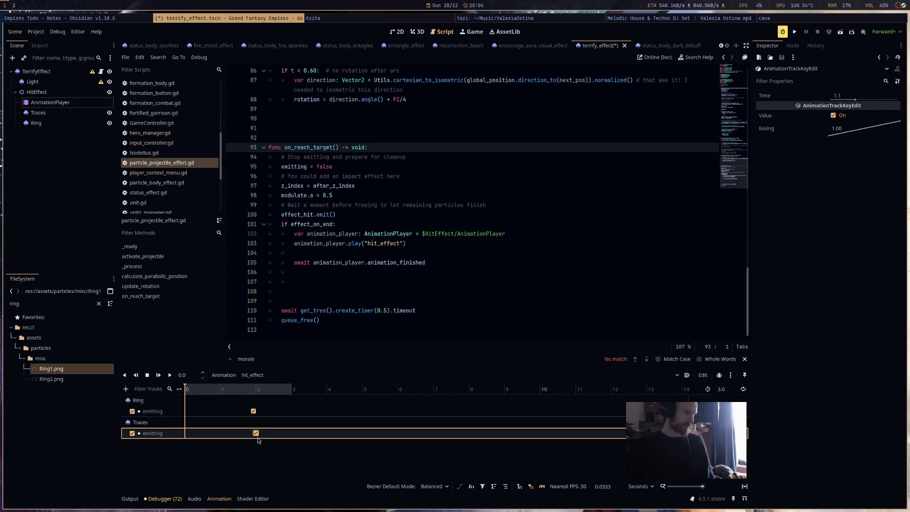
pyautogui.hotkey('ctrl', 's')
# Run the game, spread the cavalry into a wider line, then close the debug window.
pyautogui.click(794, 31)
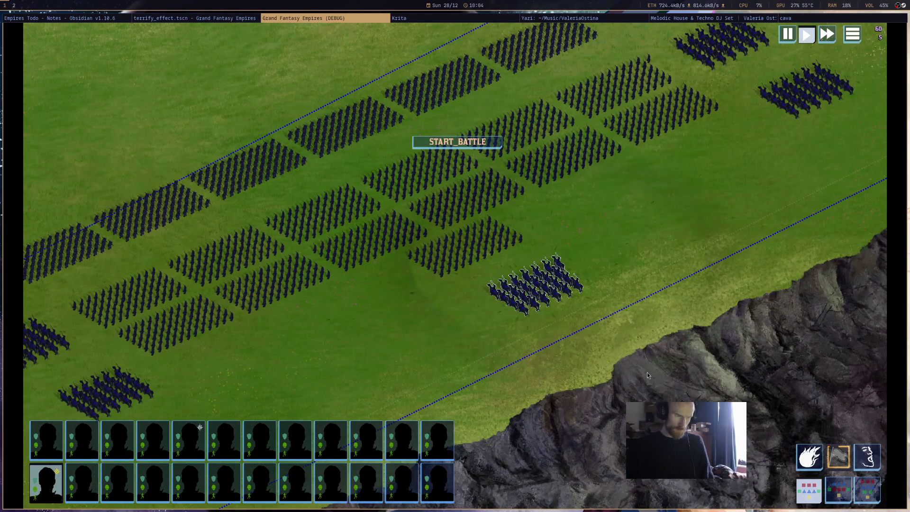
pyautogui.click(401, 311)
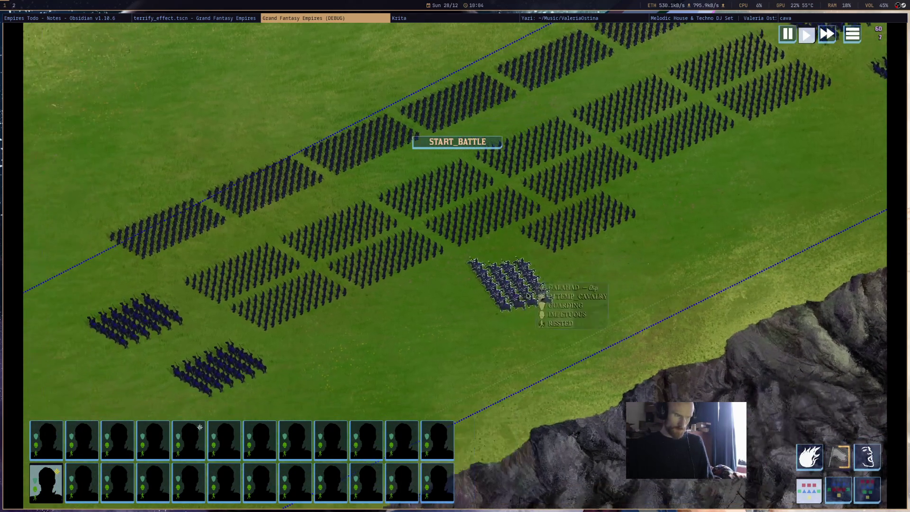
pyautogui.moveTo(402, 327); pyautogui.dragTo(485, 343)
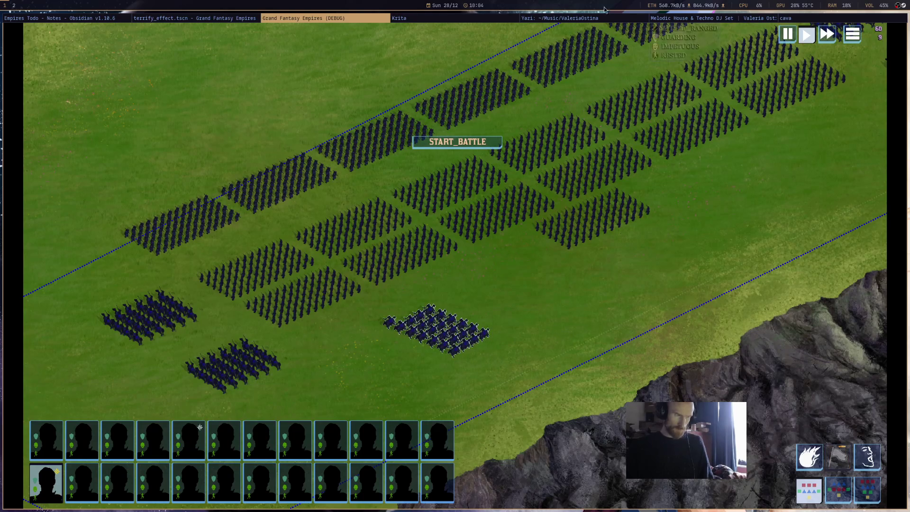
pyautogui.middleClick(344, 19)
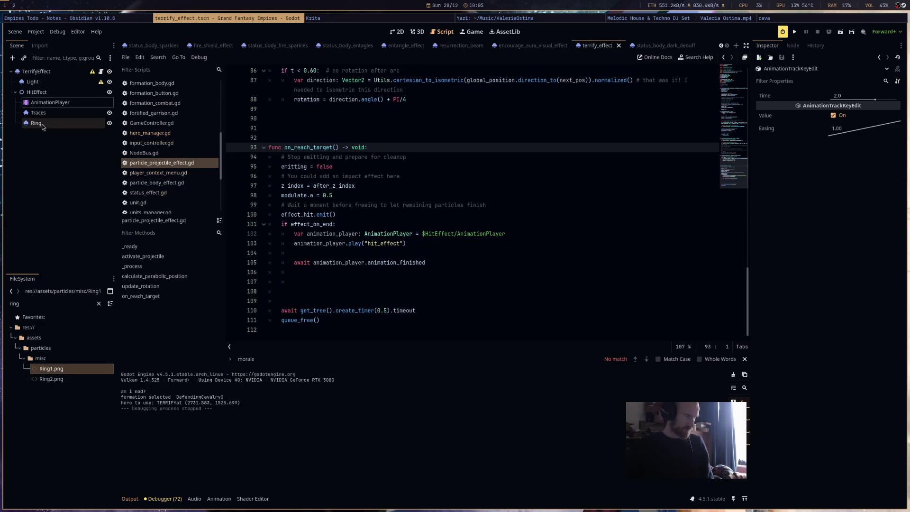
# Move both hit_effect emitting keys earlier to about 0.93 s and save the scene.
pyautogui.click(47, 114)
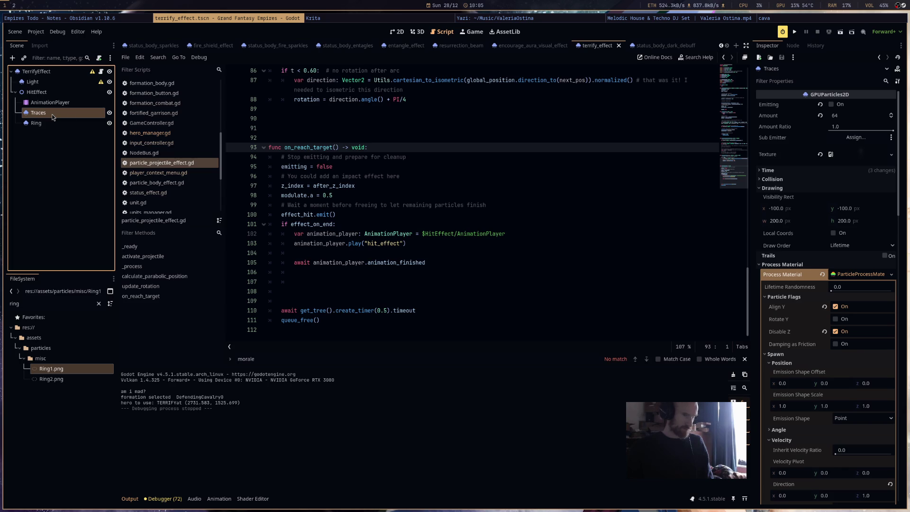
pyautogui.click(768, 170)
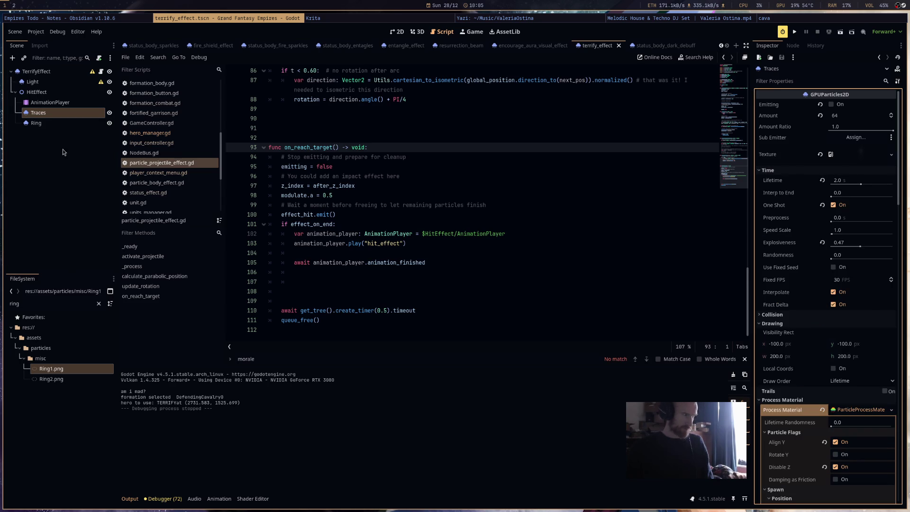
pyautogui.click(36, 122)
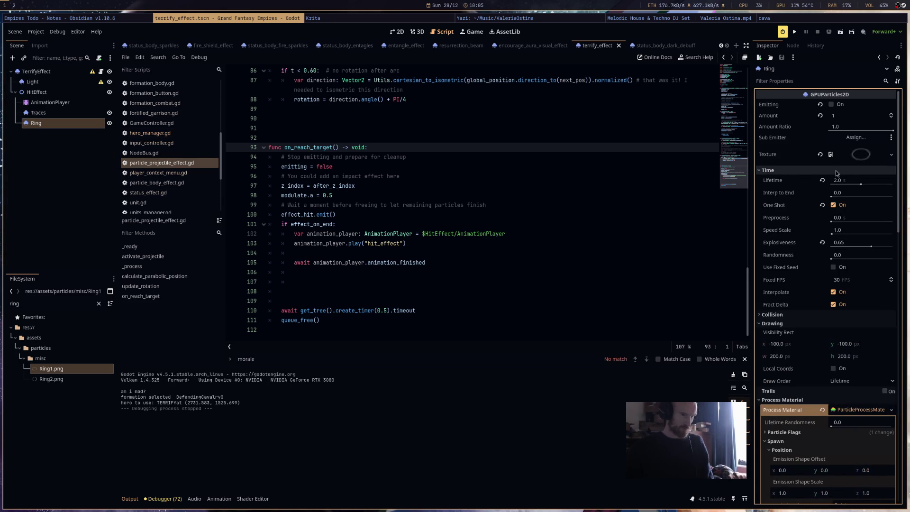
pyautogui.click(460, 273)
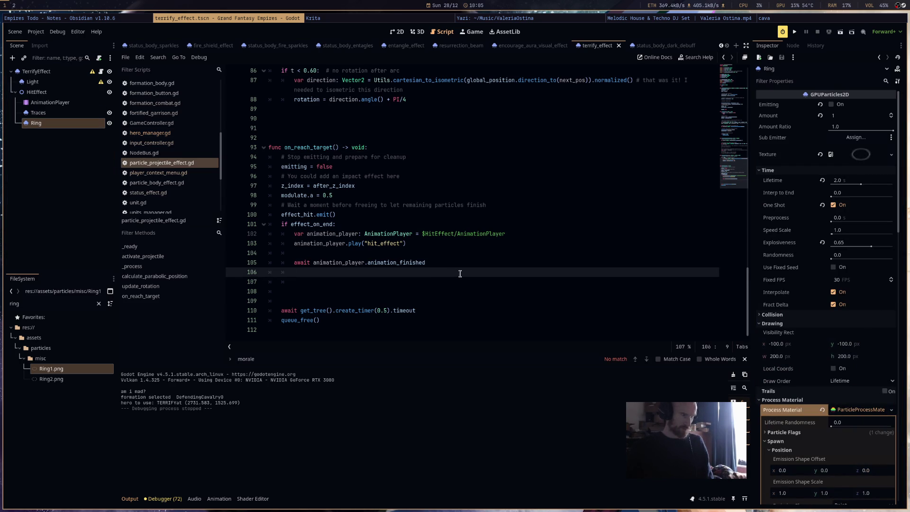
pyautogui.click(50, 103)
pyautogui.moveTo(257, 410)
pyautogui.mouseDown()
pyautogui.moveTo(223, 410)
pyautogui.moveTo(227, 435)
pyautogui.mouseUp()
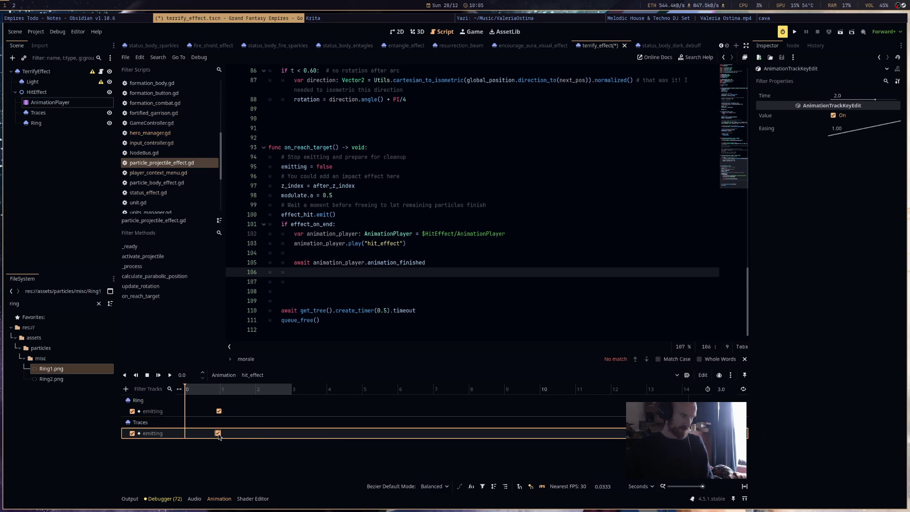
pyautogui.hotkey('ctrl', 's')
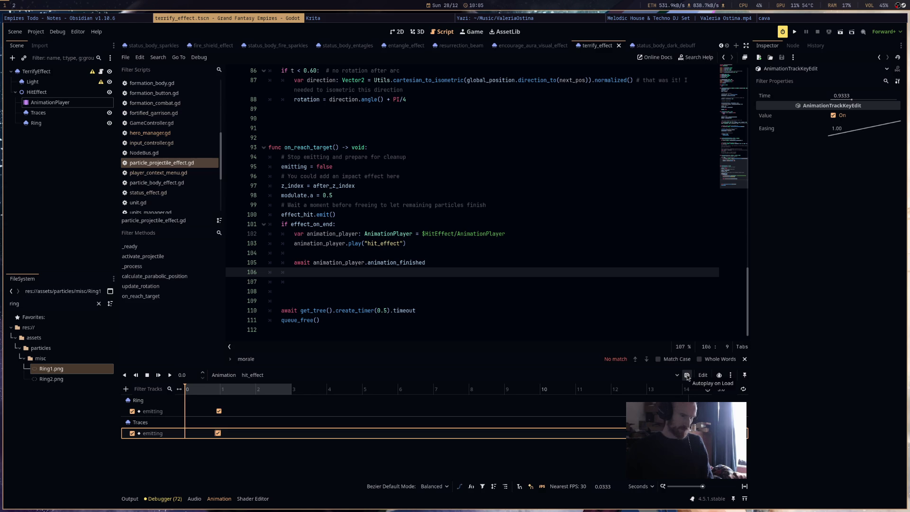
# Check the RESET animation's emitting keys, switch back to hit_effect, save, and run the game.
pyautogui.click(247, 374)
pyautogui.click(268, 390)
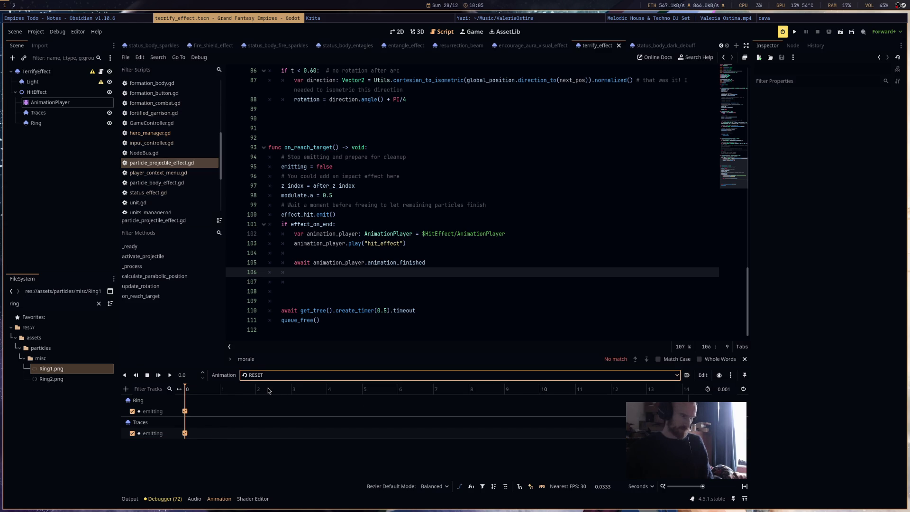
pyautogui.click(207, 409)
pyautogui.click(227, 443)
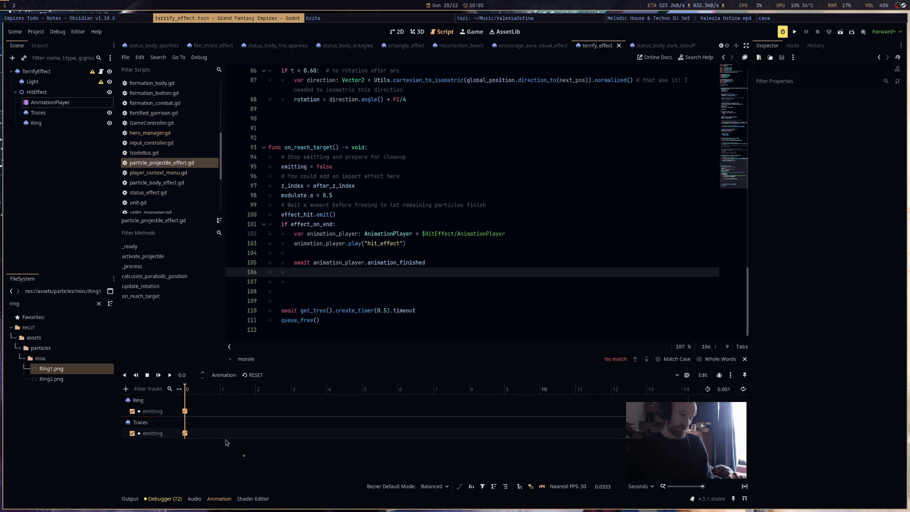
pyautogui.moveTo(245, 455); pyautogui.dragTo(149, 395)
pyautogui.hotkey('ctrl', 's')
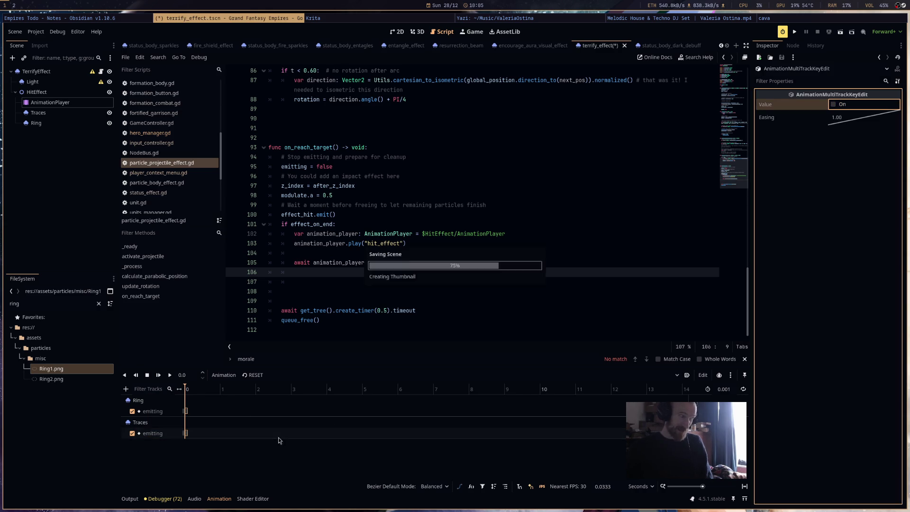
pyautogui.click(269, 377)
pyautogui.click(266, 397)
pyautogui.hotkey('ctrl', 's')
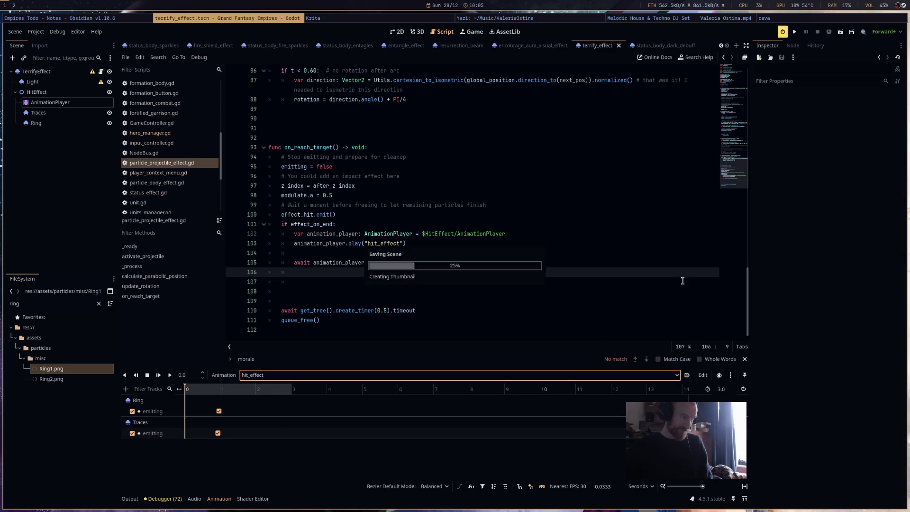
pyautogui.click(794, 31)
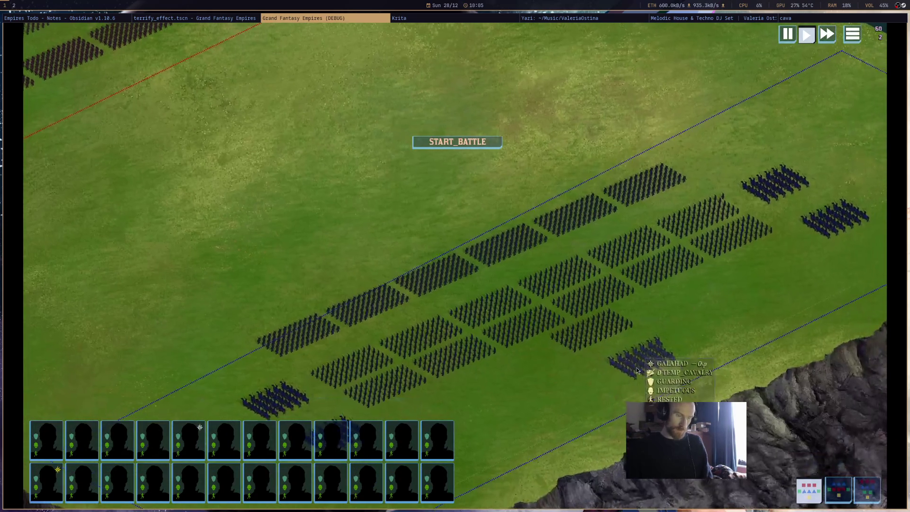
# Send the cavalry up and to the right with a move order, then close the debug run.
pyautogui.click(638, 371)
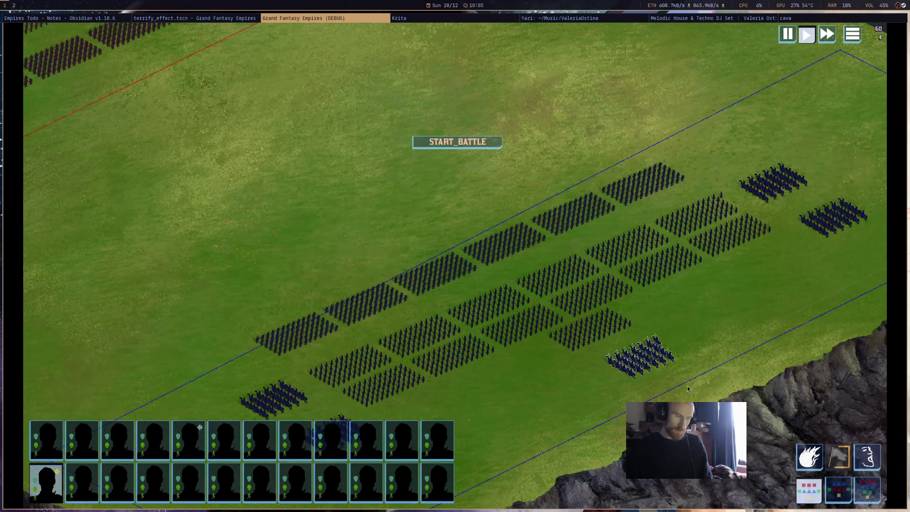
pyautogui.scroll(3, 737, 412)
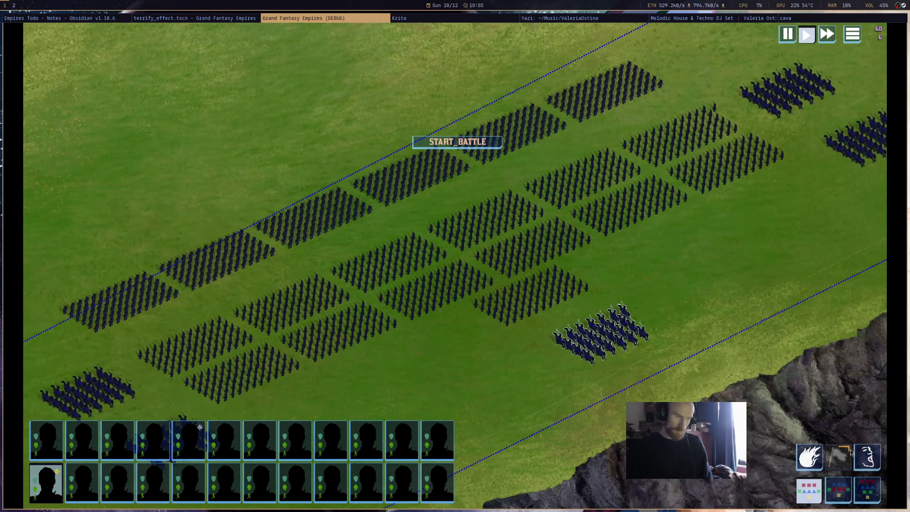
pyautogui.click(852, 453)
pyautogui.click(702, 294)
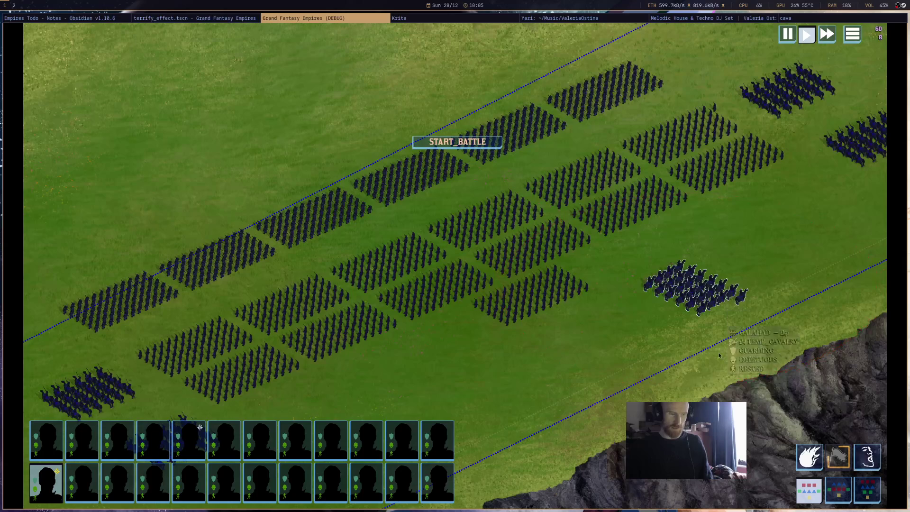
pyautogui.moveTo(719, 355); pyautogui.dragTo(571, 368)
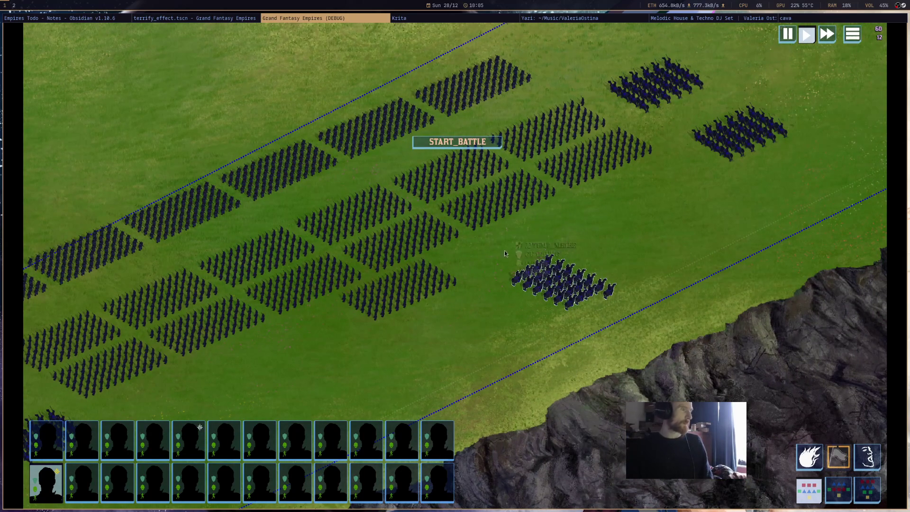
pyautogui.middleClick(344, 22)
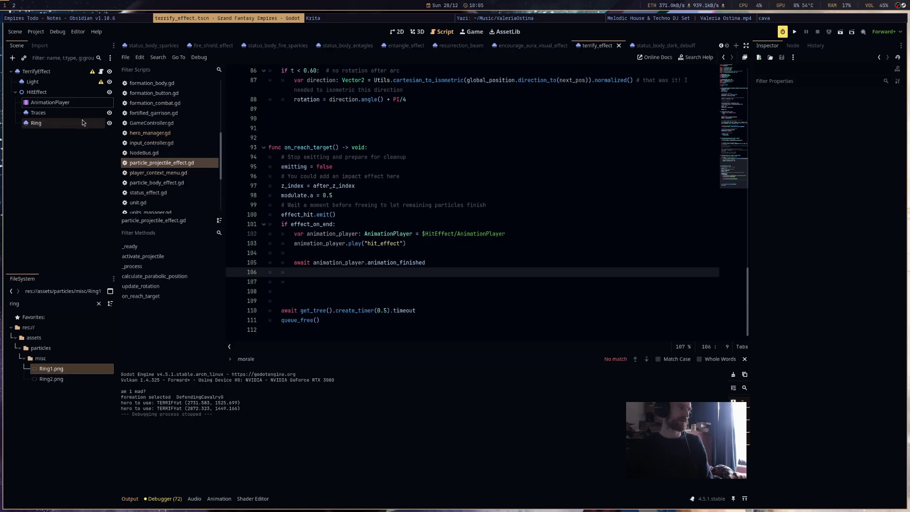
# Shift both hit_effect emitting keys to near 0 s and run the game.
pyautogui.click(78, 102)
pyautogui.moveTo(188, 438)
pyautogui.mouseDown()
pyautogui.moveTo(237, 396)
pyautogui.moveTo(203, 437)
pyautogui.moveTo(188, 412)
pyautogui.mouseUp()
pyautogui.click(204, 411)
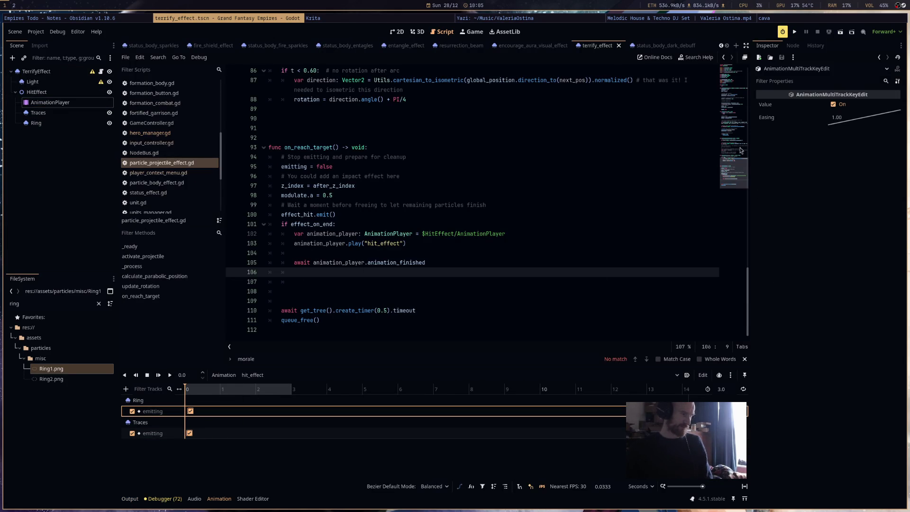
pyautogui.click(796, 32)
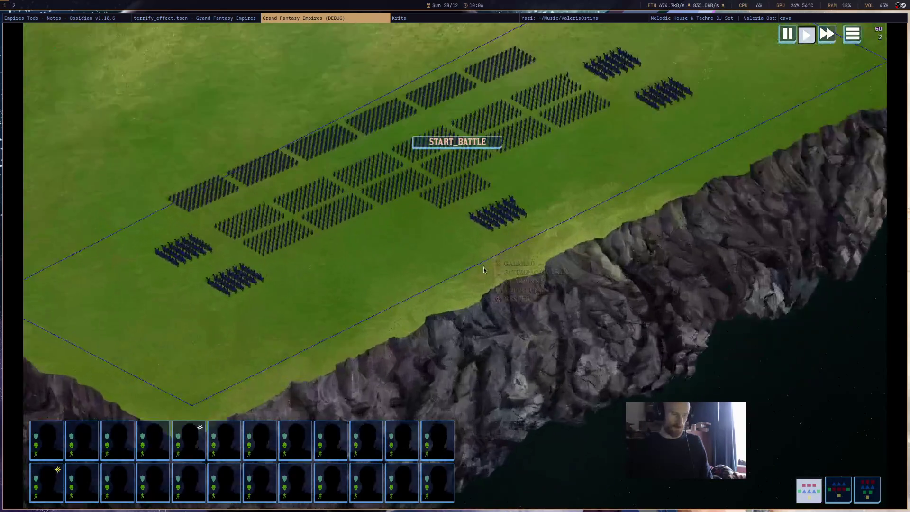
# Cast Terrify with the cavalry three times to watch the ring effect, then close the game.
pyautogui.click(488, 204)
pyautogui.click(858, 450)
pyautogui.click(544, 309)
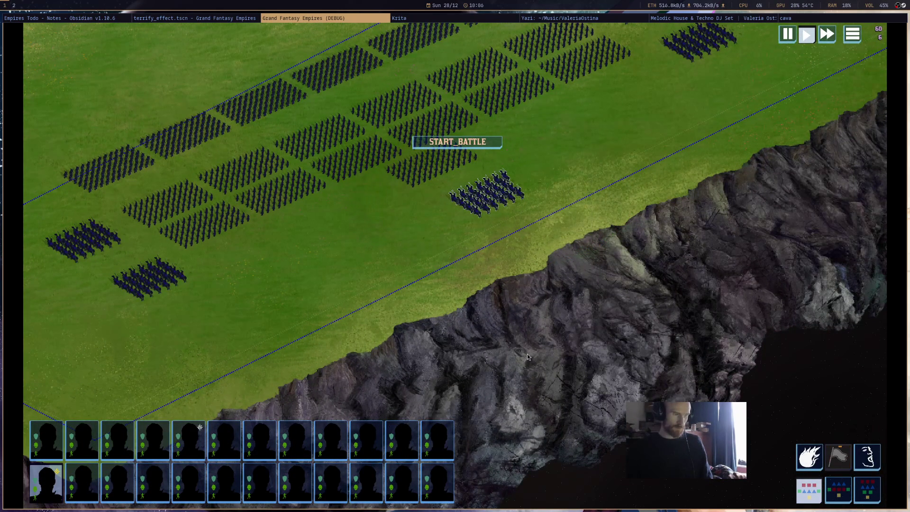
pyautogui.click(868, 457)
pyautogui.click(427, 287)
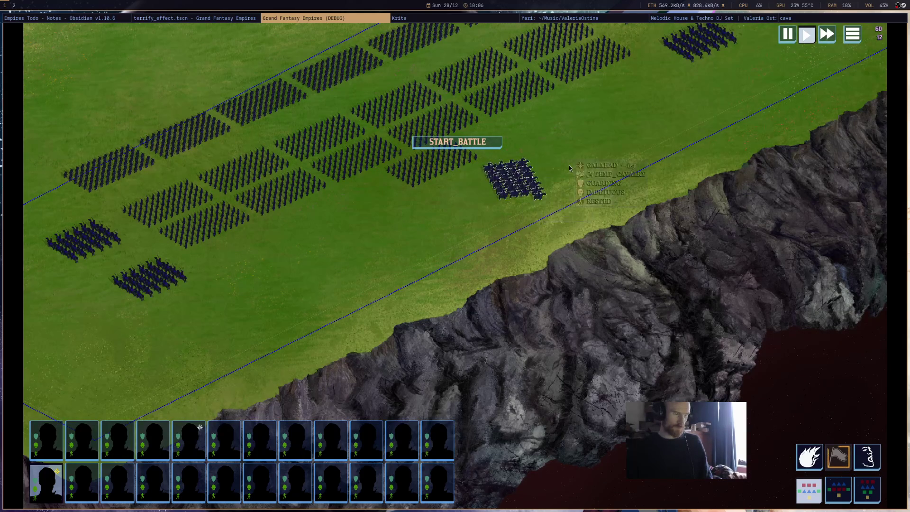
pyautogui.click(867, 456)
pyautogui.click(816, 386)
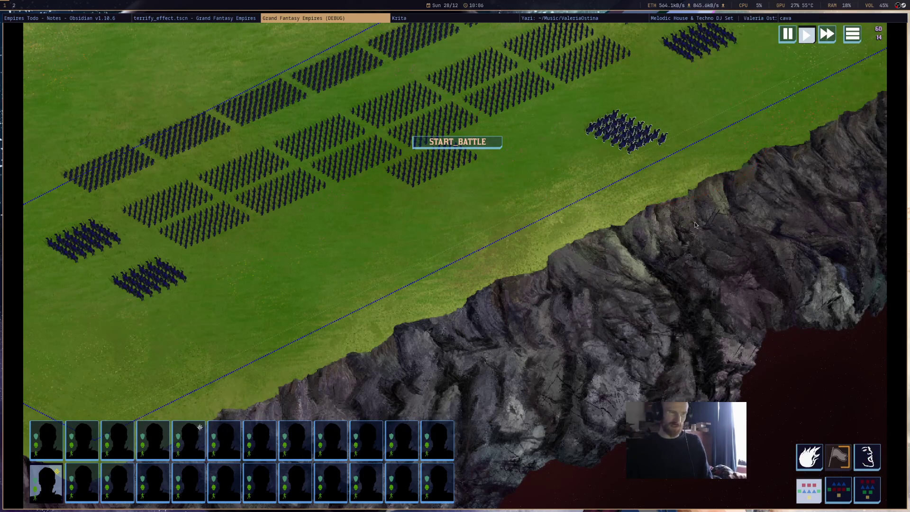
pyautogui.press('Up')
pyautogui.press('Right')
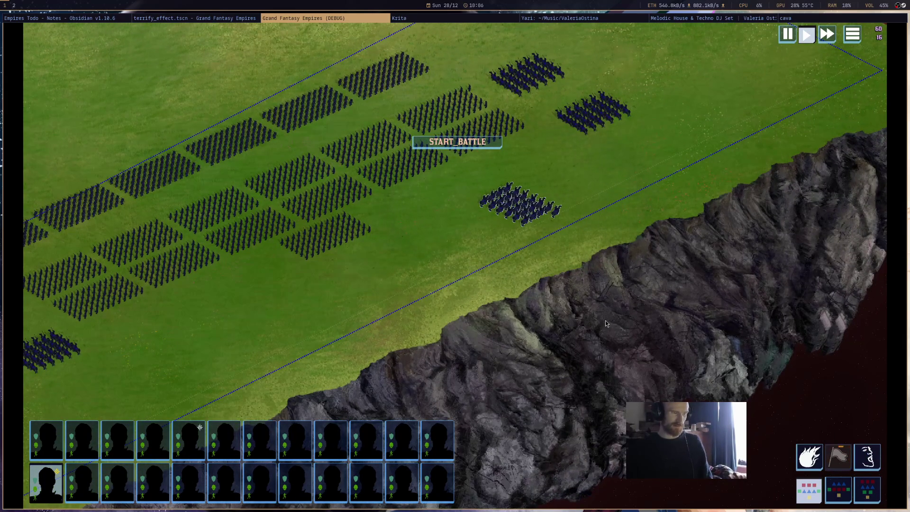
pyautogui.middleClick(364, 18)
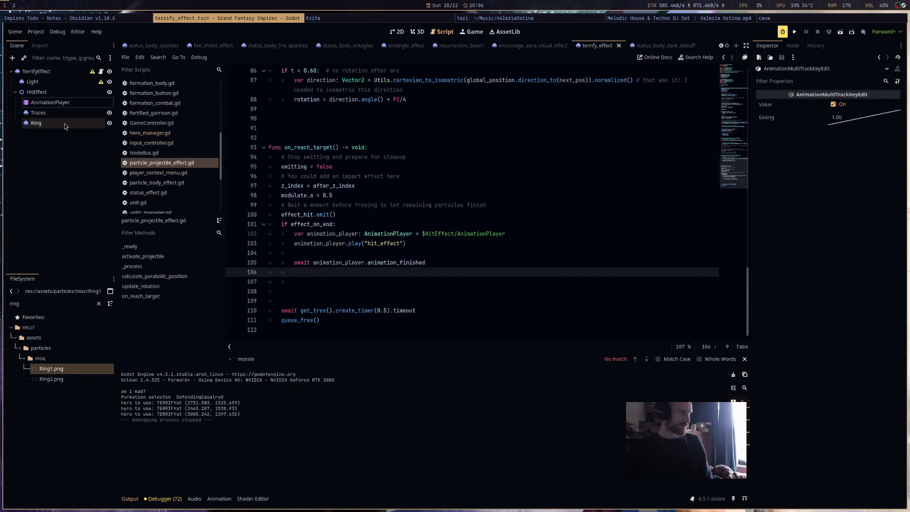
# Hide the Ring particles and set the Traces particle Amount to 128.
pyautogui.click(97, 123)
pyautogui.click(110, 123)
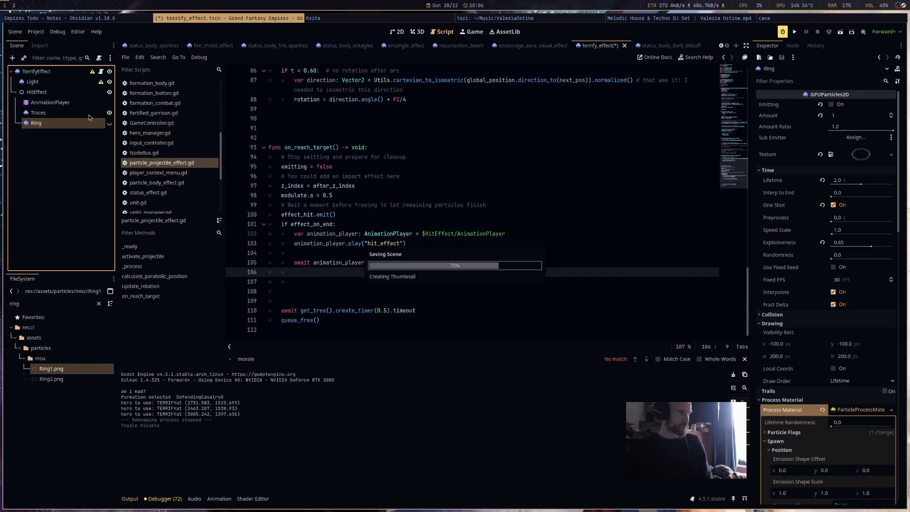
pyautogui.click(38, 112)
pyautogui.click(859, 117)
pyautogui.write('128')
pyautogui.press('Return')
# Run the game with F5, use the unit's ability on the battlefield, then close it.
pyautogui.press('F5')
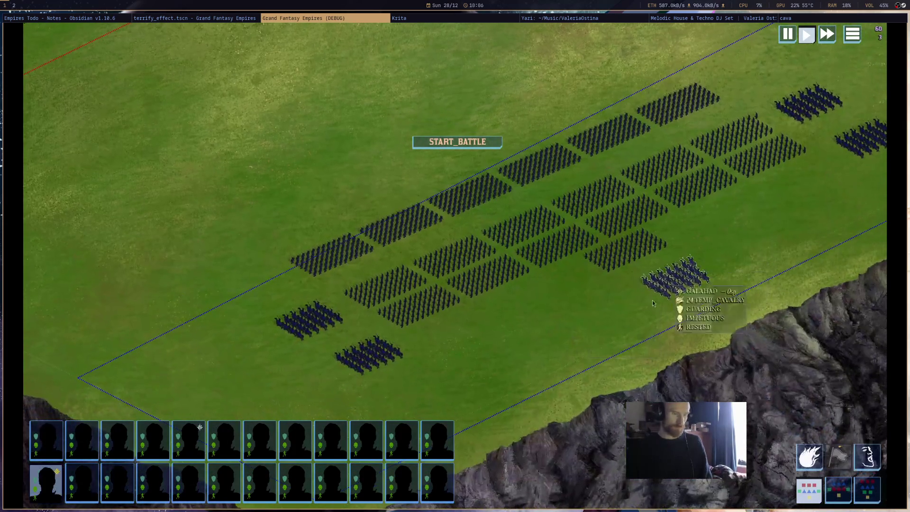
pyautogui.click(839, 456)
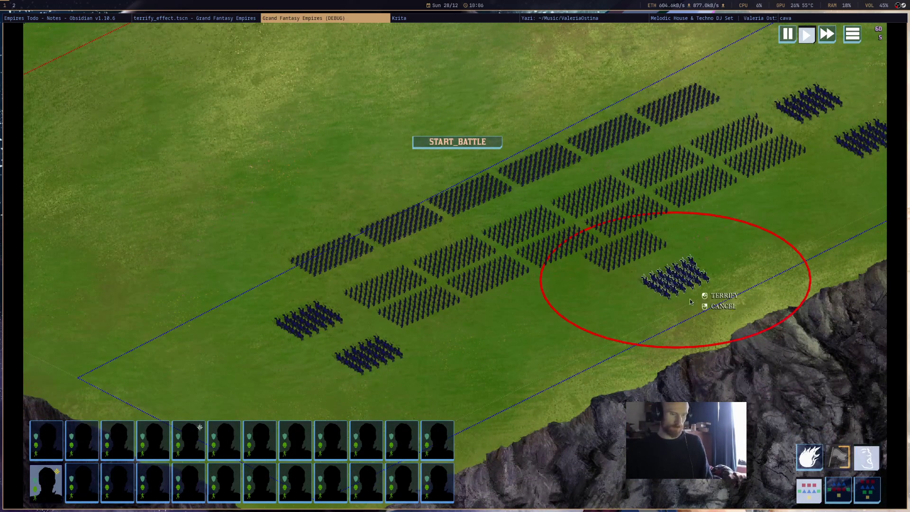
pyautogui.click(572, 329)
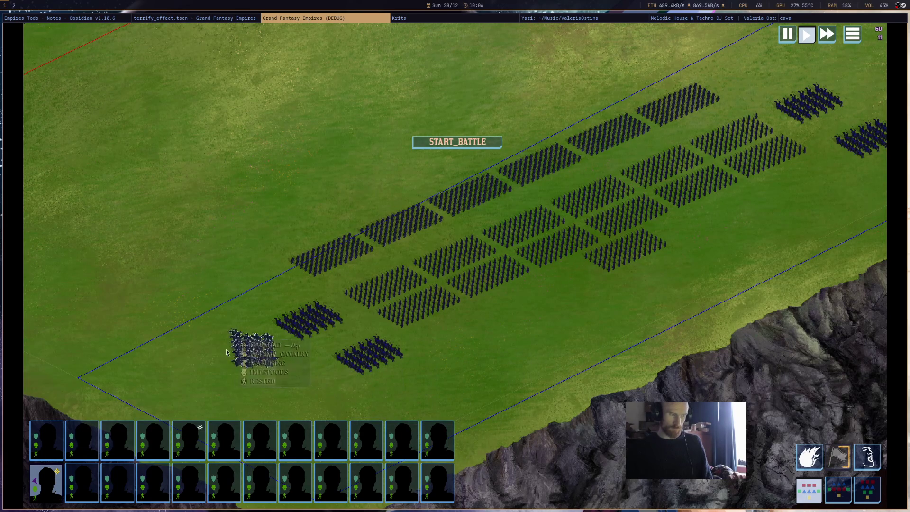
pyautogui.press('a')
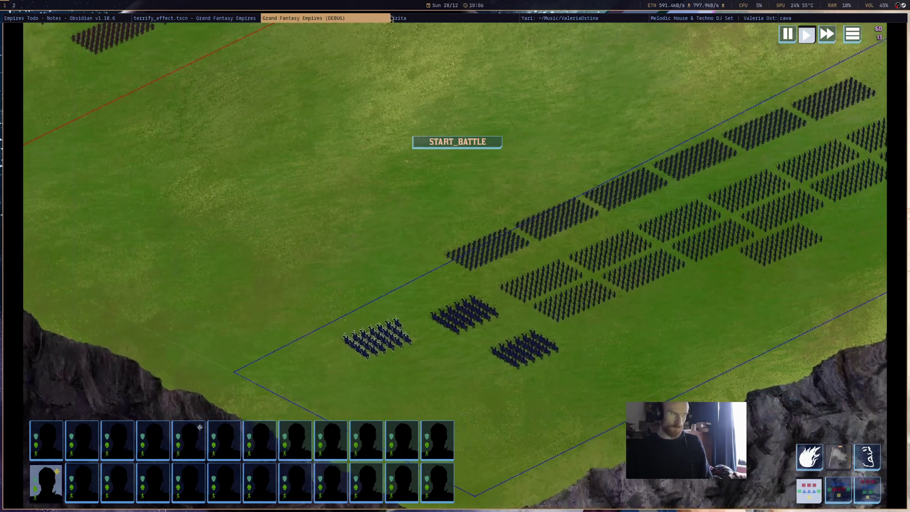
pyautogui.middleClick(376, 19)
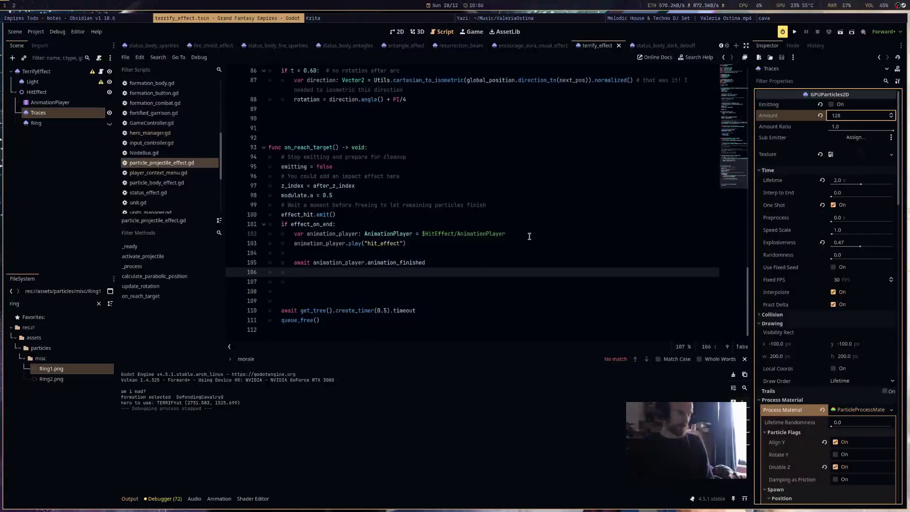
# Bring up the status_body_dark_debuff and terrify_effect scenes in the 2D view, then run the game.
pyautogui.click(637, 46)
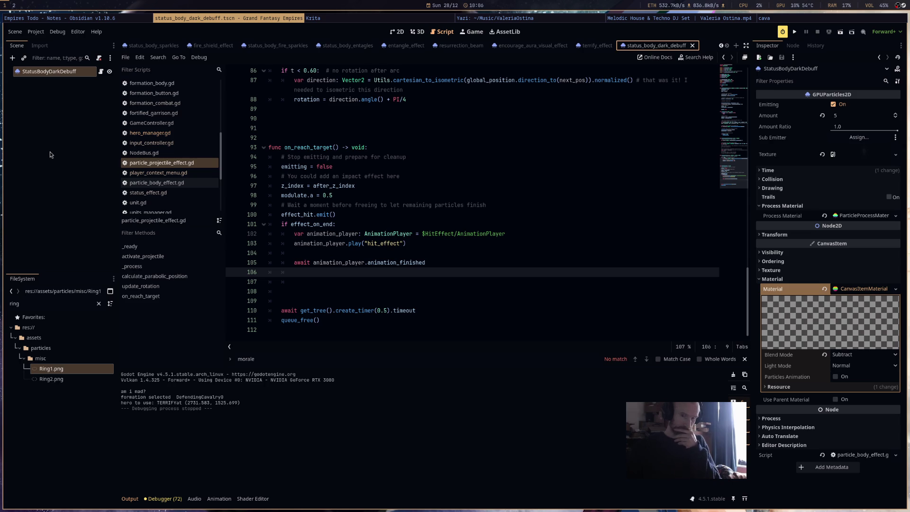
pyautogui.click(596, 46)
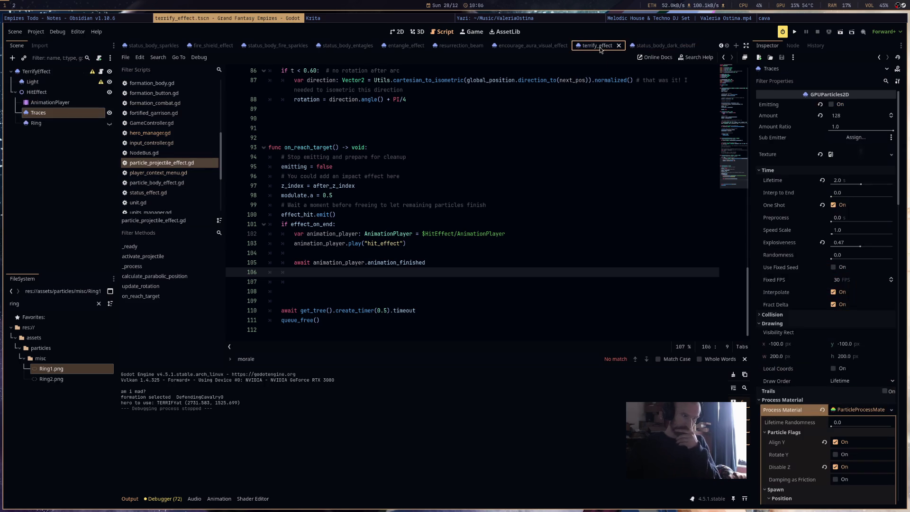
pyautogui.click(397, 31)
pyautogui.moveTo(480, 204); pyautogui.dragTo(607, 227)
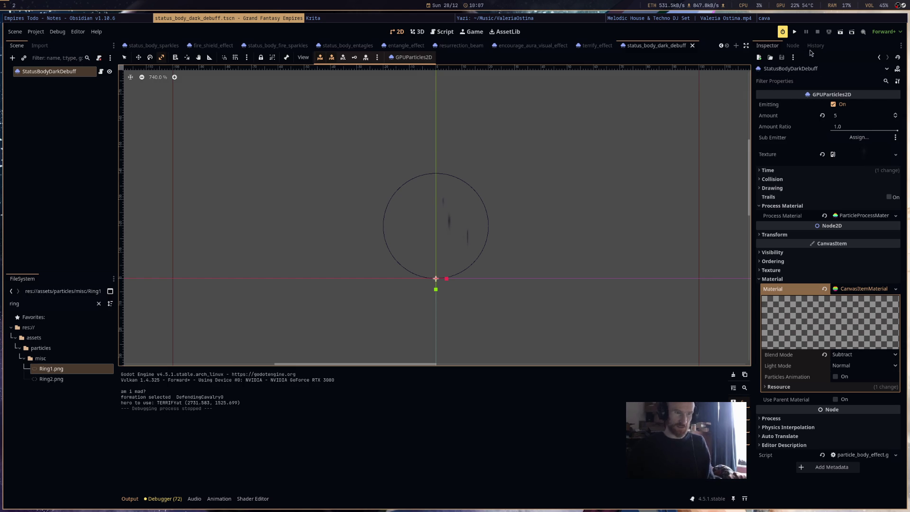
pyautogui.click(797, 33)
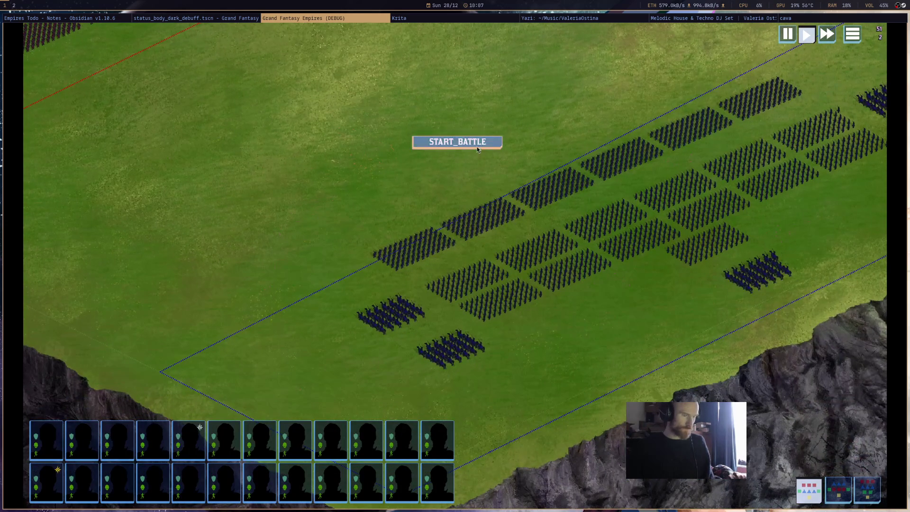
# Start the battle, pan to the cavalry, cast Terrify around it, zoom in, then quit with Alt+F4.
pyautogui.click(477, 145)
pyautogui.press('a')
pyautogui.press('s')
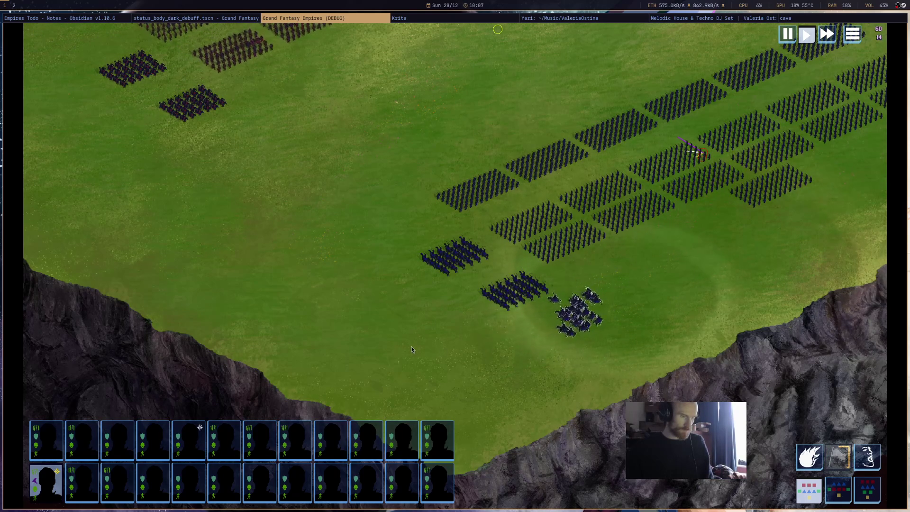
pyautogui.press('Left')
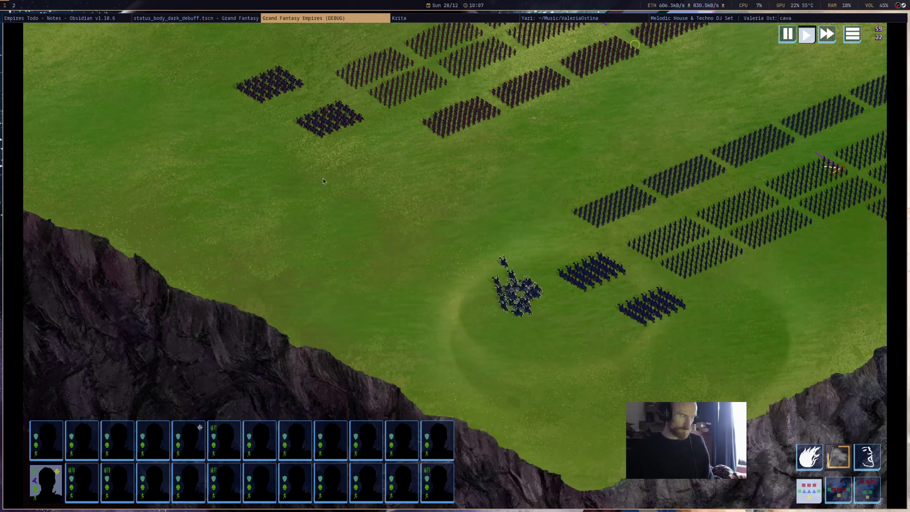
pyautogui.press('Up')
pyautogui.press('Left')
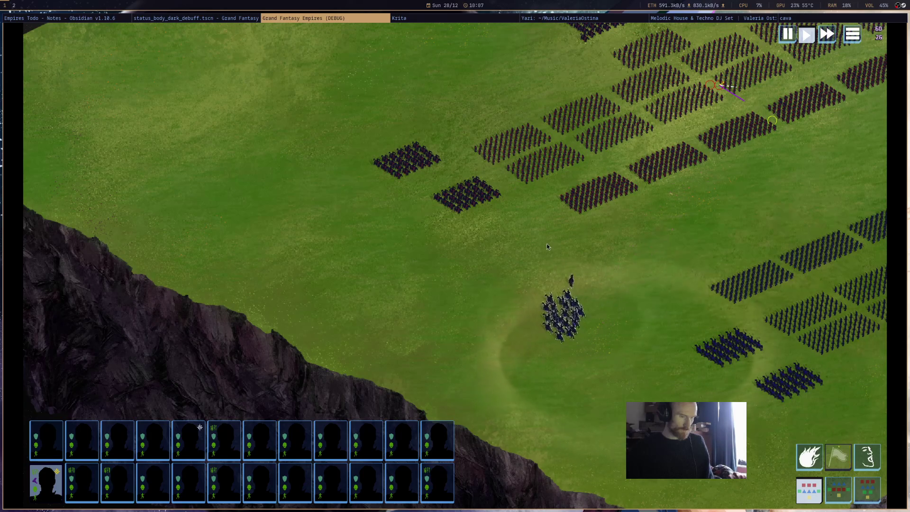
pyautogui.click(871, 472)
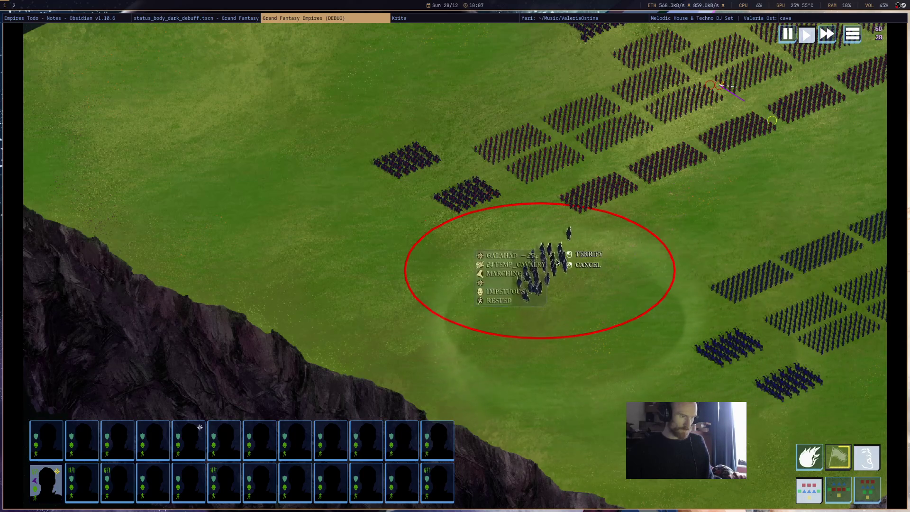
pyautogui.click(543, 242)
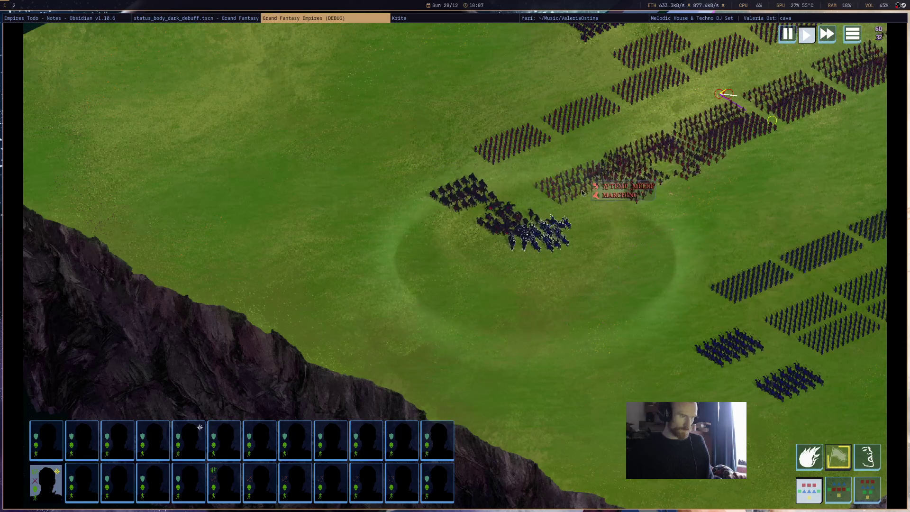
pyautogui.scroll(3, 593, 298)
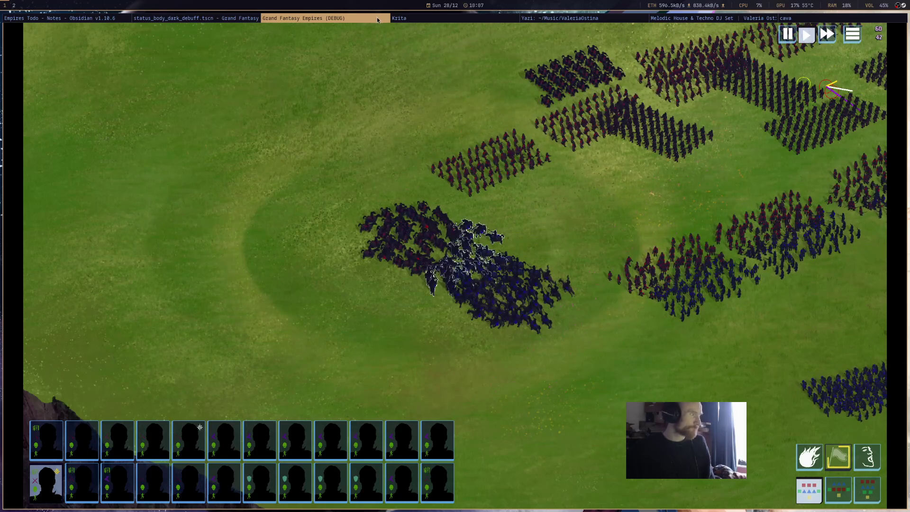
pyautogui.hotkey('alt', 'F4')
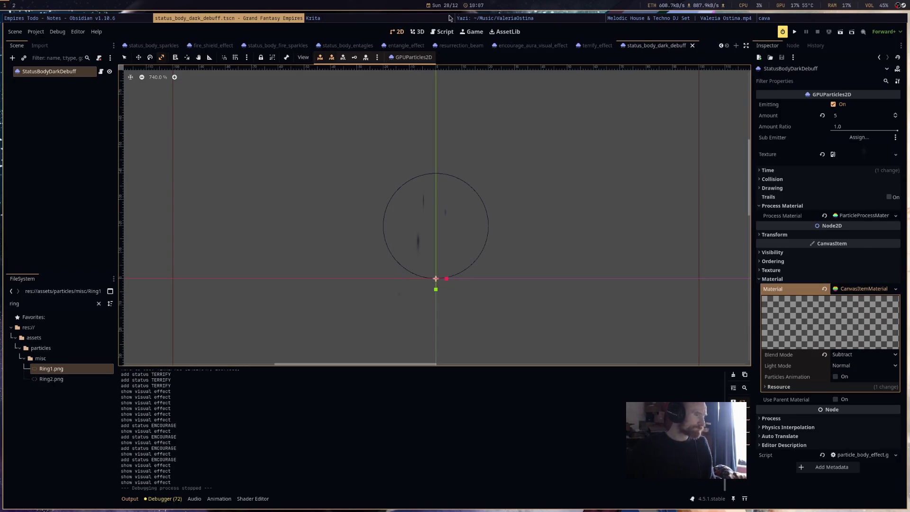
pyautogui.click(450, 18)
pyautogui.click(500, 19)
pyautogui.click(660, 18)
pyautogui.click(522, 18)
pyautogui.click(313, 18)
pyautogui.click(226, 19)
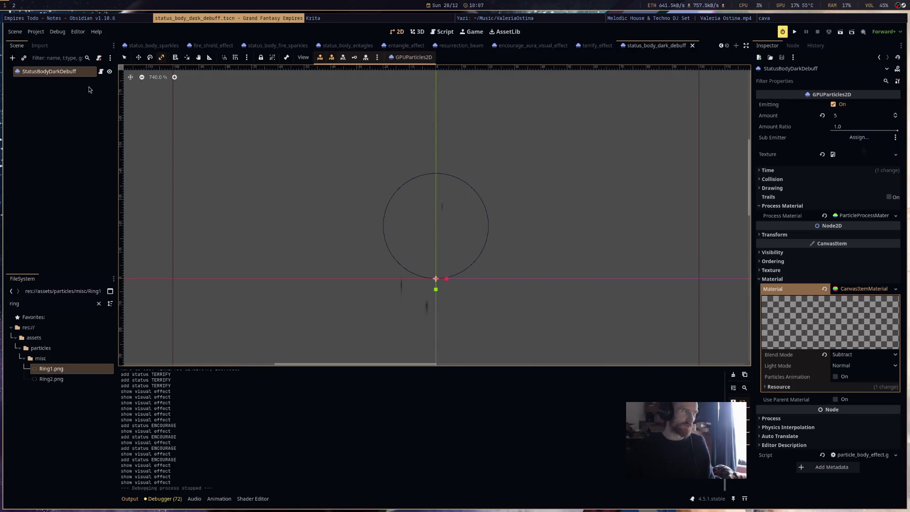
pyautogui.click(442, 32)
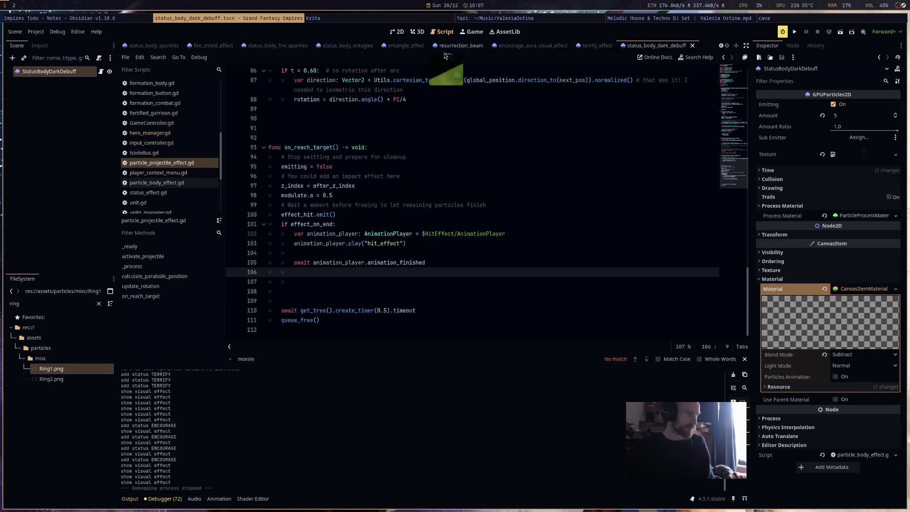
pyautogui.click(152, 133)
pyautogui.click(147, 153)
pyautogui.click(161, 162)
pyautogui.click(171, 175)
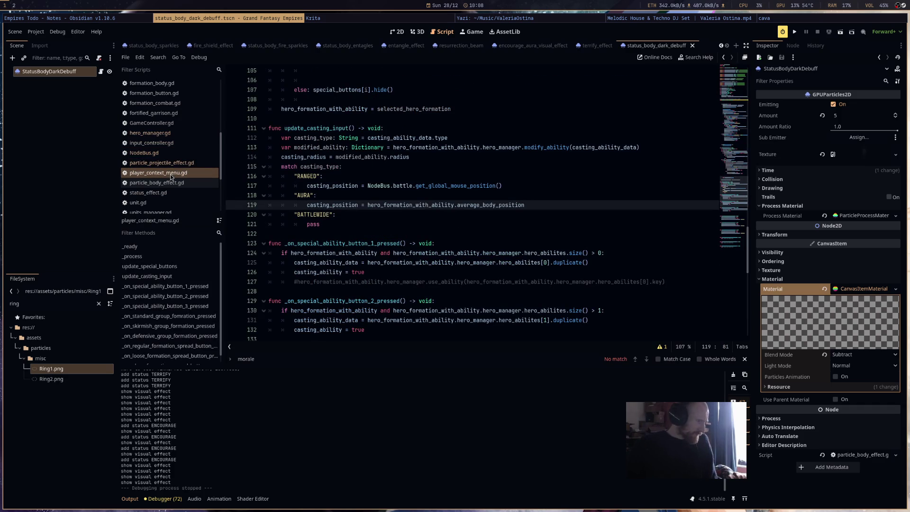
pyautogui.scroll(-7, 535, 269)
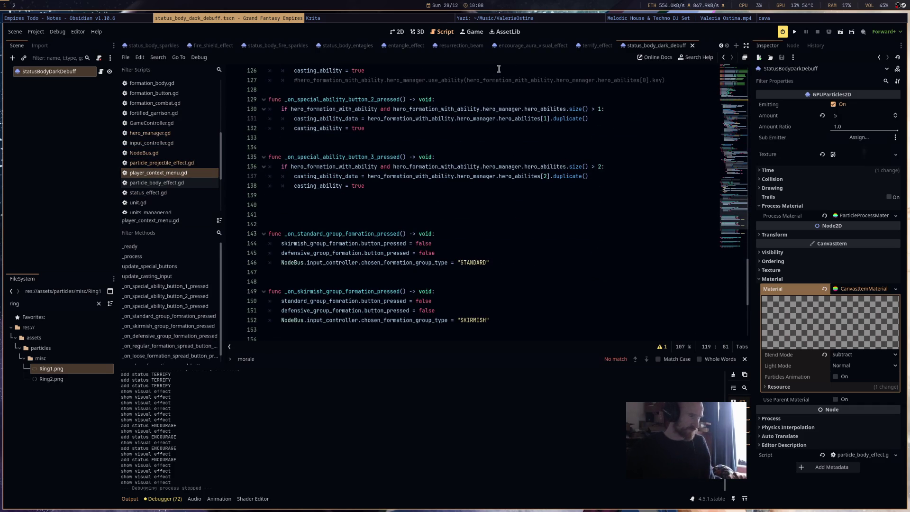
pyautogui.click(397, 32)
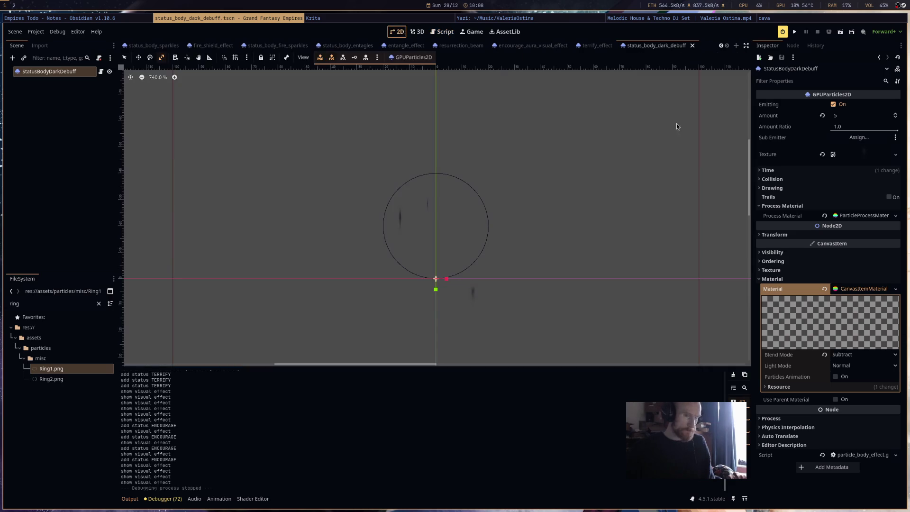
# Set a gradient point in the process material's Color Ramp to white.
pyautogui.click(854, 216)
pyautogui.scroll(-5, 508, 286)
pyautogui.moveTo(554, 285); pyautogui.dragTo(525, 217)
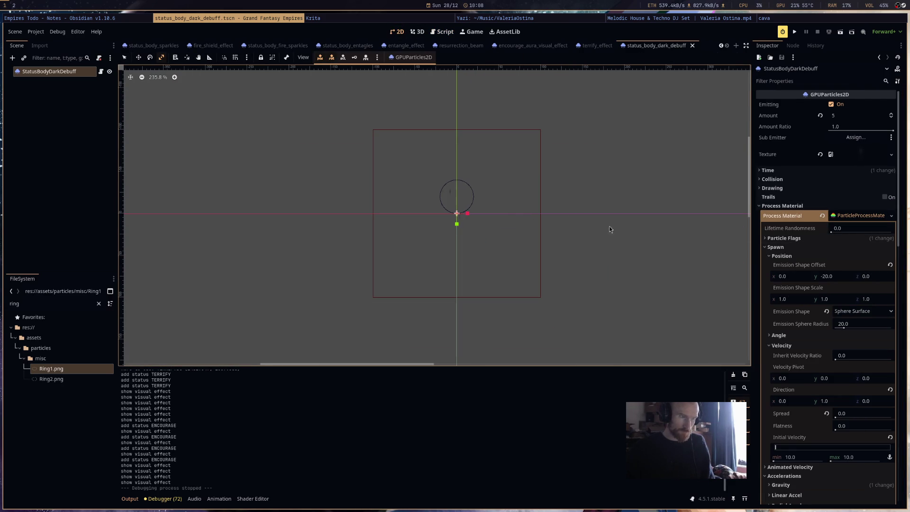
pyautogui.scroll(-3, 856, 360)
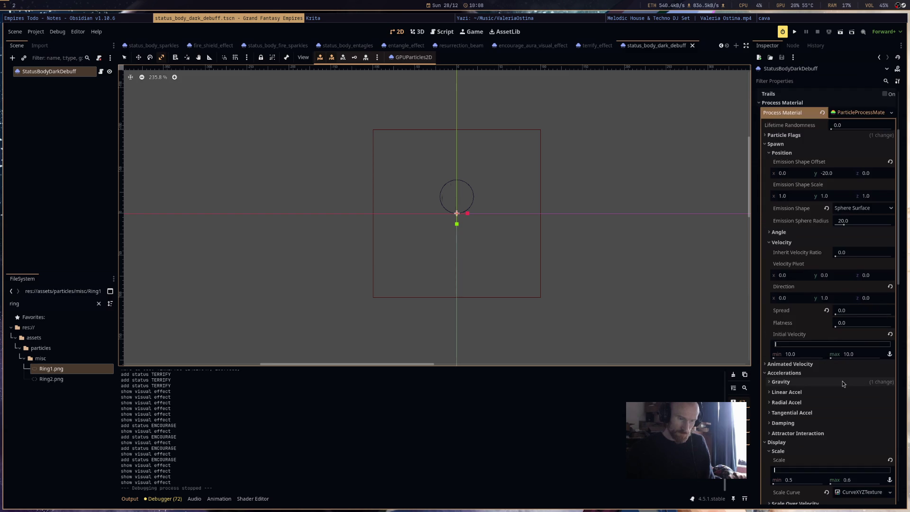
pyautogui.scroll(-4, 844, 384)
pyautogui.scroll(-1, 838, 356)
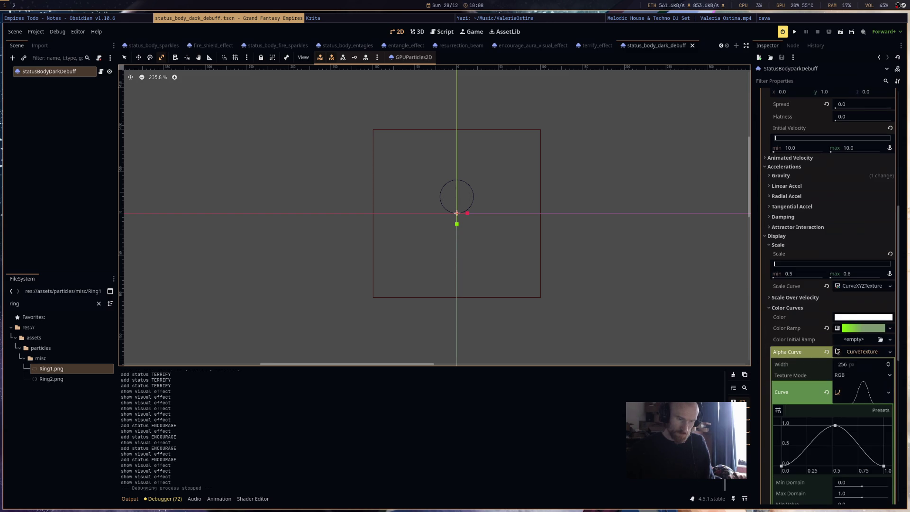
pyautogui.click(864, 328)
pyautogui.click(819, 370)
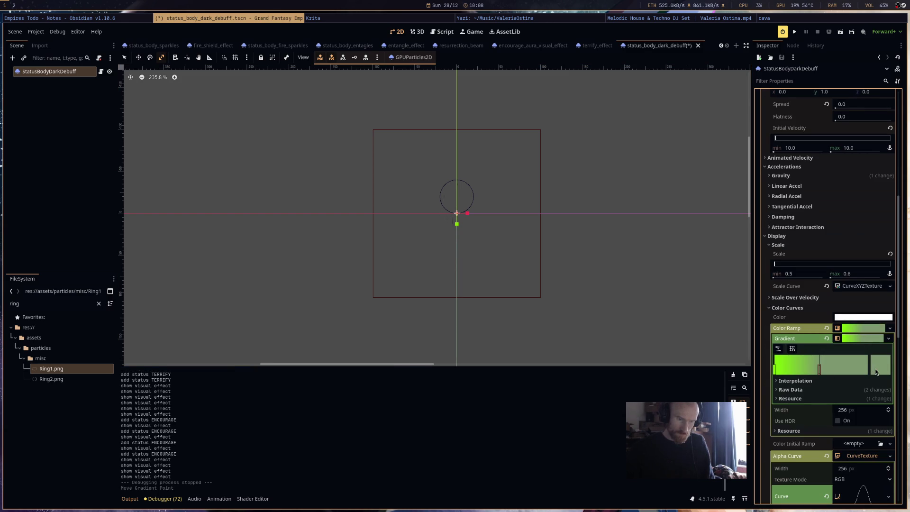
pyautogui.click(880, 364)
pyautogui.click(447, 199)
pyautogui.click(639, 229)
# Save, nudge the white gradient point further left, and run the game.
pyautogui.scroll(4, 502, 226)
pyautogui.hotkey('ctrl', 's')
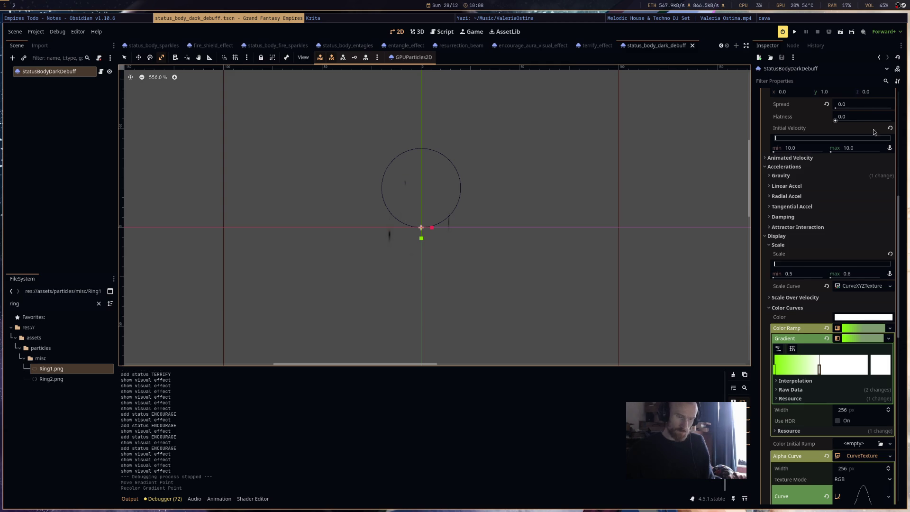
pyautogui.moveTo(820, 372); pyautogui.dragTo(802, 371)
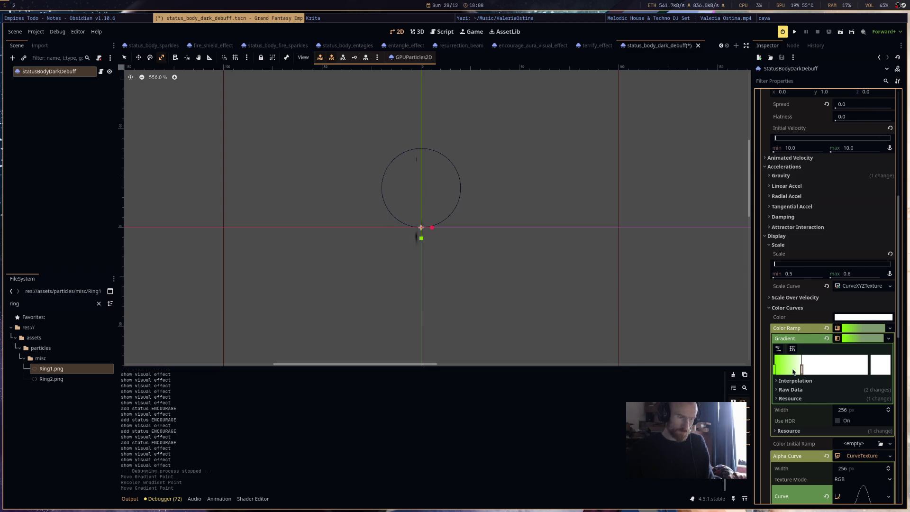
pyautogui.click(795, 32)
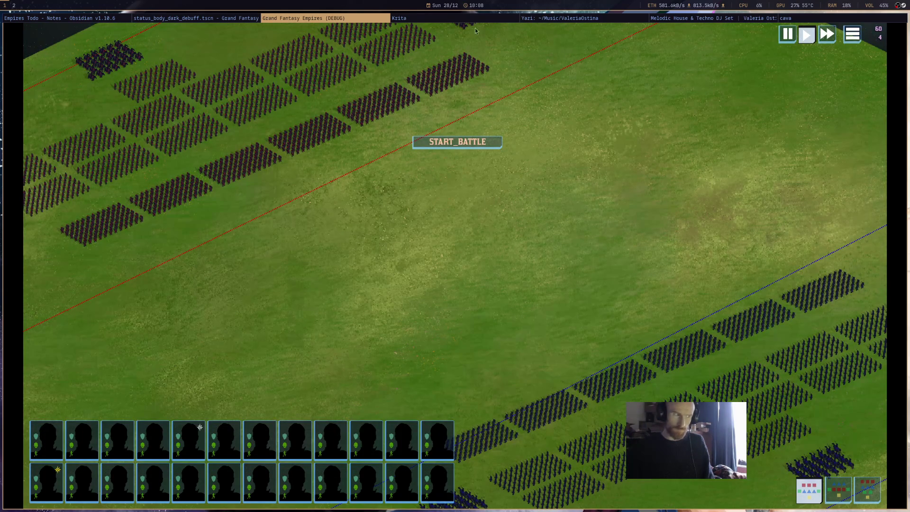
# Start the battle, cast Terrify via the T hotkey onto the zoomed-in clash, then close the game.
pyautogui.click(476, 147)
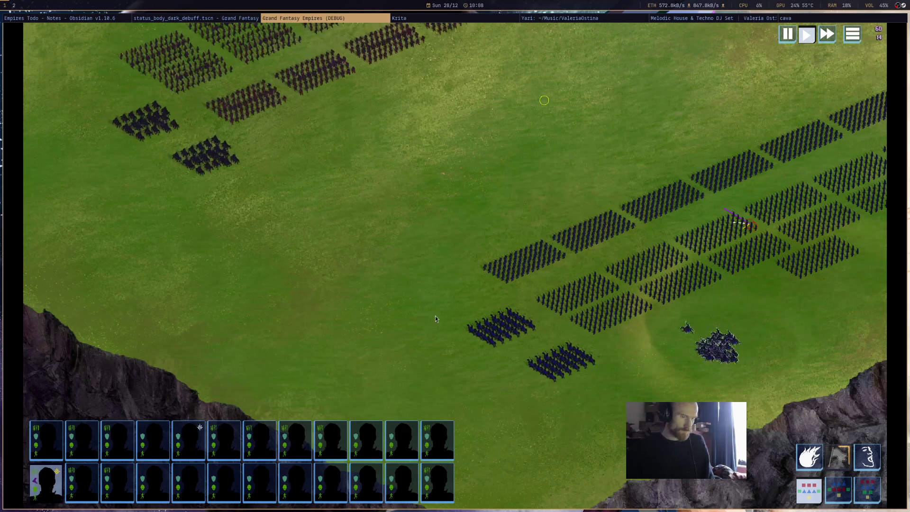
pyautogui.moveTo(440, 288); pyautogui.dragTo(555, 286)
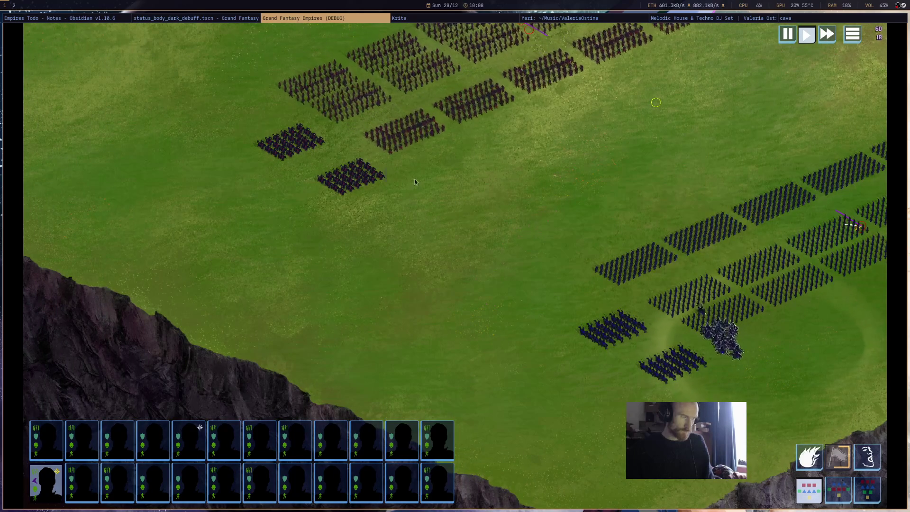
pyautogui.press('t')
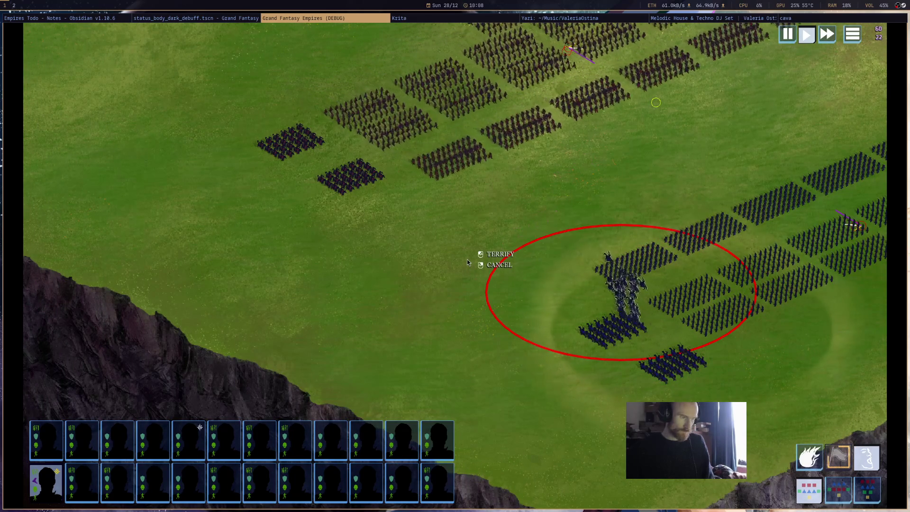
pyautogui.scroll(1, 500, 214)
pyautogui.scroll(1, 500, 215)
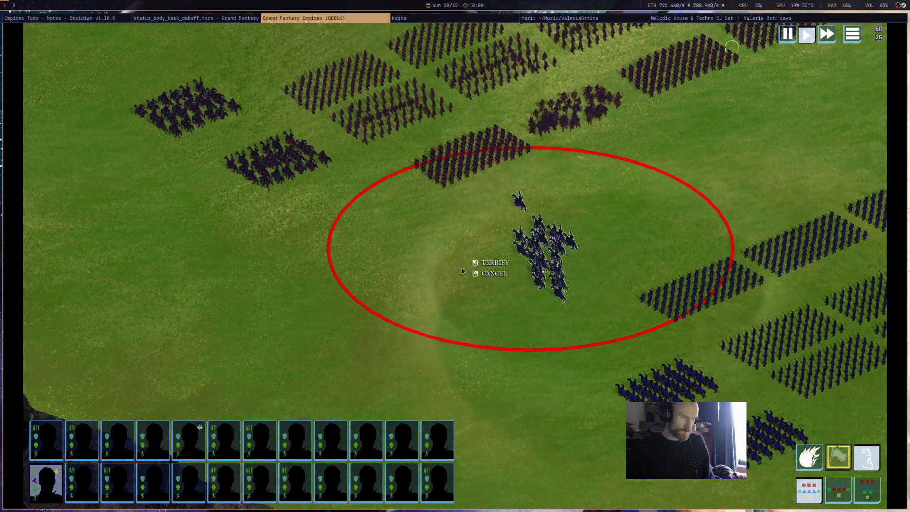
pyautogui.click(462, 268)
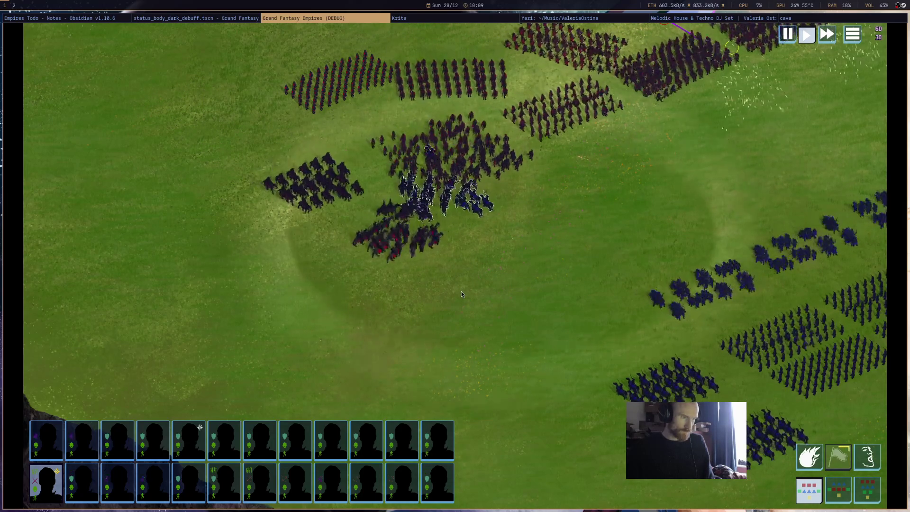
pyautogui.middleClick(370, 18)
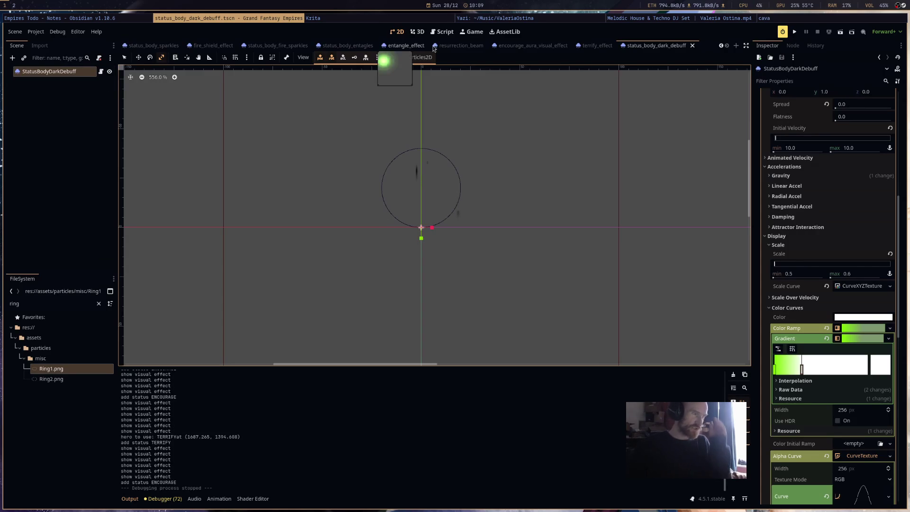
# Open status_effect.gd in the script editor and scroll through its TERRIFY and timeout functions.
pyautogui.click(434, 33)
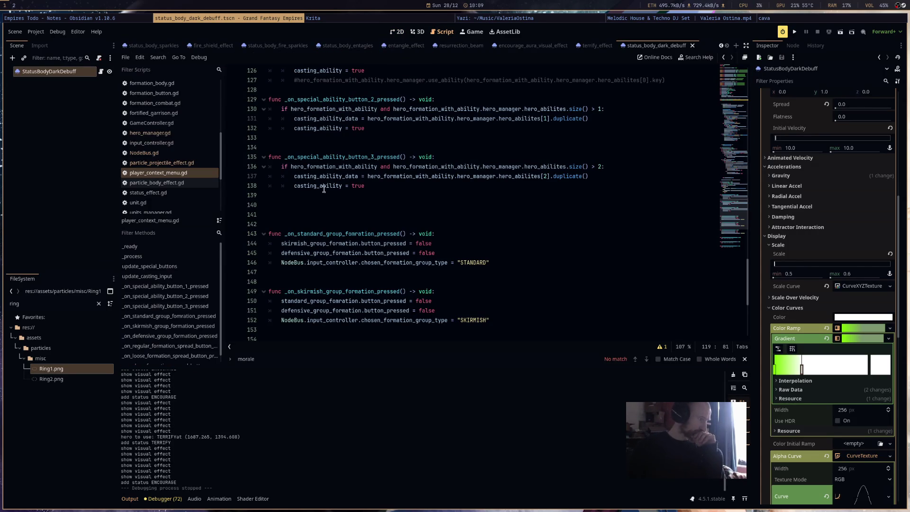
pyautogui.scroll(2, 451, 211)
pyautogui.scroll(-3, 189, 173)
pyautogui.click(181, 126)
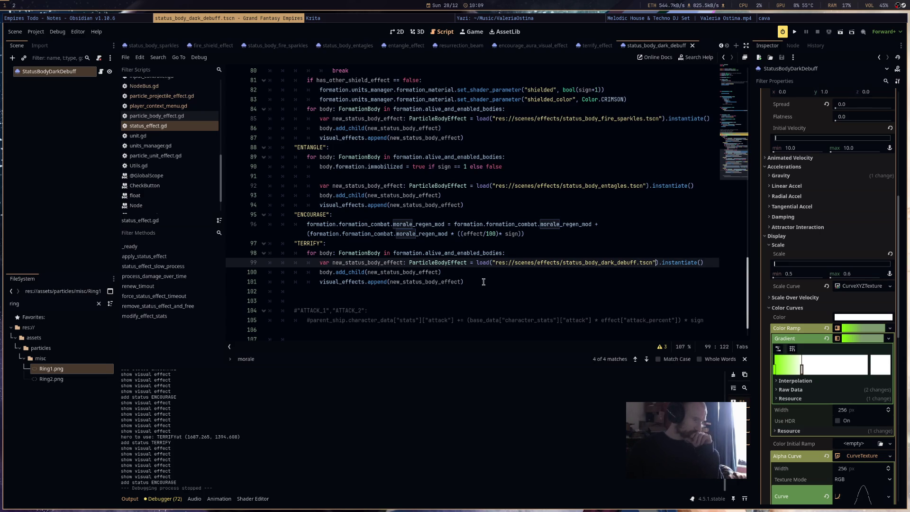
pyautogui.scroll(13, 483, 282)
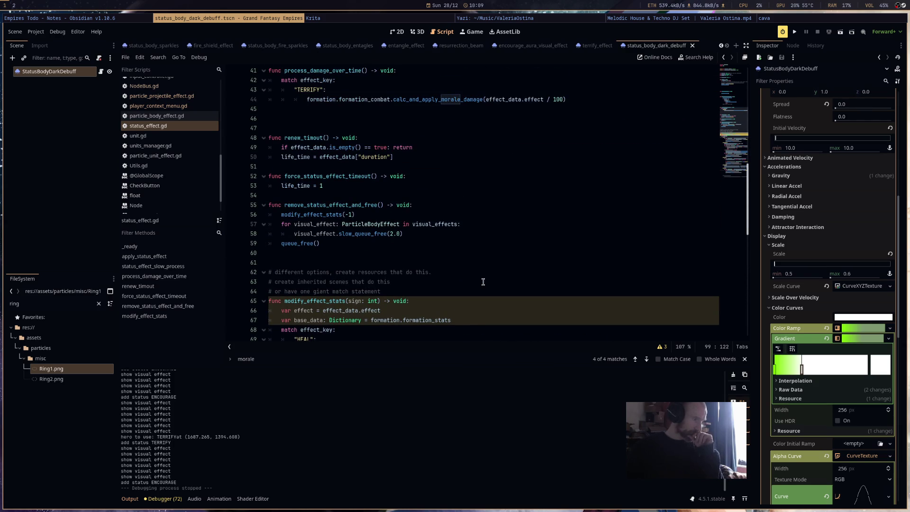
pyautogui.scroll(3, 483, 282)
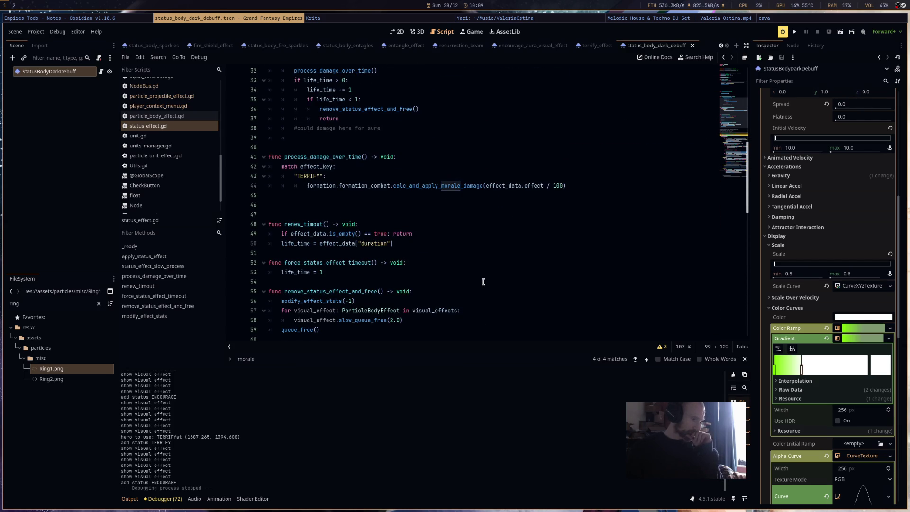
pyautogui.scroll(2, 483, 283)
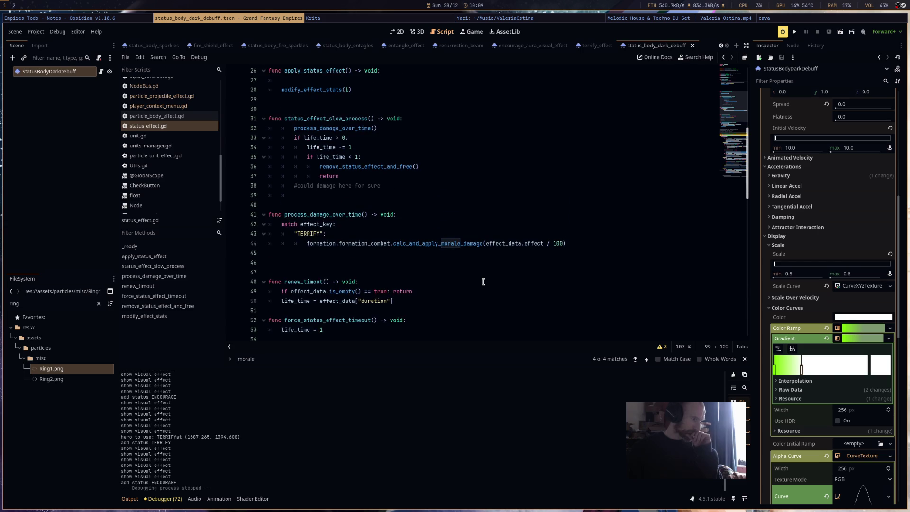
pyautogui.scroll(4, 483, 282)
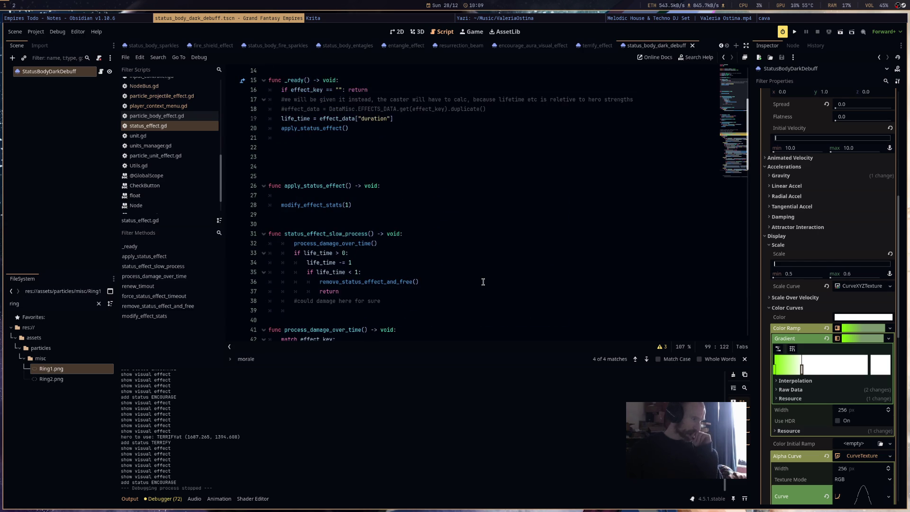
pyautogui.scroll(-5, 483, 282)
pyautogui.scroll(-4, 483, 282)
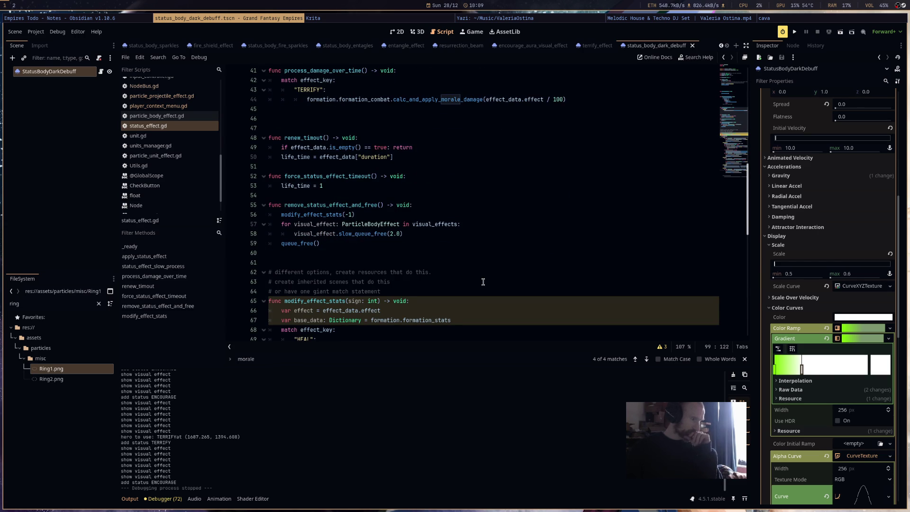
pyautogui.scroll(2, 483, 282)
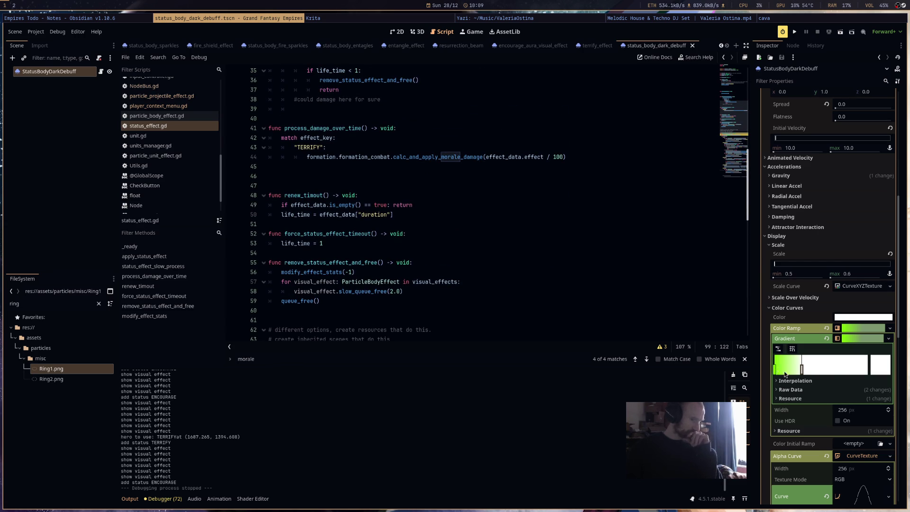
# Set the dark debuff effect's CanvasItem Ordering Z Index to 1.
pyautogui.scroll(-5, 806, 384)
pyautogui.scroll(-5, 829, 396)
pyautogui.click(846, 313)
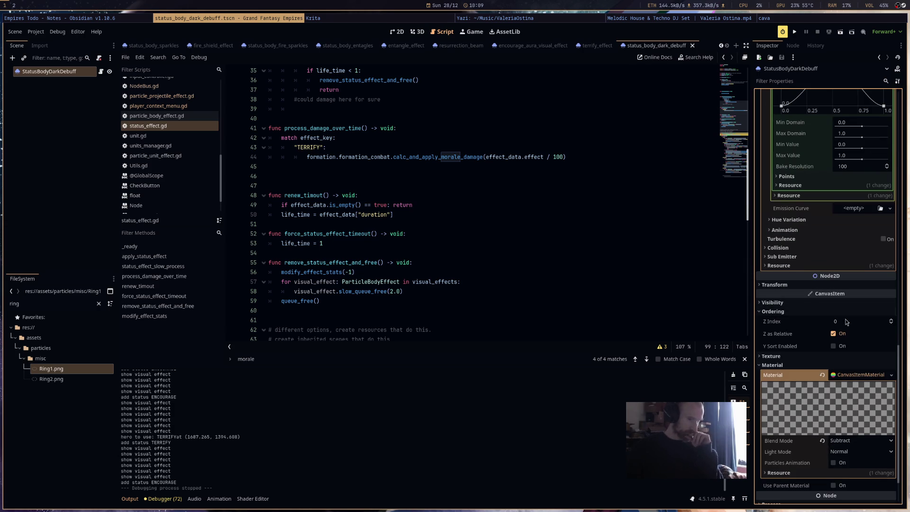
pyautogui.click(892, 320)
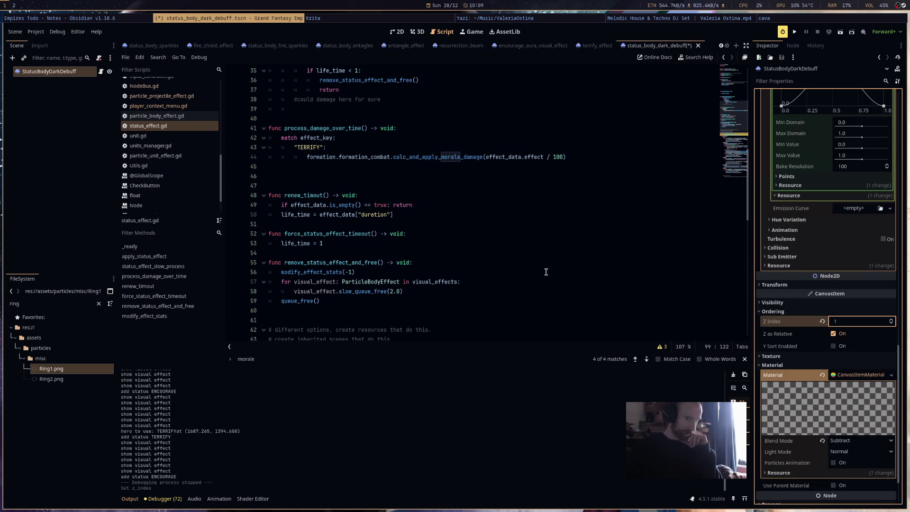
# Open the node's particle_body_effect.gd script.
pyautogui.scroll(3, 547, 272)
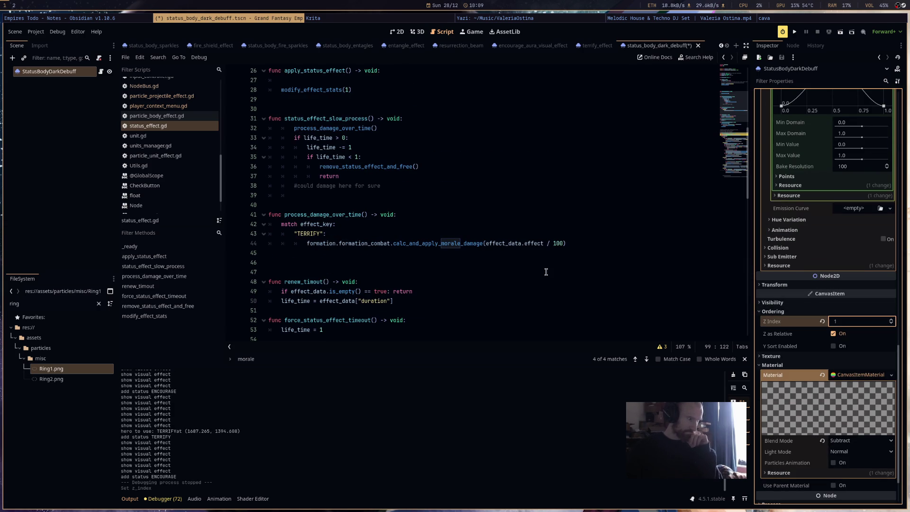
pyautogui.scroll(-4, 584, 256)
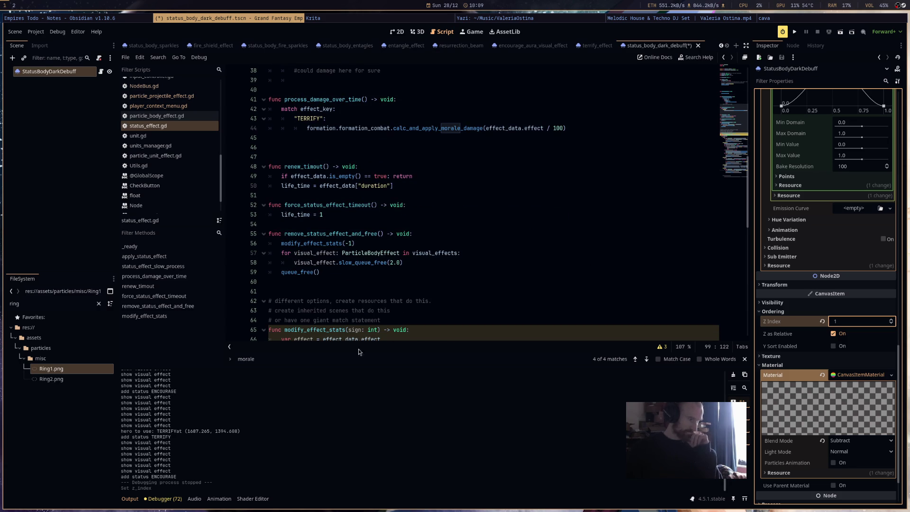
pyautogui.scroll(-13, 459, 272)
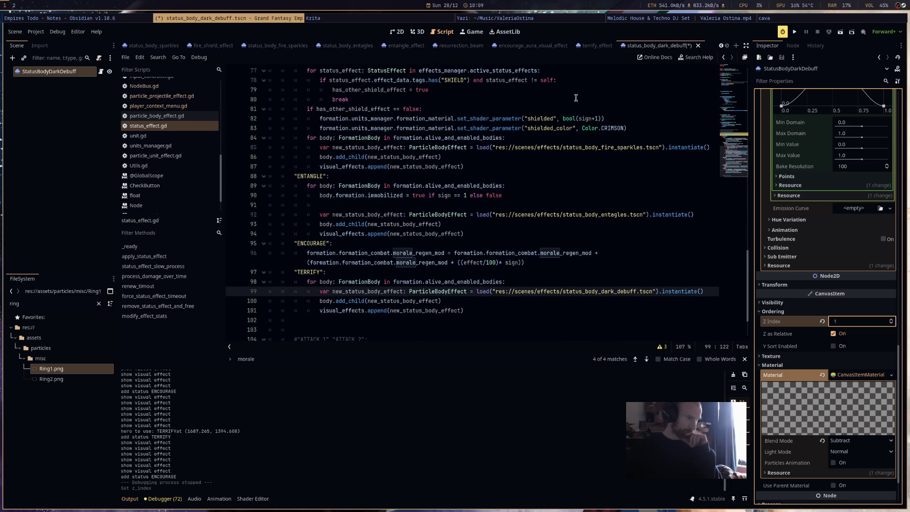
pyautogui.click(101, 72)
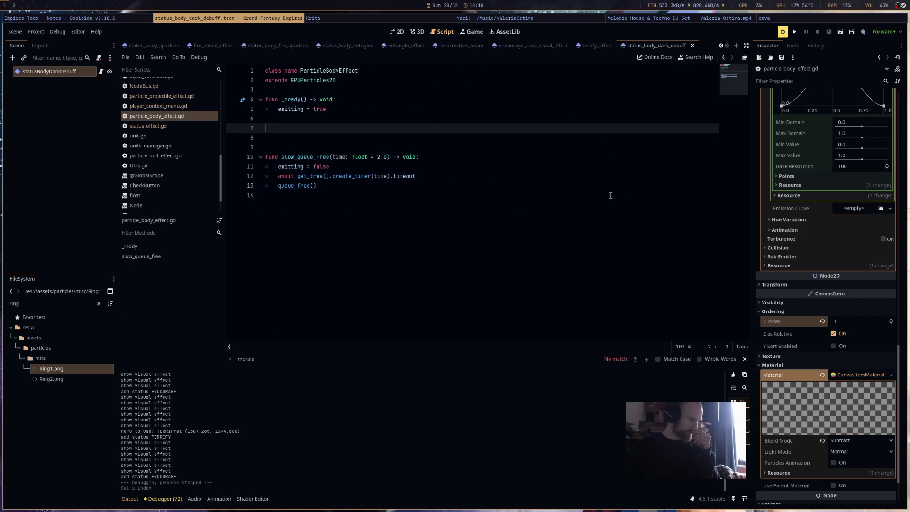
# Flip between the terrify_effect and dark debuff scenes, ending on the dark debuff scene.
pyautogui.click(597, 46)
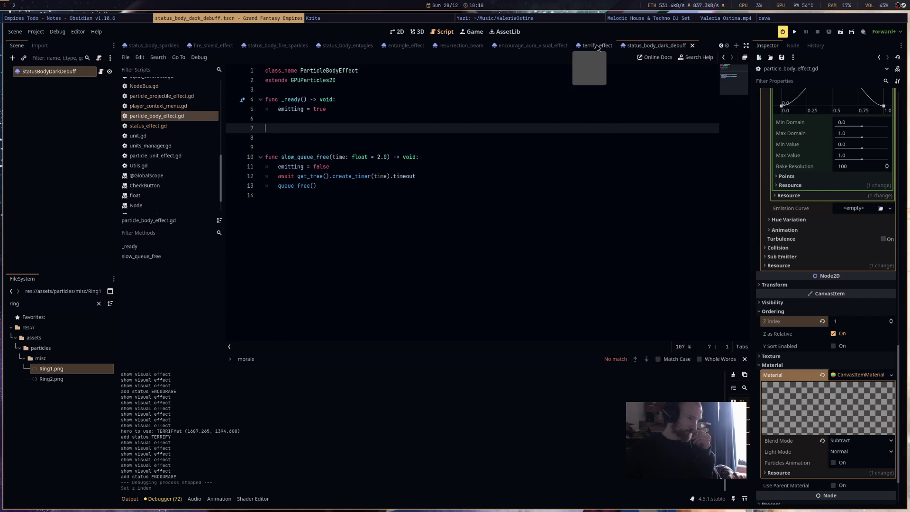
pyautogui.click(634, 46)
pyautogui.click(597, 46)
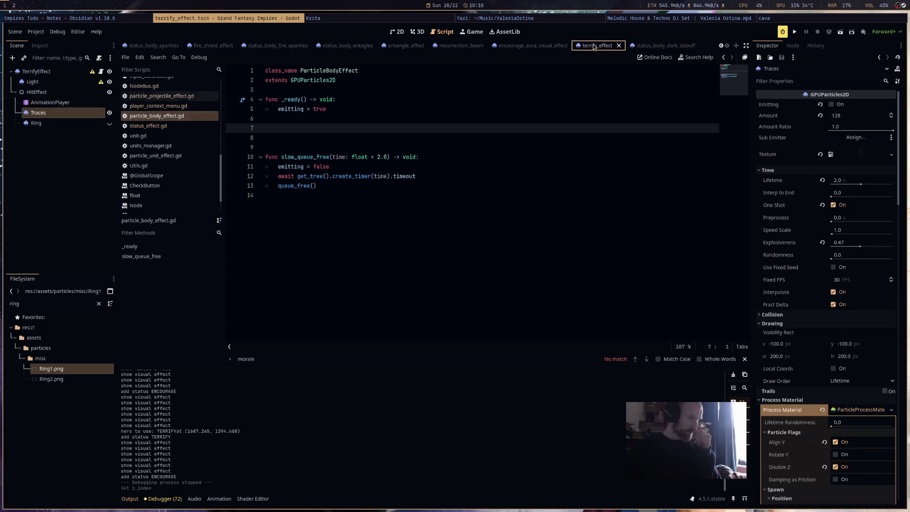
pyautogui.click(634, 46)
# Add self.show() above the print call in _ready() and run the project.
pyautogui.click(319, 115)
pyautogui.write('print("')
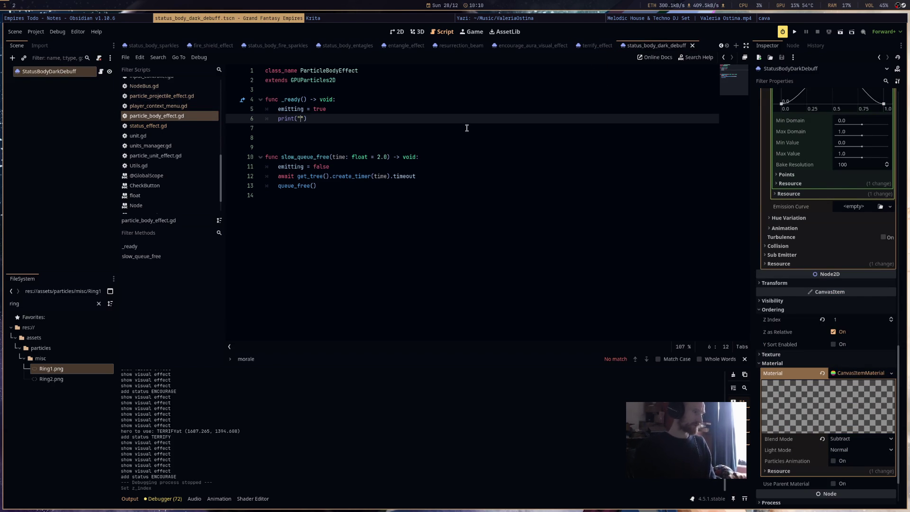
pyautogui.write('show body particle")')
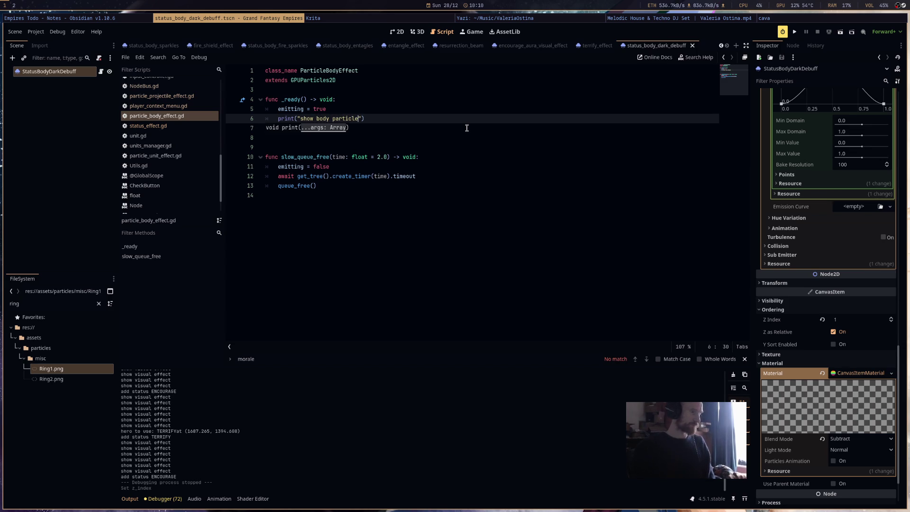
pyautogui.press('Escape')
pyautogui.hotkey('ctrl', 'shift', 'Return')
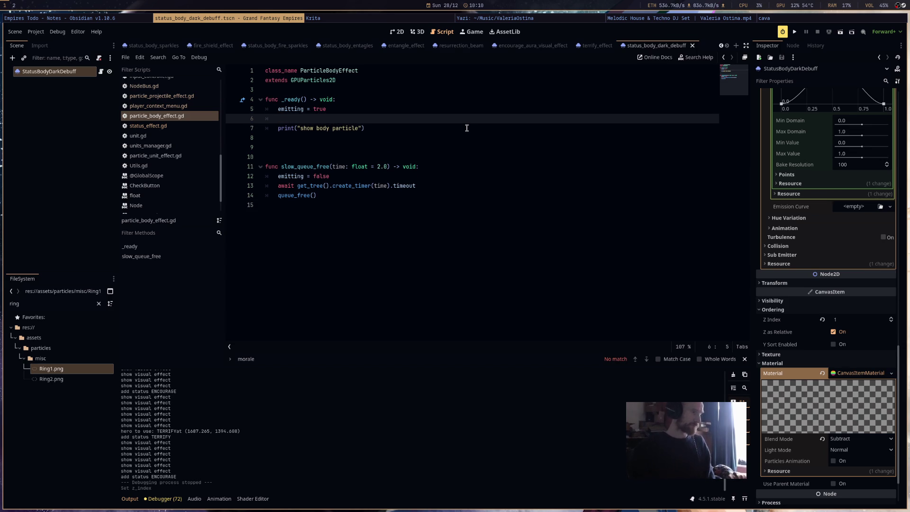
pyautogui.write('self.show(')
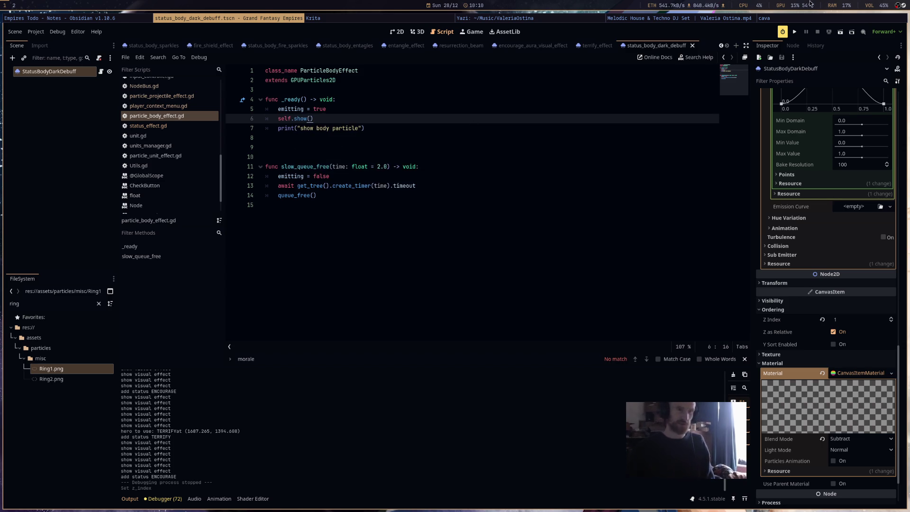
pyautogui.click(796, 32)
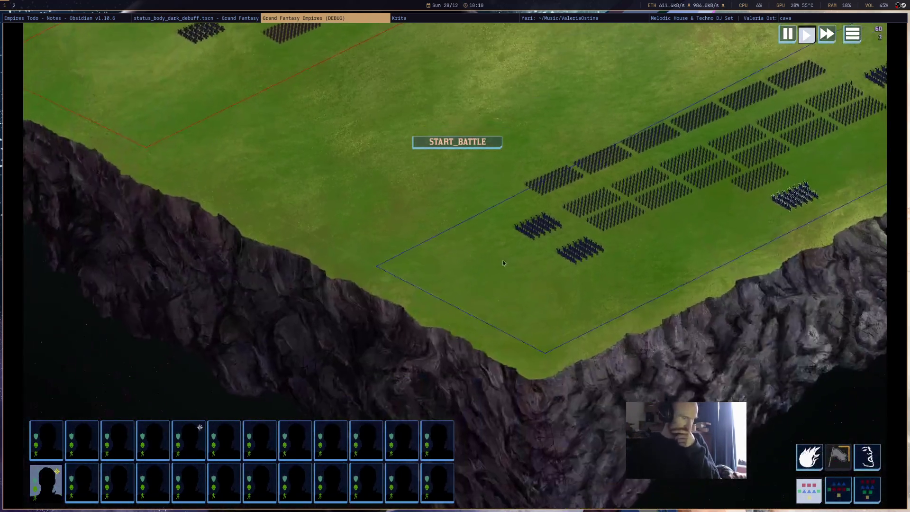
# Drag the blue cavalry into the field, start the battle, zoom in on the fight, then return to Godot.
pyautogui.moveTo(797, 193); pyautogui.dragTo(488, 232)
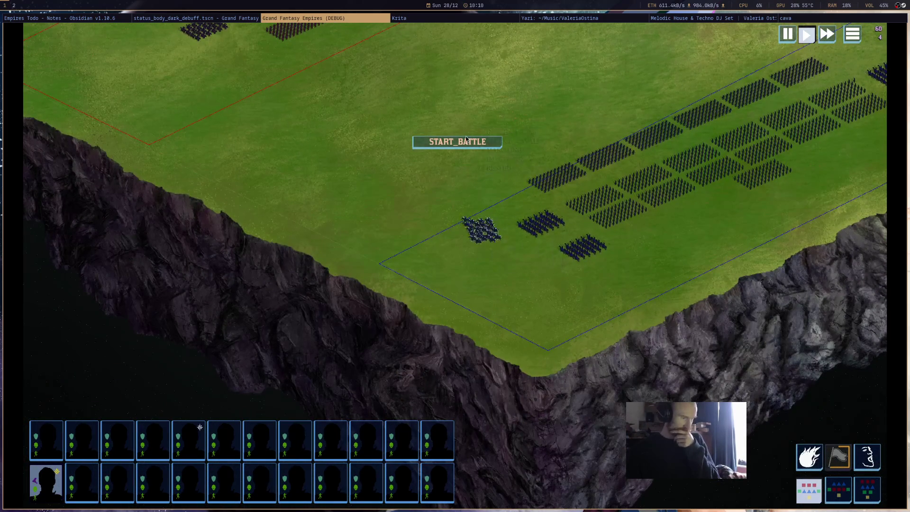
pyautogui.press('w')
pyautogui.press('a')
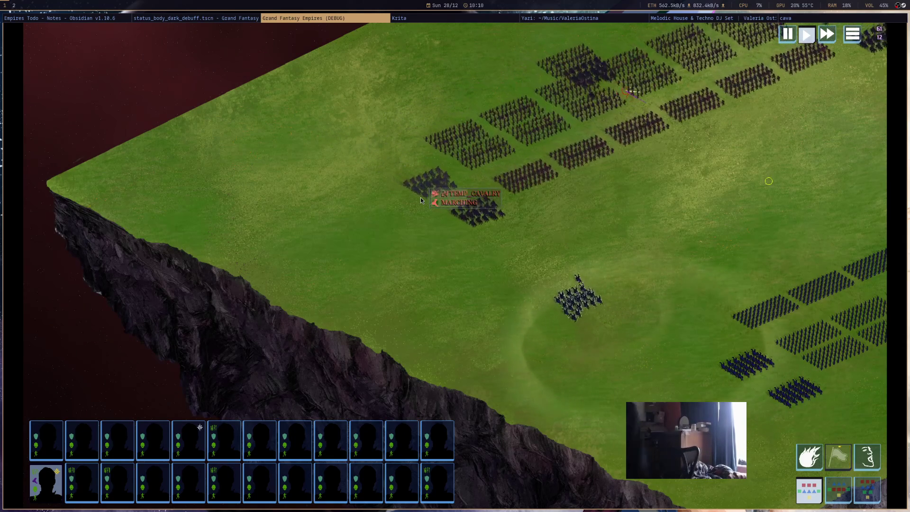
pyautogui.scroll(2, 676, 357)
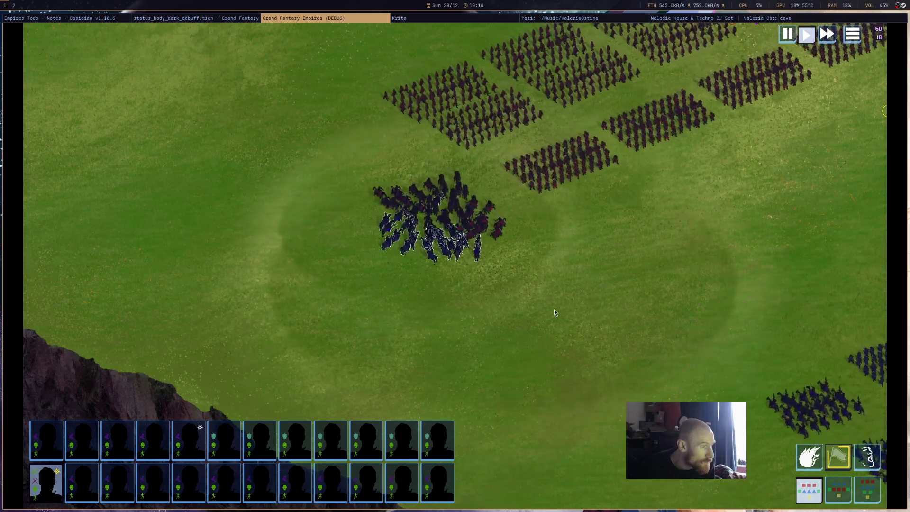
pyautogui.click(216, 19)
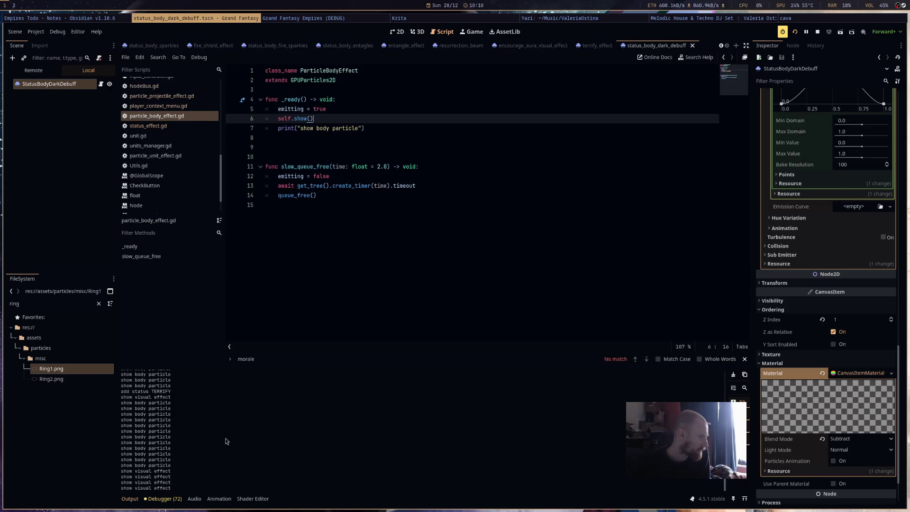
# Stop the running game and show the dark debuff particles in the 2D view.
pyautogui.click(816, 30)
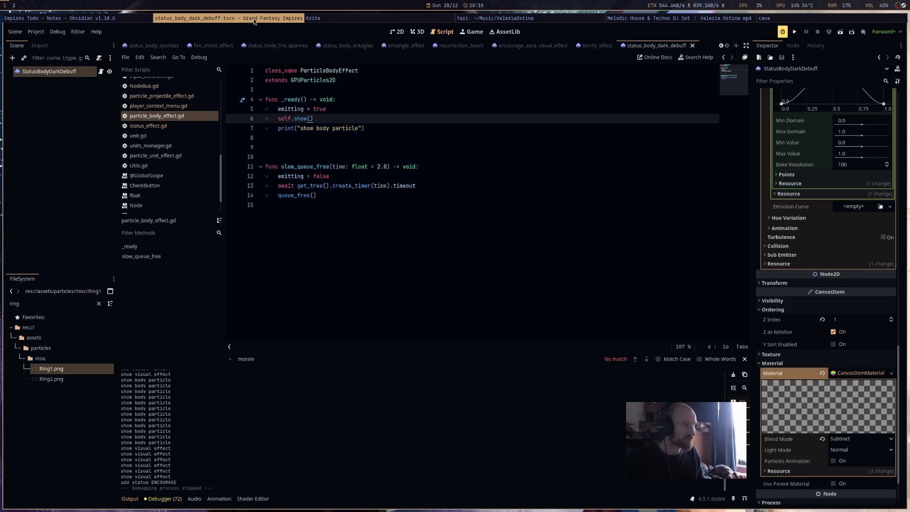
pyautogui.click(401, 31)
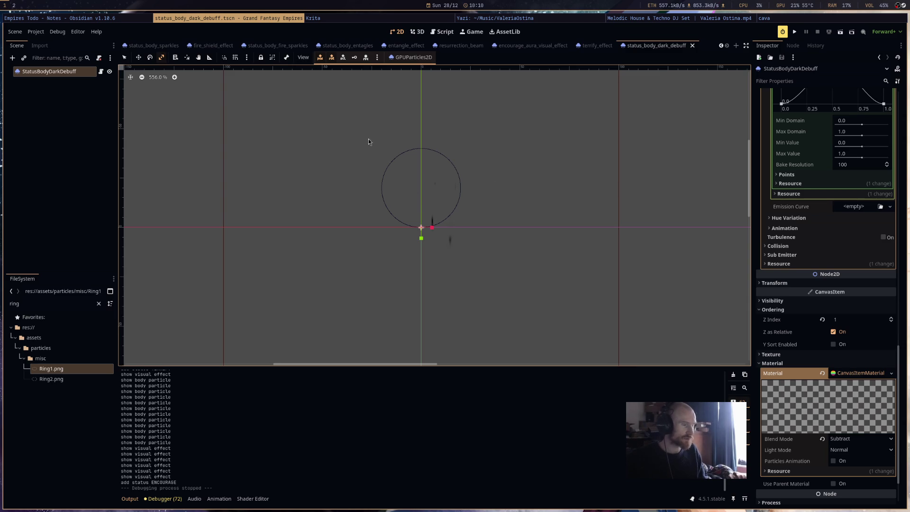
pyautogui.scroll(-4, 585, 226)
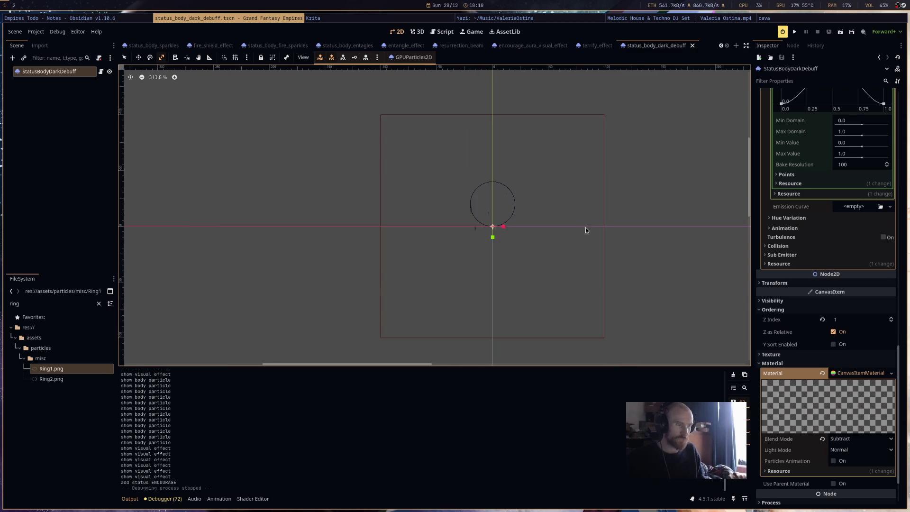
pyautogui.scroll(-1, 588, 227)
pyautogui.scroll(5, 872, 330)
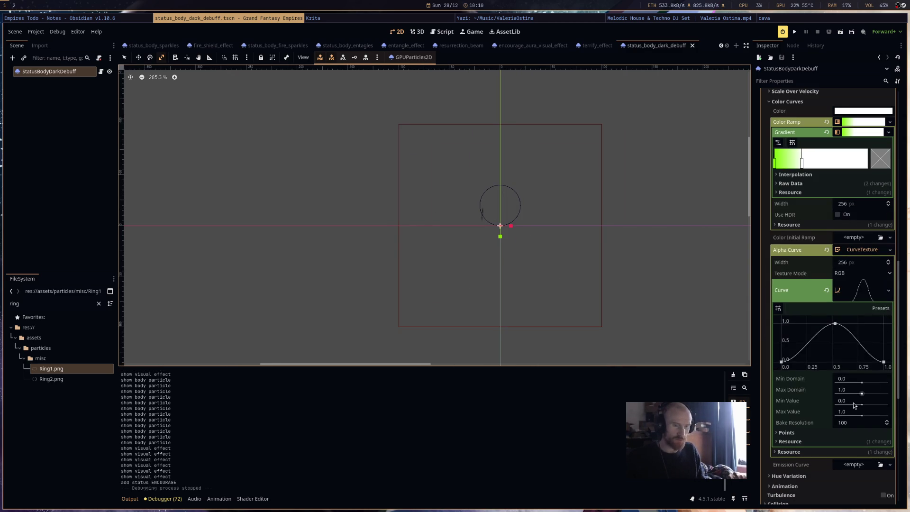
pyautogui.scroll(-6, 854, 402)
pyautogui.scroll(2, 857, 380)
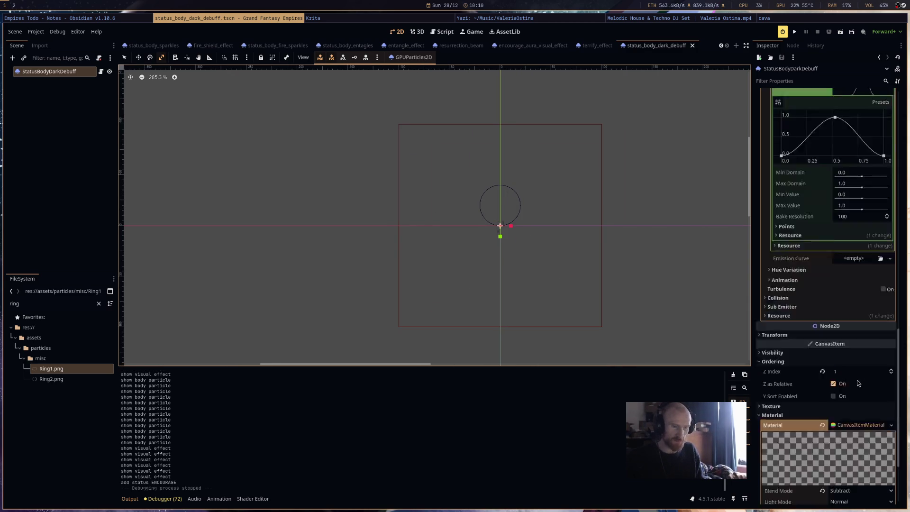
pyautogui.scroll(5, 857, 380)
pyautogui.scroll(3, 859, 256)
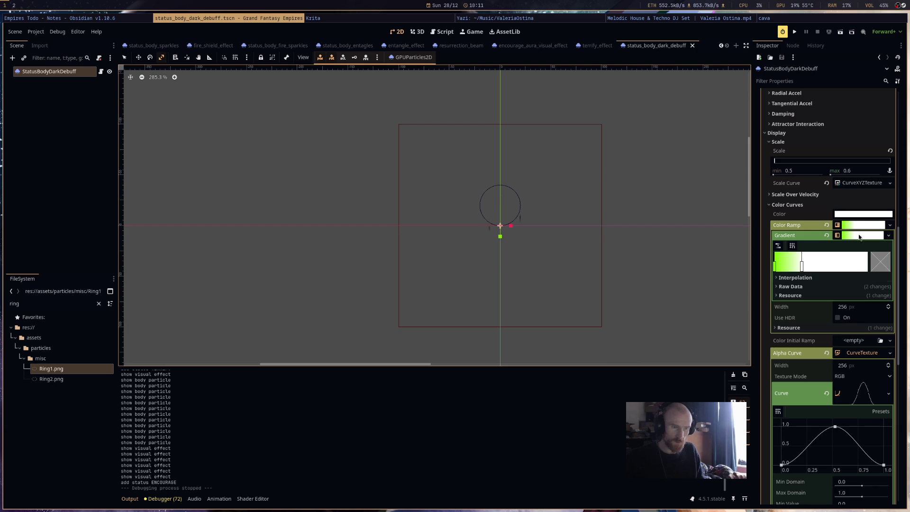
# Set the particle scale range to 1.0–2.0, save the scene, and run the project.
pyautogui.click(808, 173)
pyautogui.click(860, 173)
pyautogui.write('2')
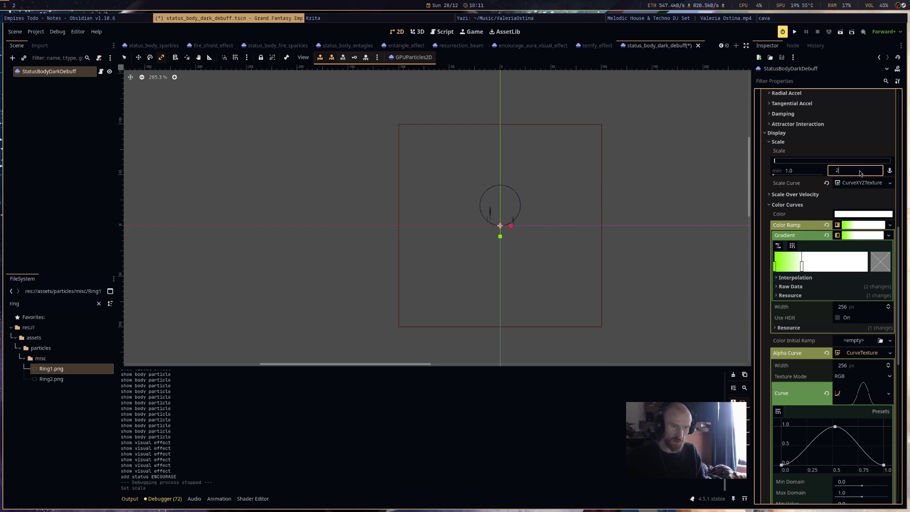
pyautogui.hotkey('ctrl', 's')
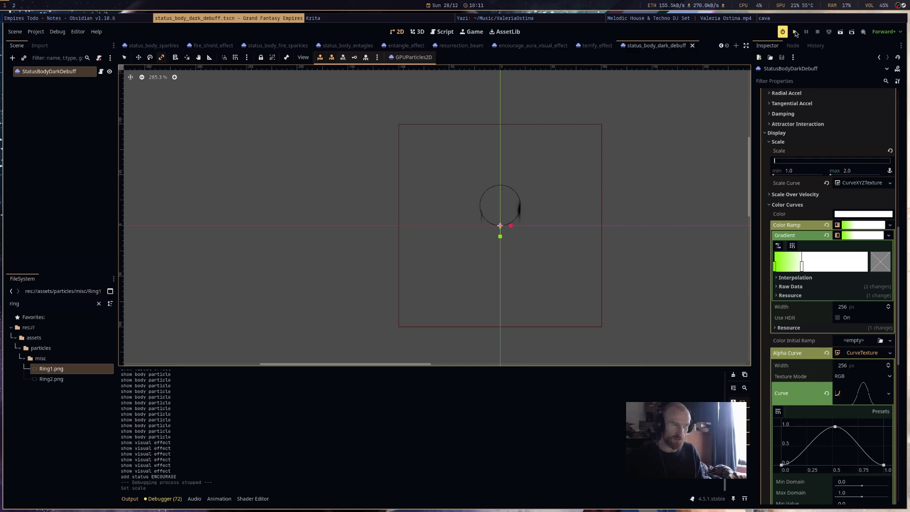
pyautogui.click(796, 33)
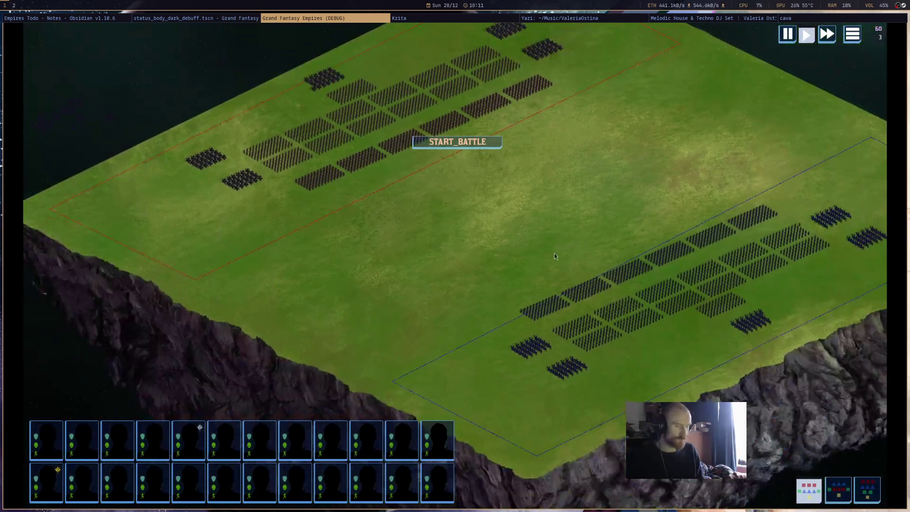
# Select the small blue unit, start the battle, cast Terrify near the enemy, then quit the game.
pyautogui.click(752, 331)
pyautogui.click(457, 142)
pyautogui.scroll(3, 399, 301)
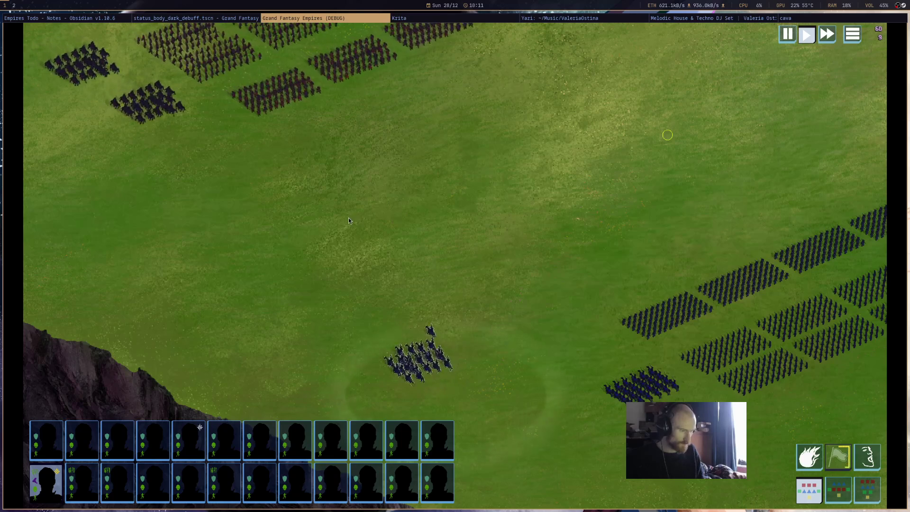
pyautogui.moveTo(349, 218); pyautogui.dragTo(471, 256)
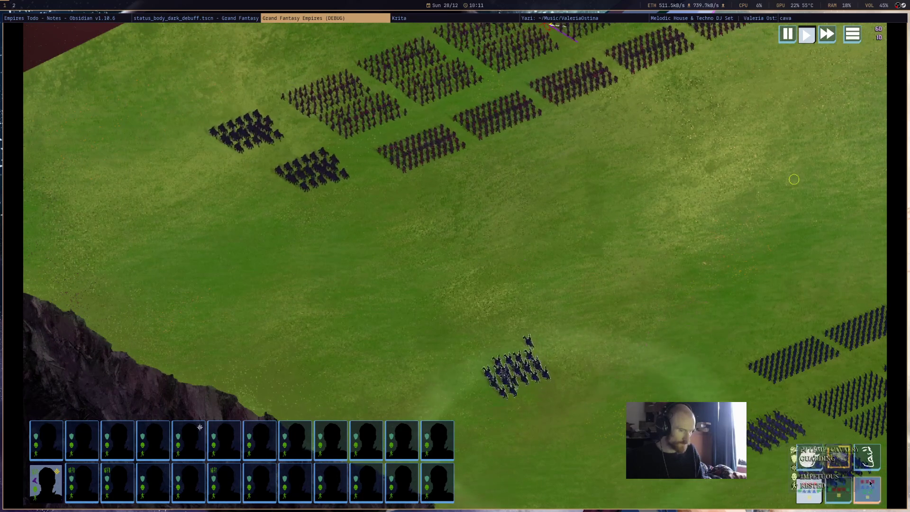
pyautogui.click(809, 456)
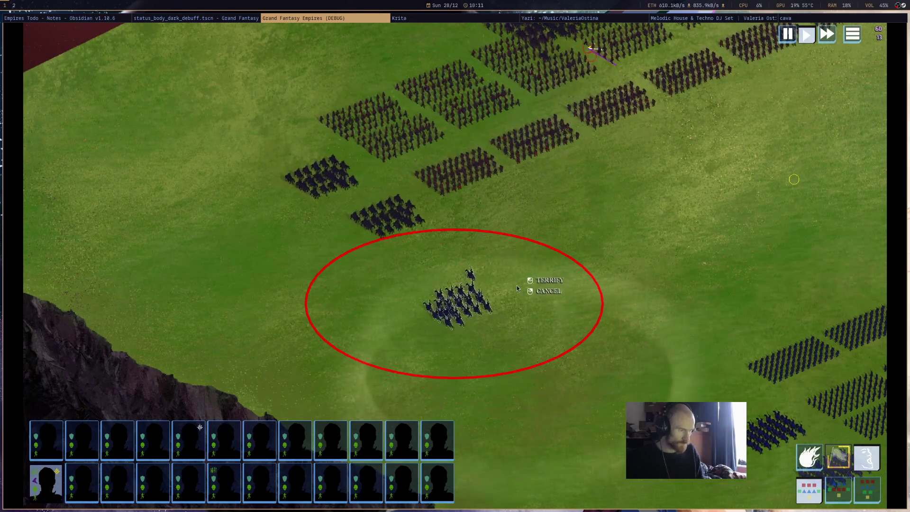
pyautogui.click(499, 277)
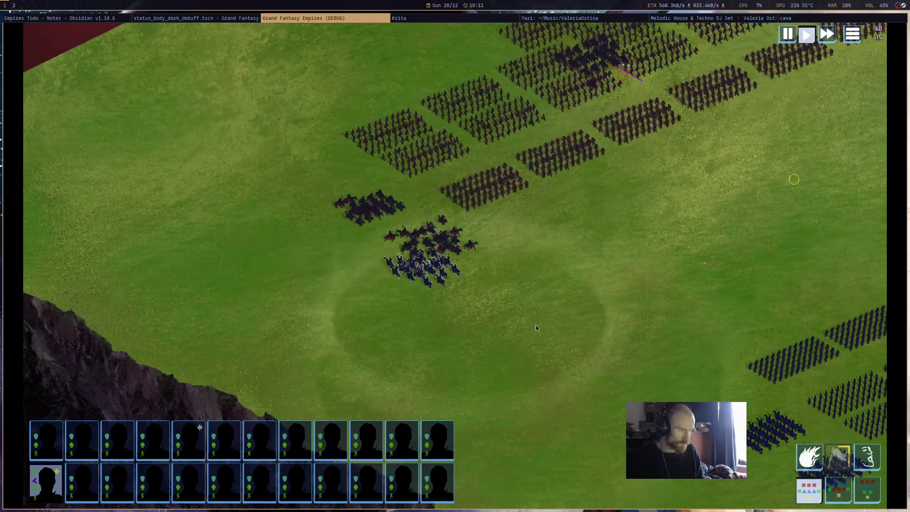
pyautogui.scroll(2, 488, 291)
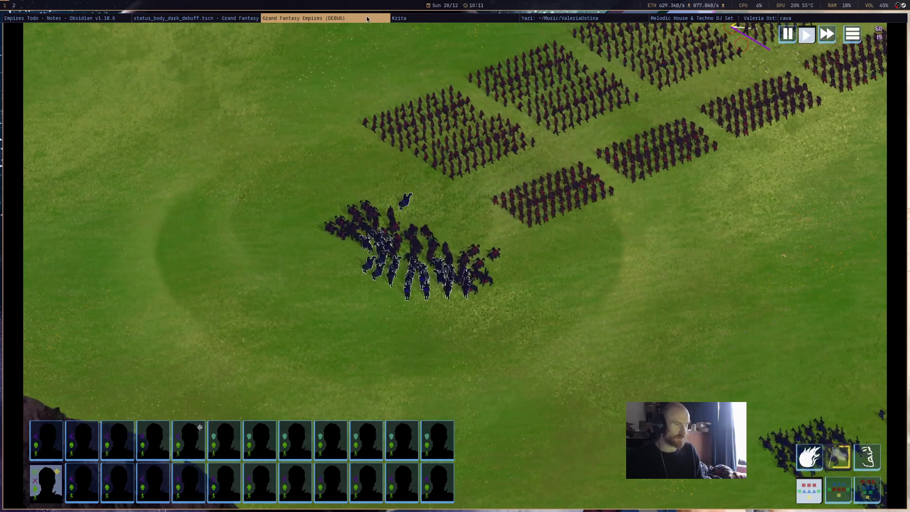
pyautogui.press('super+q')
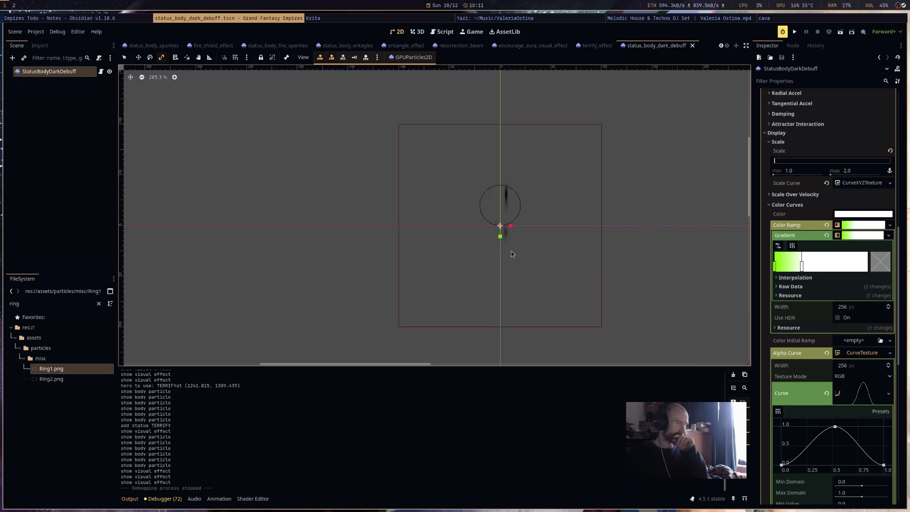
# In the Script editor, browse status_effect.gd and player_context_menu.gd, then view DataMisc.gd's EFFECTS_DATA.
pyautogui.click(434, 32)
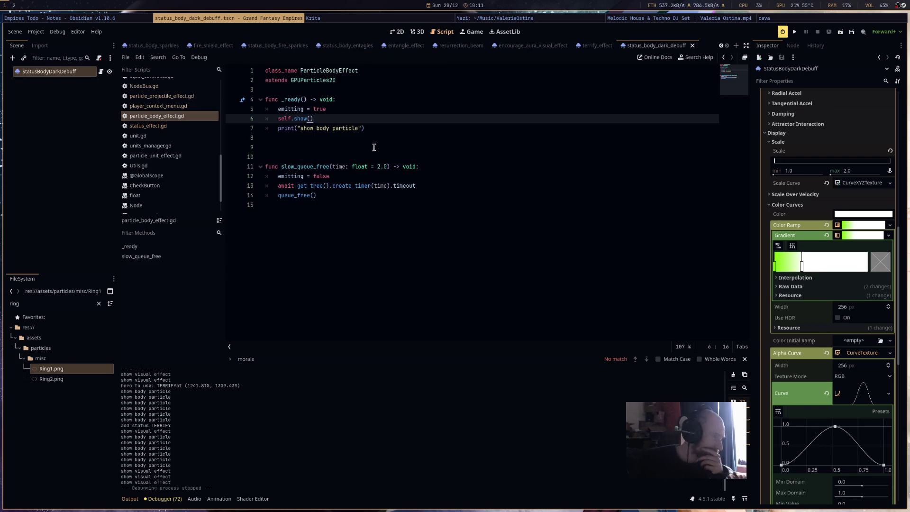
pyautogui.click(174, 131)
pyautogui.scroll(6, 485, 208)
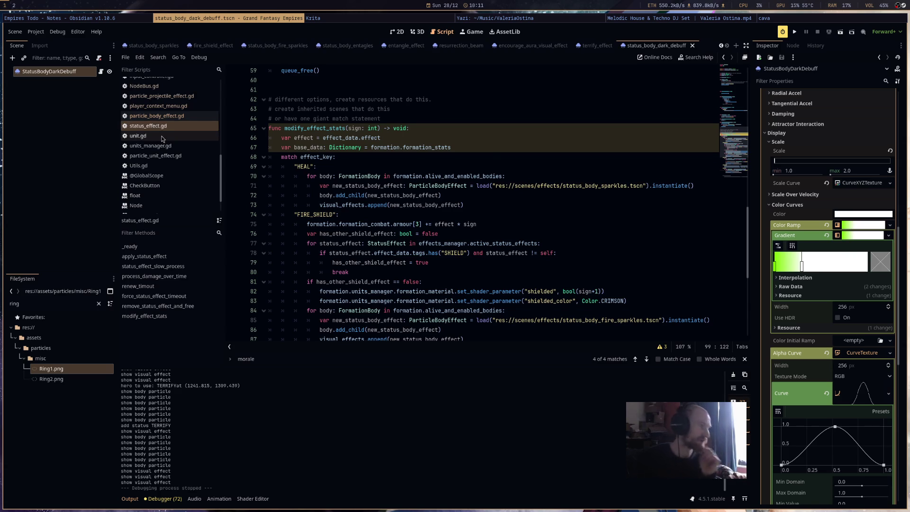
pyautogui.click(181, 106)
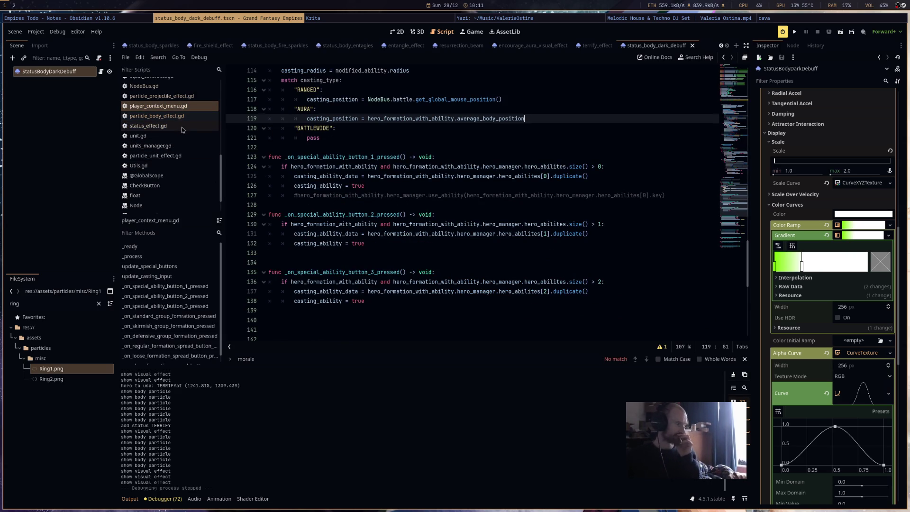
pyautogui.scroll(10, 182, 130)
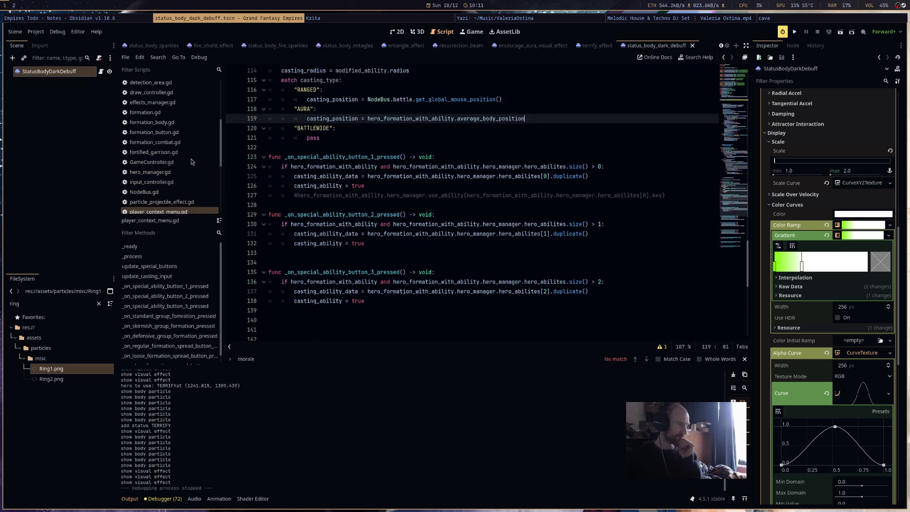
pyautogui.click(180, 130)
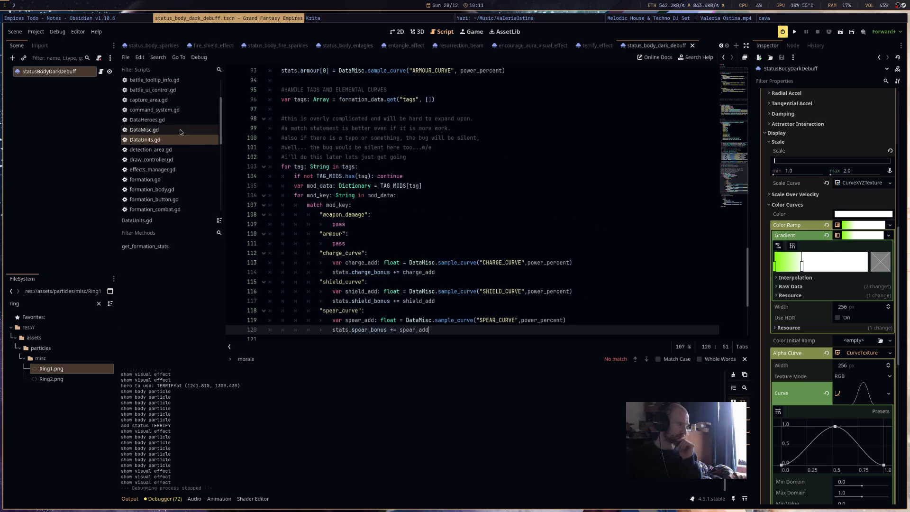
pyautogui.scroll(-1, 344, 218)
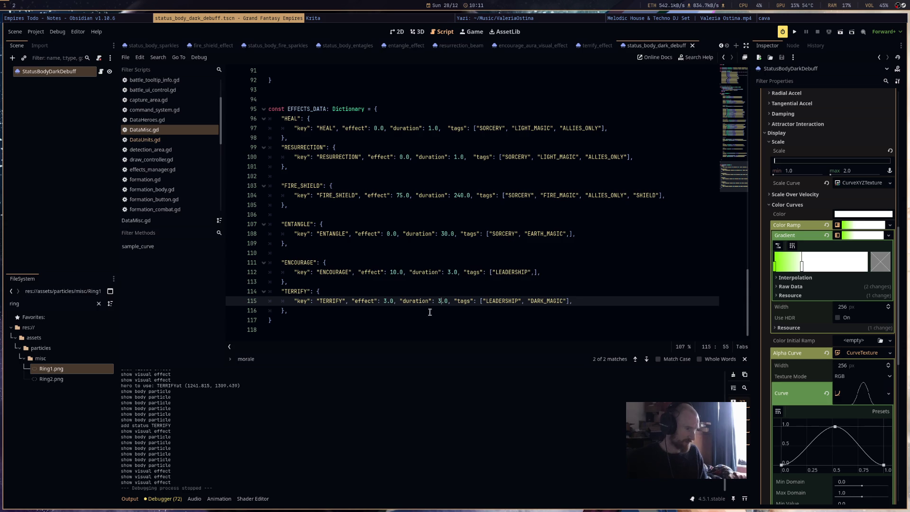
pyautogui.click(178, 128)
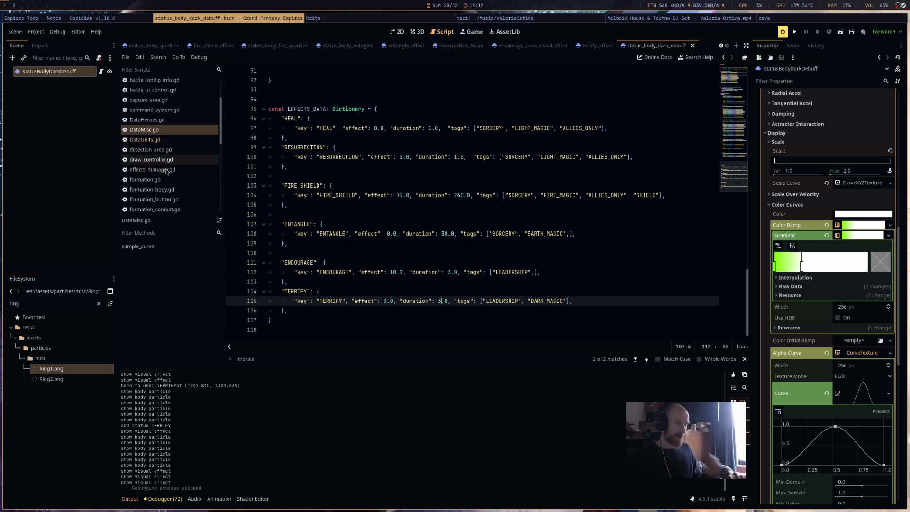
# Set the particles' max scale to 3.0 and emission sphere radius to 24.02.
pyautogui.scroll(4, 849, 241)
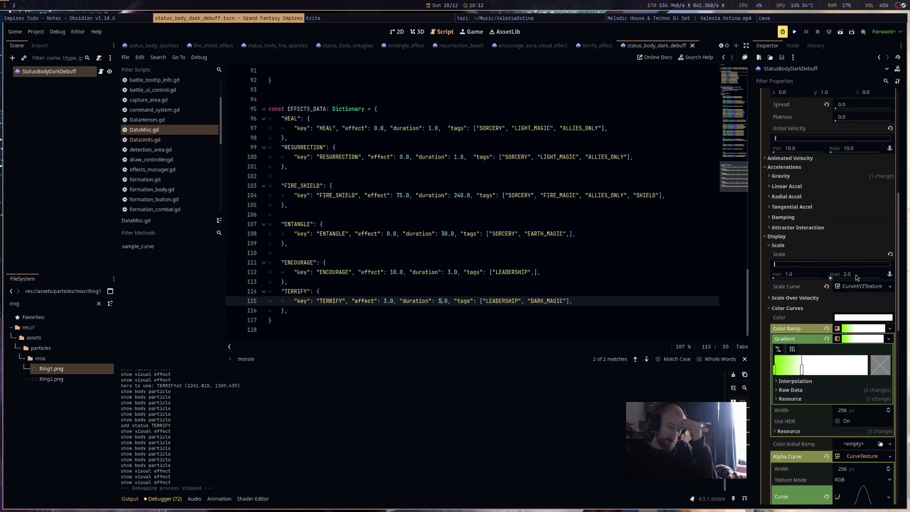
pyautogui.moveTo(857, 278)
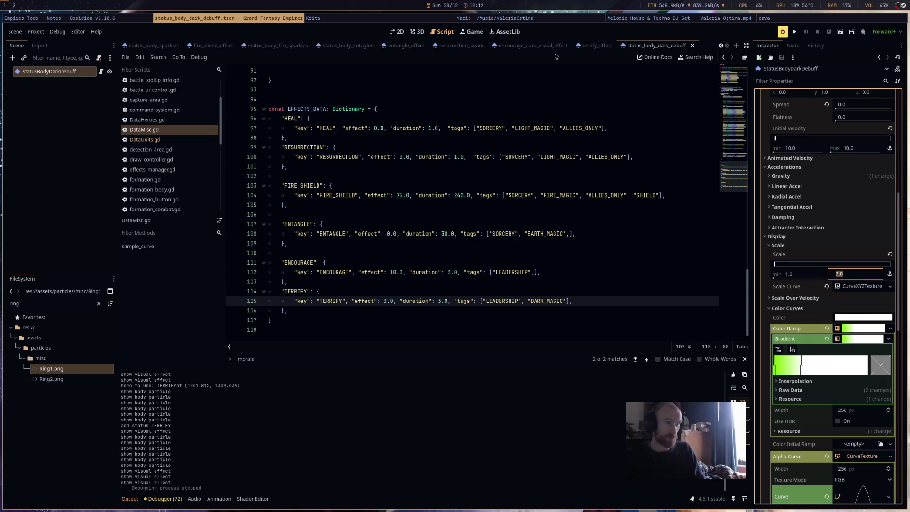
pyautogui.click(396, 33)
pyautogui.scroll(6, 852, 258)
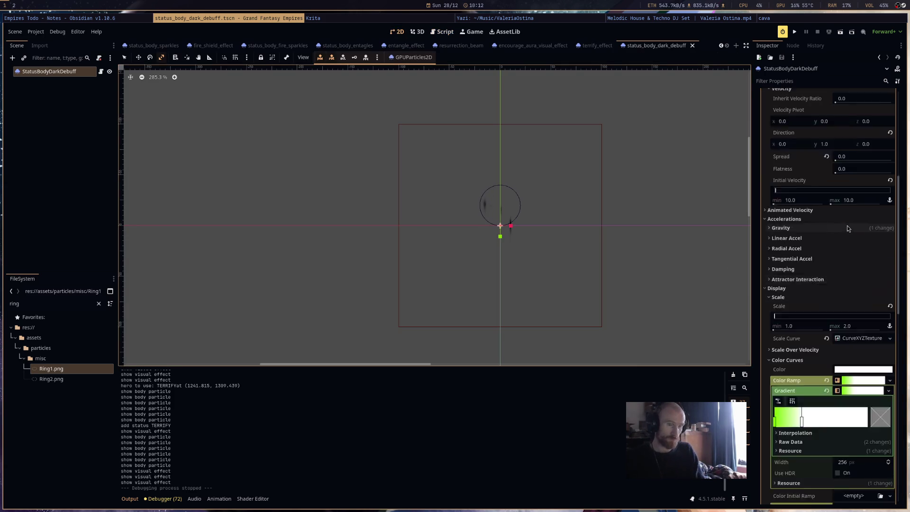
pyautogui.moveTo(843, 175); pyautogui.dragTo(846, 174)
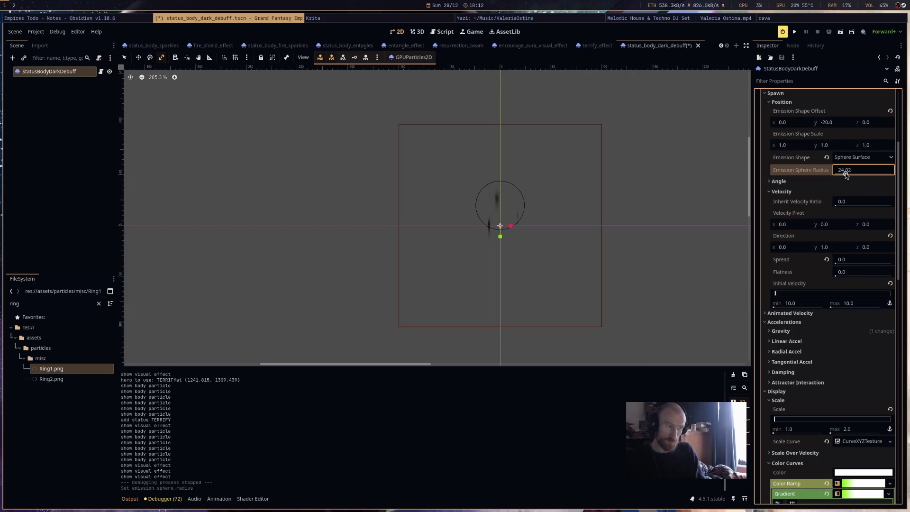
pyautogui.write('3')
pyautogui.press('Return')
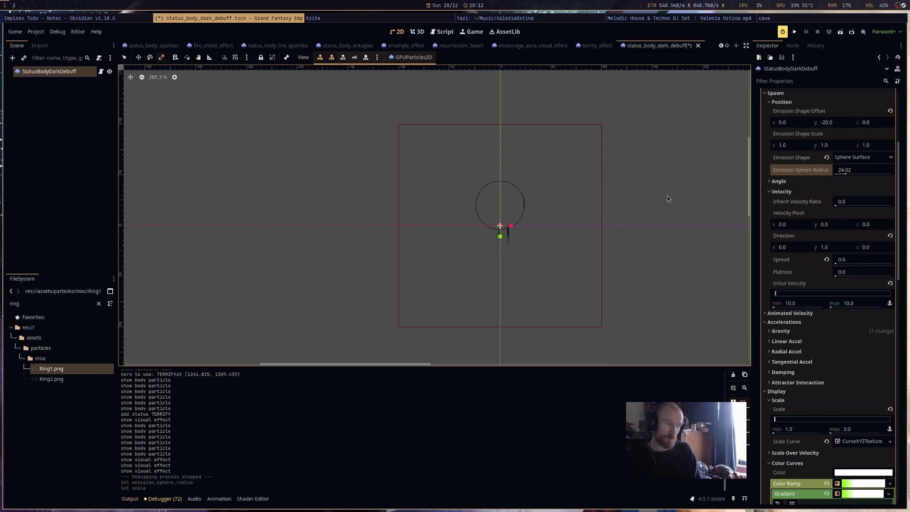
# Save the scene and widen the green portion of the Color Ramp gradient.
pyautogui.hotkey('ctrl', 's')
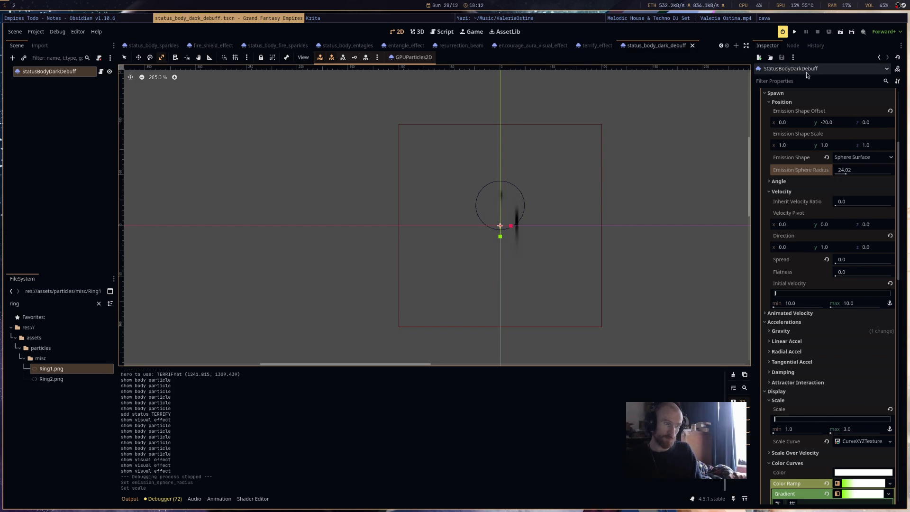
pyautogui.scroll(-3, 857, 368)
pyautogui.moveTo(803, 371); pyautogui.dragTo(867, 372)
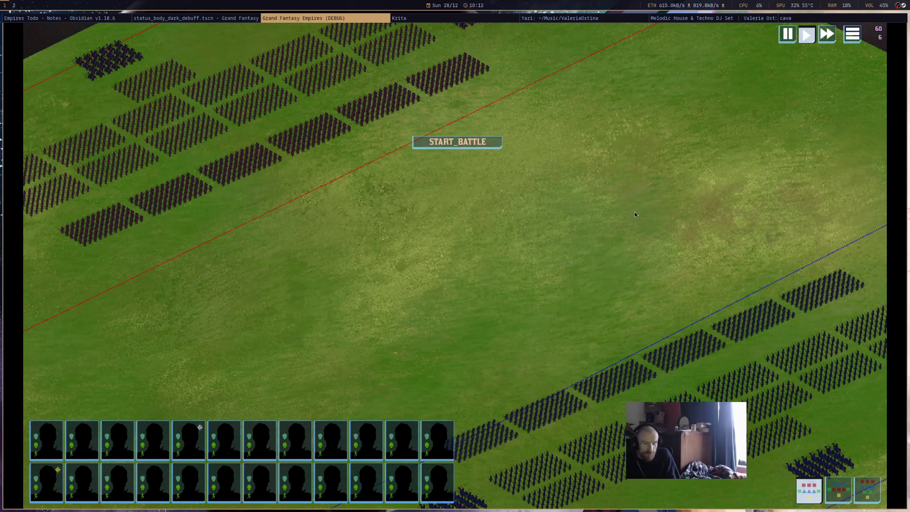
# Start the battle, pan to the troops, cast Terrify on the enemy formation, then close the game.
pyautogui.click(462, 142)
pyautogui.moveTo(615, 435); pyautogui.dragTo(760, 286)
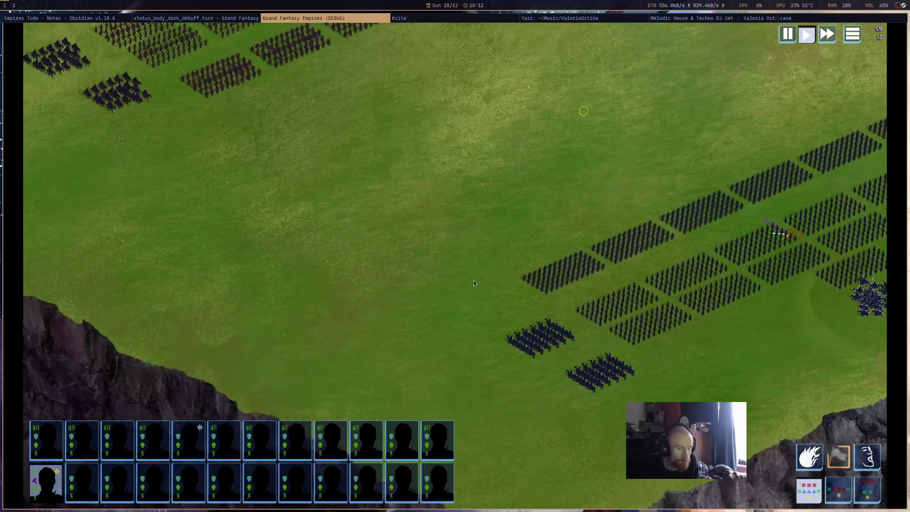
pyautogui.press('w')
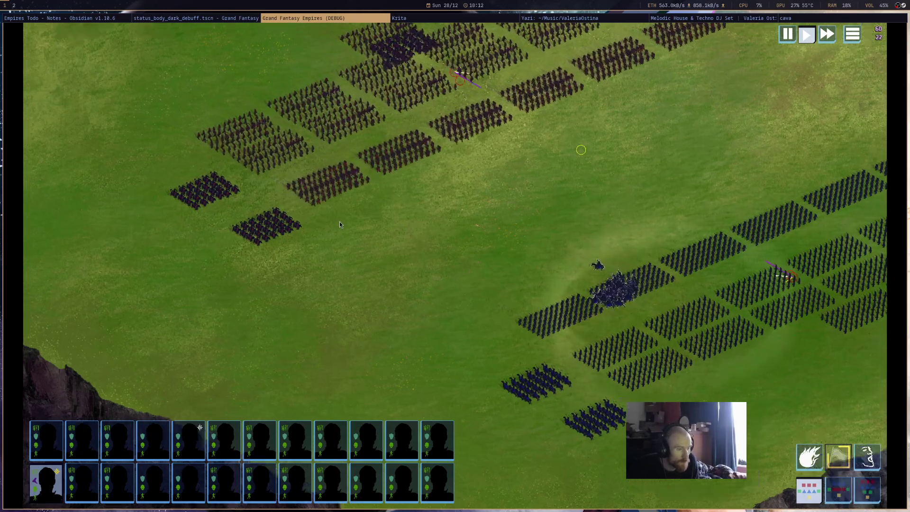
pyautogui.scroll(2, 384, 259)
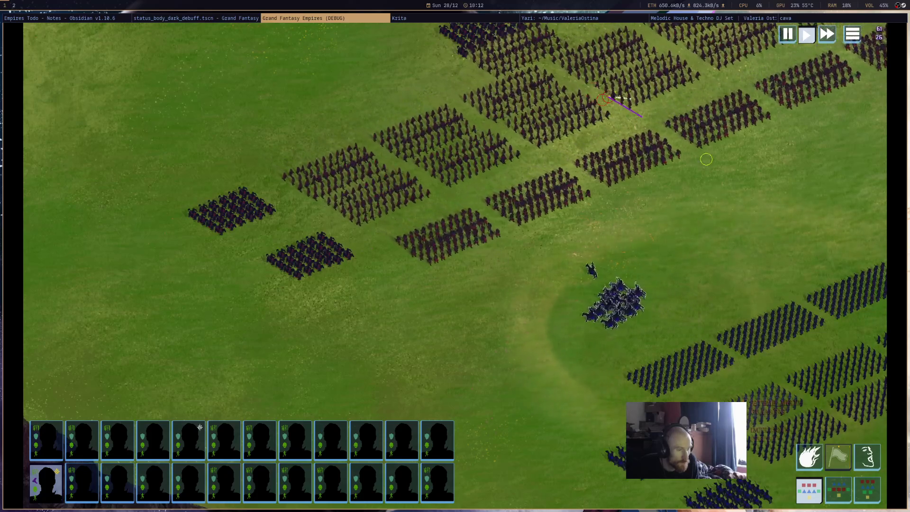
pyautogui.press('3')
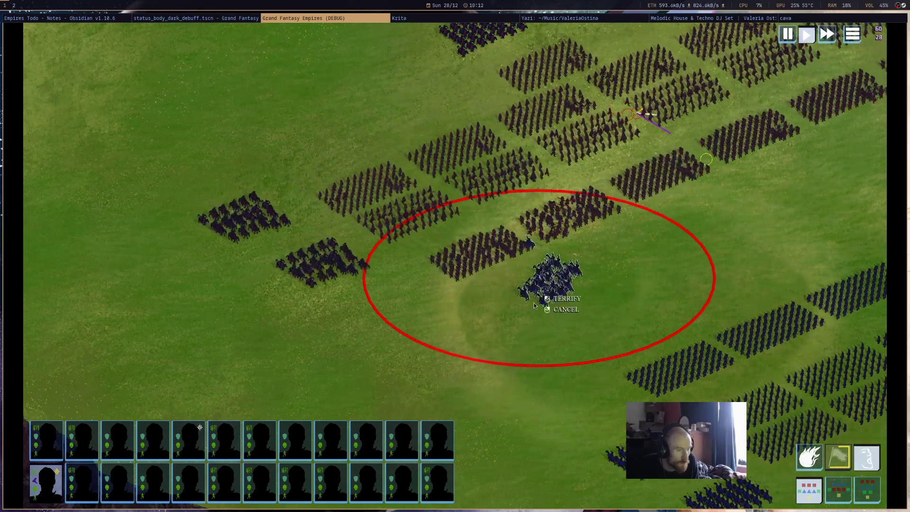
pyautogui.click(576, 338)
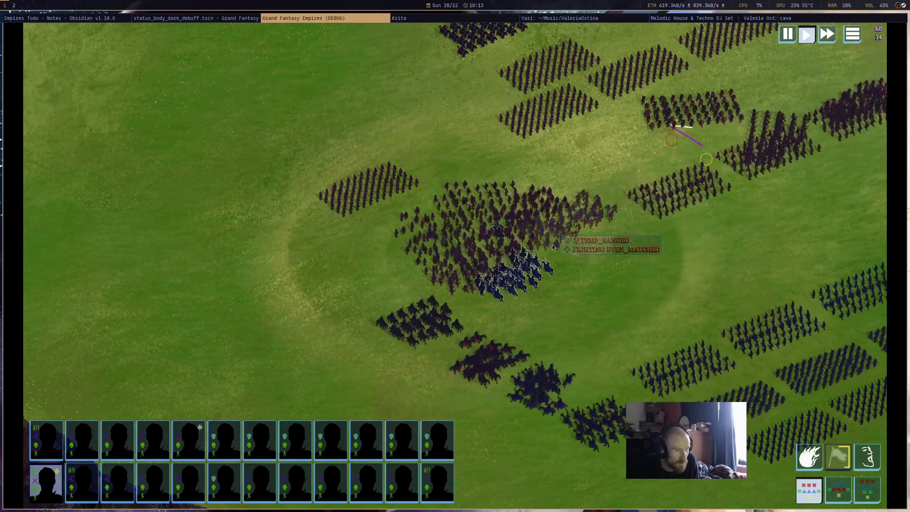
pyautogui.middleClick(372, 19)
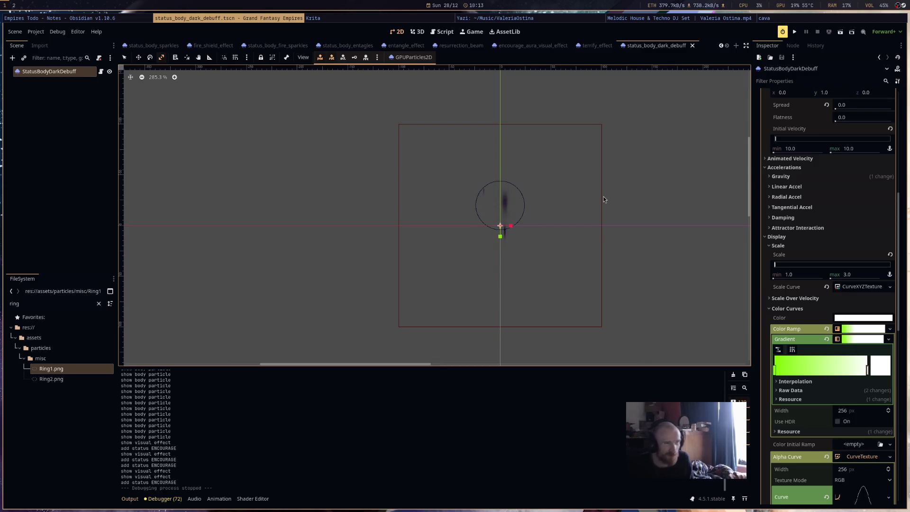
# In terrify_effect, hide the Traces particles, show the Ring particles, and select the Ring node.
pyautogui.click(595, 46)
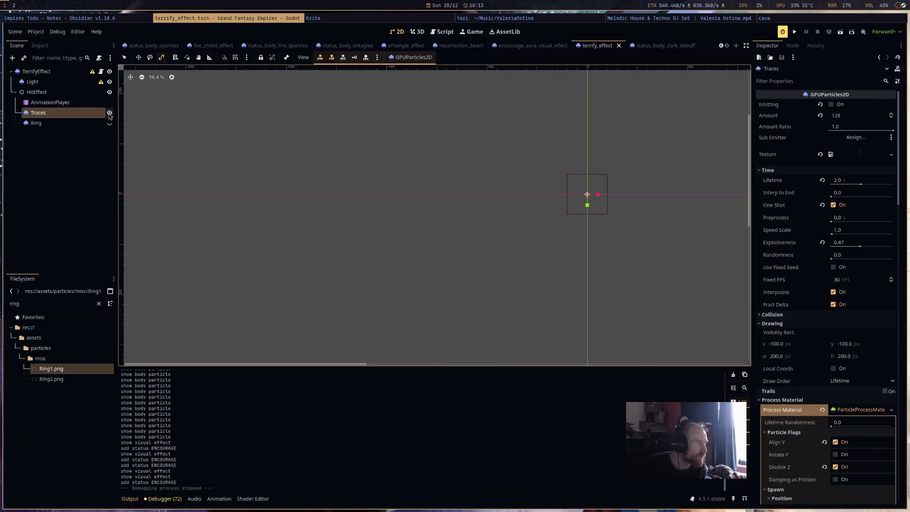
pyautogui.click(110, 113)
pyautogui.click(109, 123)
pyautogui.hscroll(2, 494, 198)
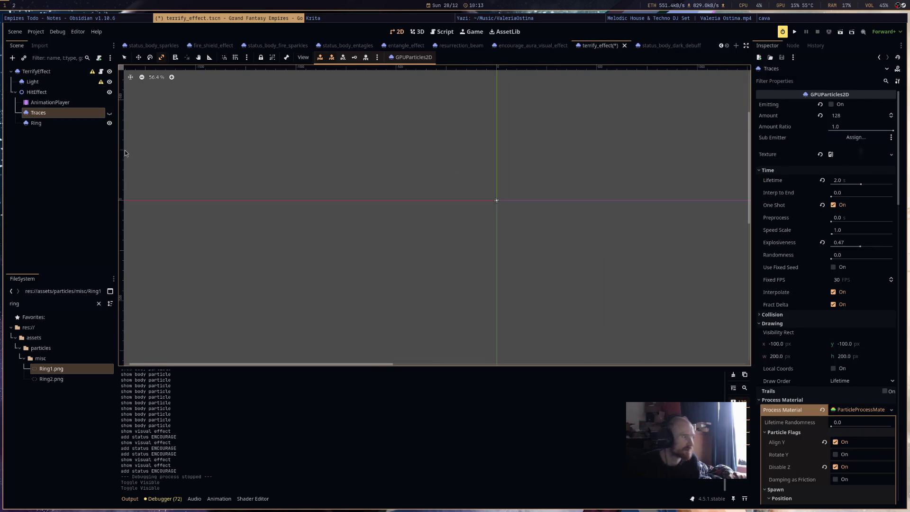
pyautogui.click(42, 124)
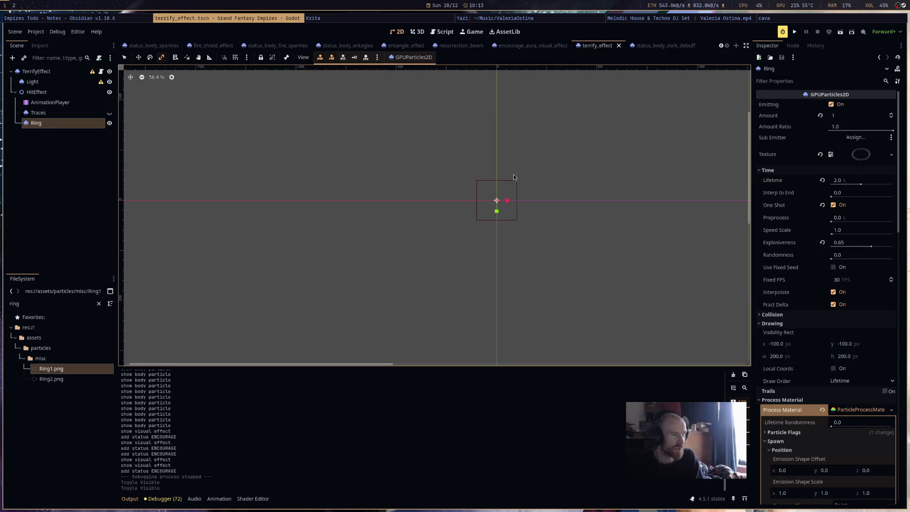
# Give the Ring 3 particles with 0.87 explosiveness, save, and run the game.
pyautogui.click(844, 115)
pyautogui.write('3')
pyautogui.press('Return')
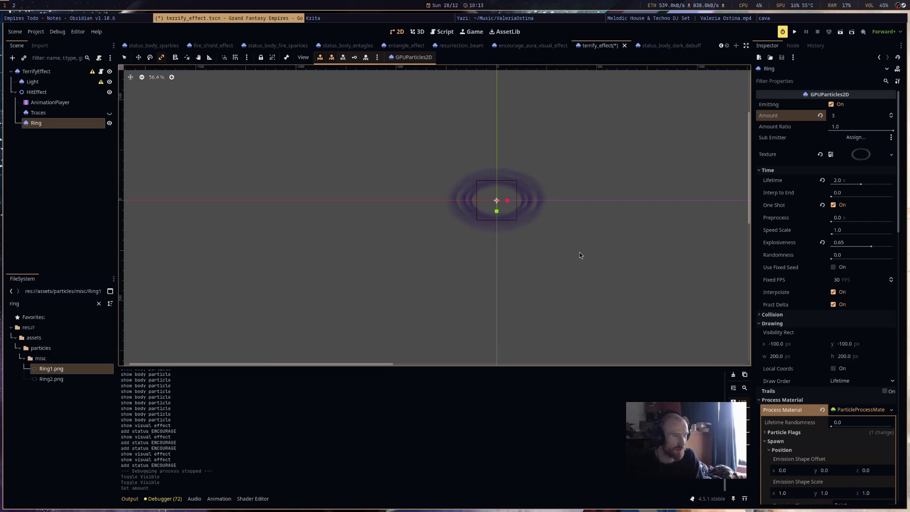
pyautogui.hotkey('ctrl', 'r')
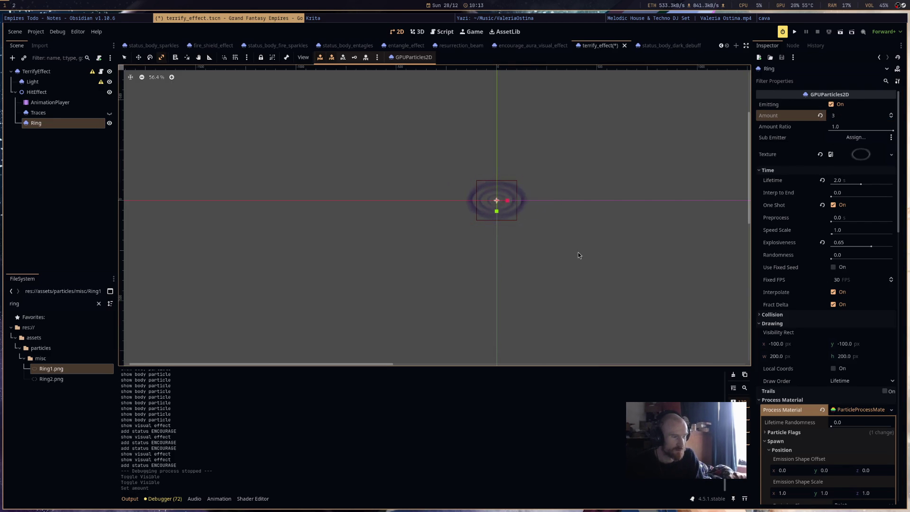
pyautogui.moveTo(871, 245); pyautogui.dragTo(885, 247)
pyautogui.hotkey('ctrl', 'r')
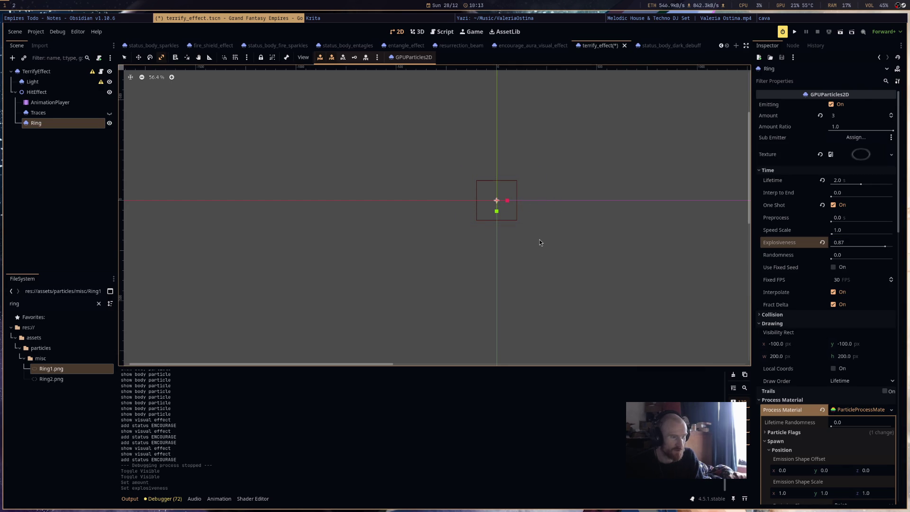
pyautogui.hotkey('ctrl', 'r')
pyautogui.hotkey('ctrl', 's')
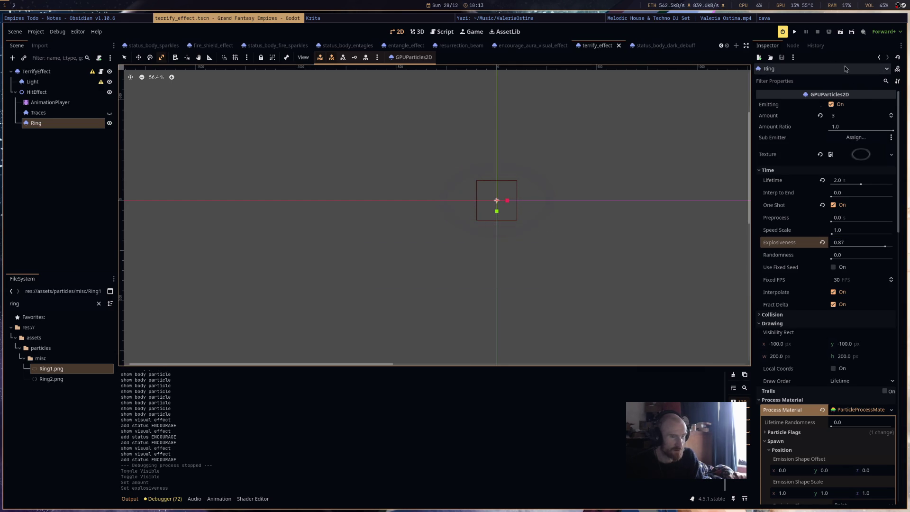
pyautogui.click(793, 33)
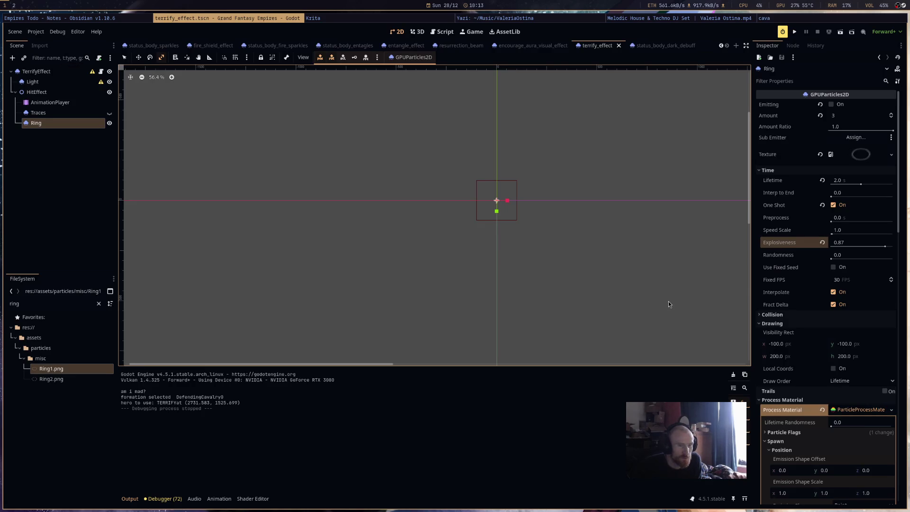
# Recolour the Ring's Color Ramp gradient point to 98ed00 and save the scene.
pyautogui.click(87, 123)
pyautogui.scroll(-5, 861, 365)
pyautogui.scroll(-6, 862, 365)
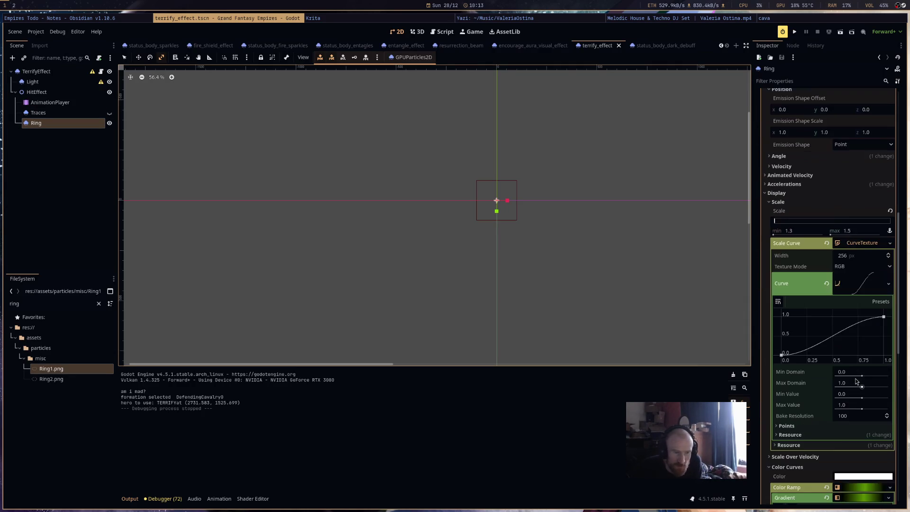
pyautogui.click(847, 395)
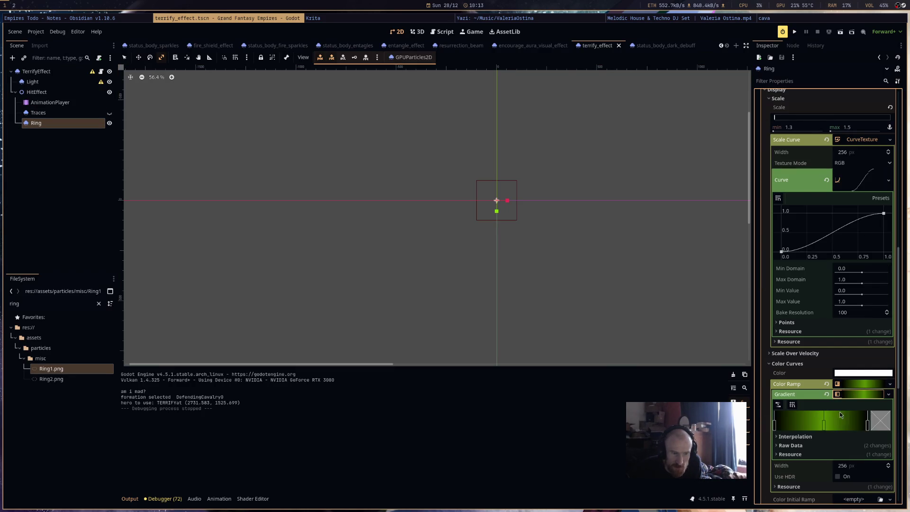
pyautogui.click(888, 428)
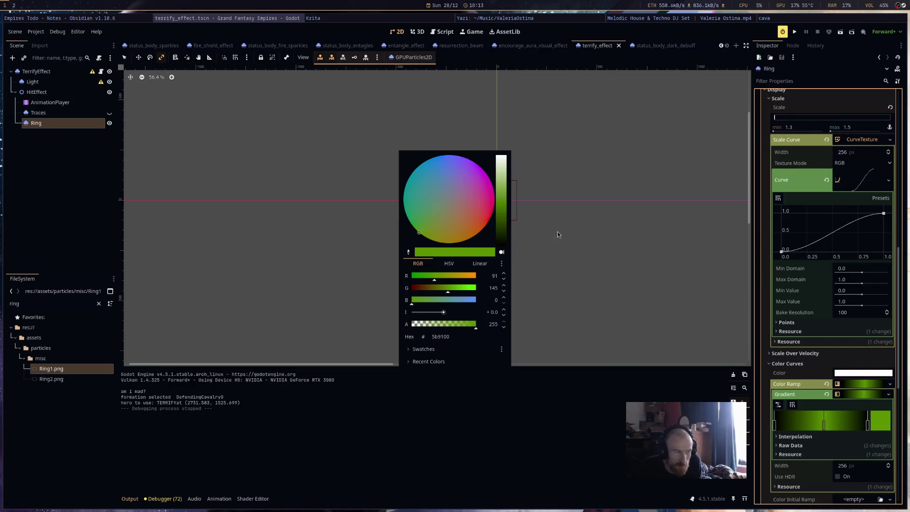
pyautogui.click(498, 184)
pyautogui.click(500, 174)
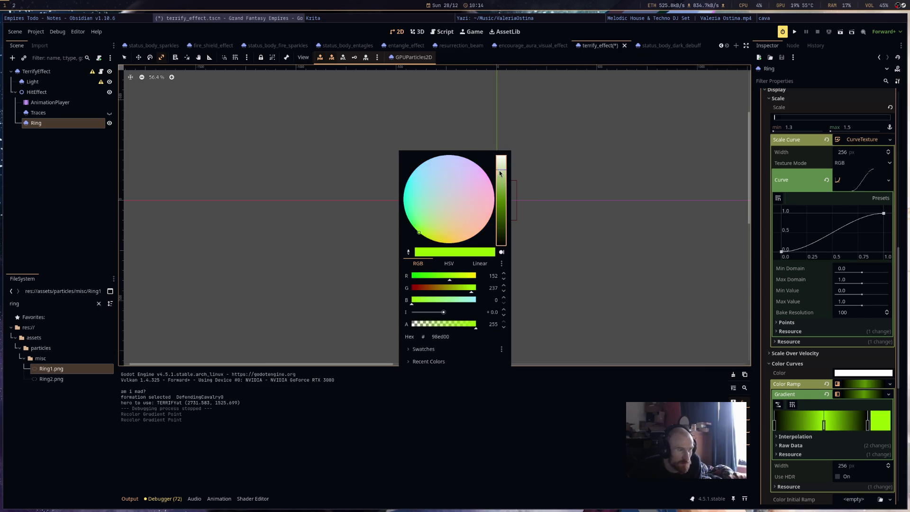
pyautogui.click(643, 223)
pyautogui.hotkey('ctrl', 's')
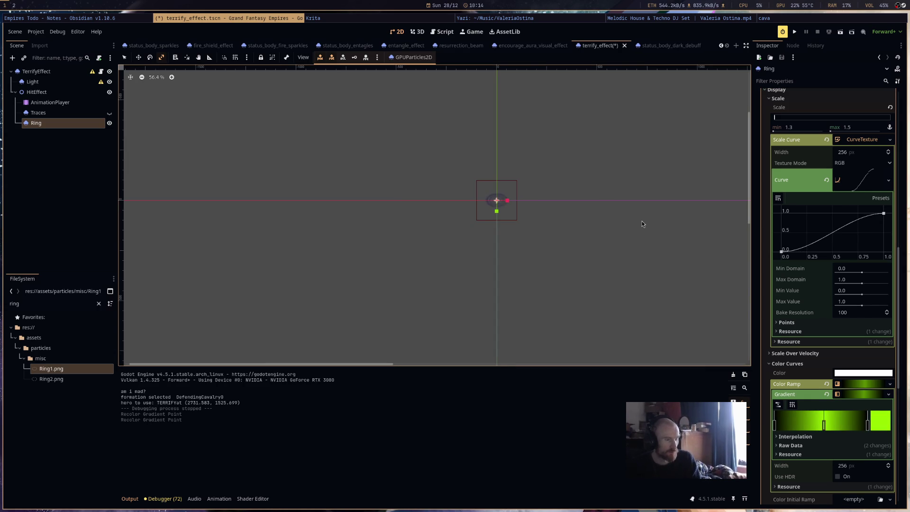
pyautogui.scroll(-1, 642, 224)
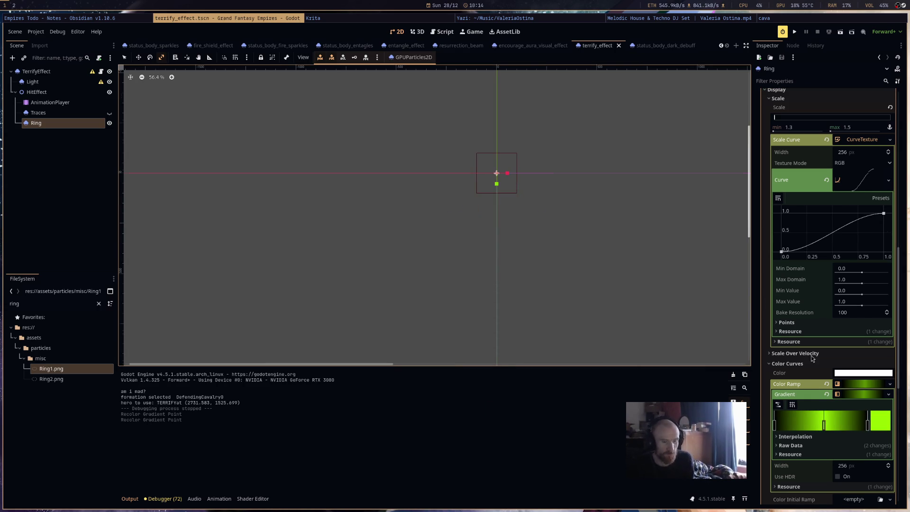
pyautogui.scroll(-7, 855, 417)
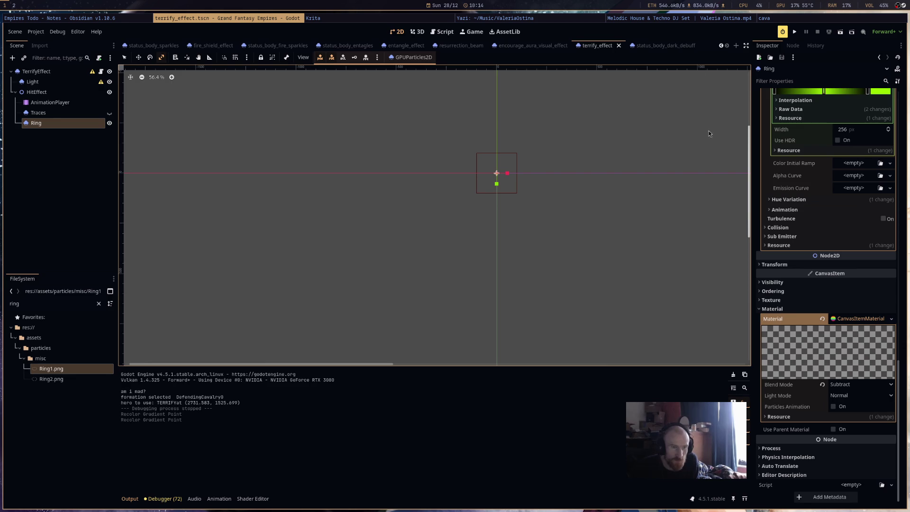
pyautogui.click(745, 18)
# In the Empires Todo note, tick off 'create a aura spell (terrify)' and select the blizzard task line.
pyautogui.click(575, 18)
pyautogui.click(79, 18)
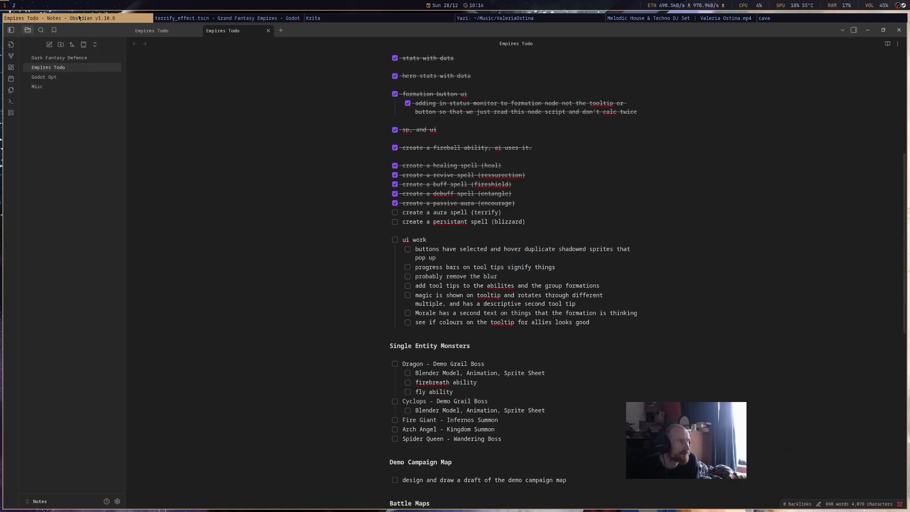
pyautogui.tripleClick(555, 212)
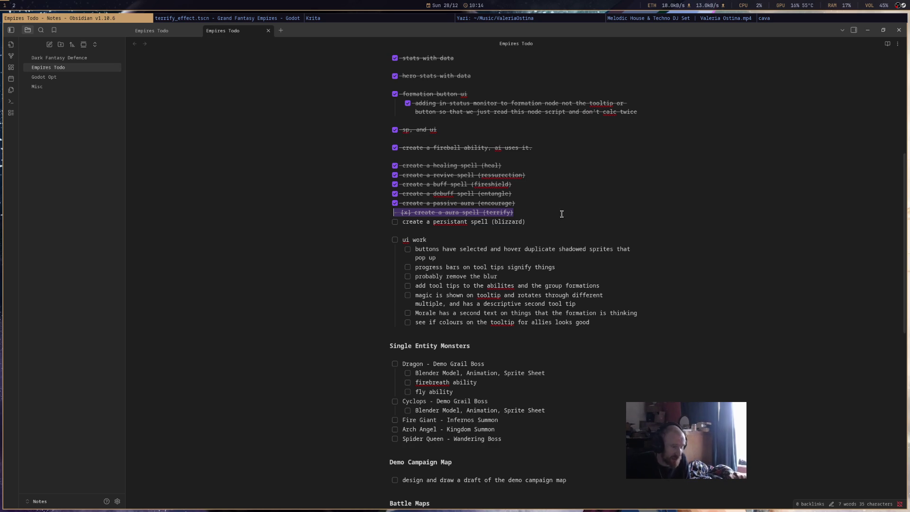
pyautogui.scroll(-3, 562, 214)
pyautogui.click(618, 337)
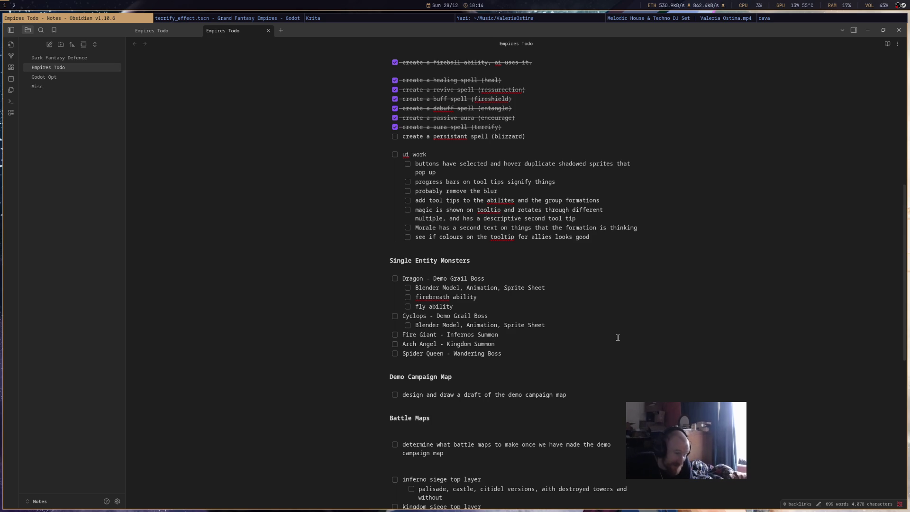
pyautogui.scroll(3, 713, 268)
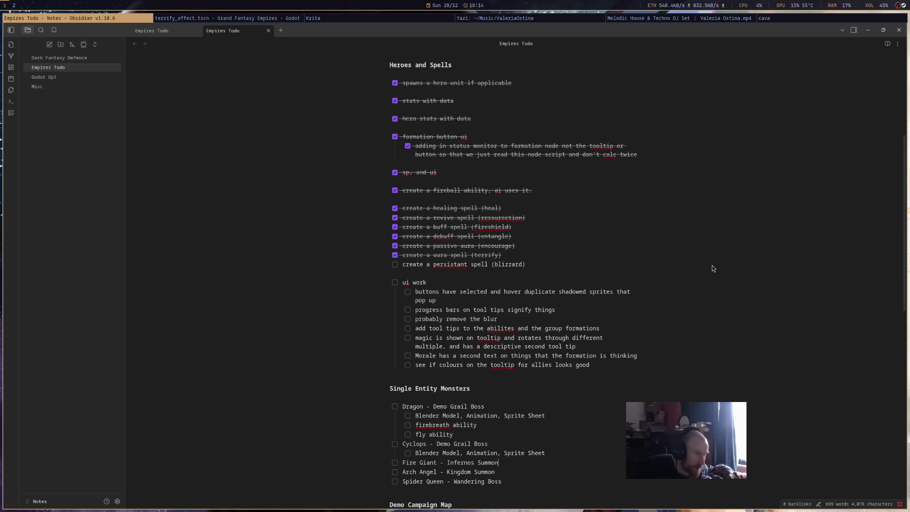
pyautogui.moveTo(588, 266); pyautogui.dragTo(389, 265)
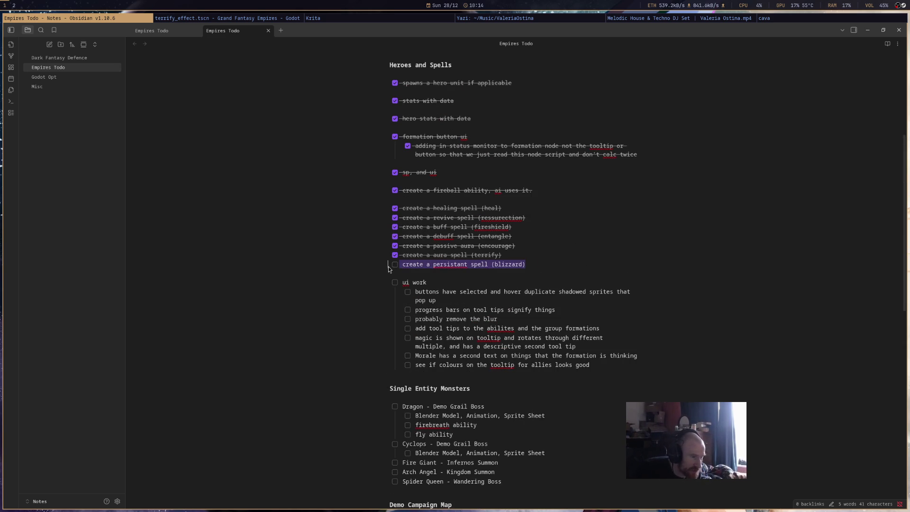
pyautogui.click(269, 20)
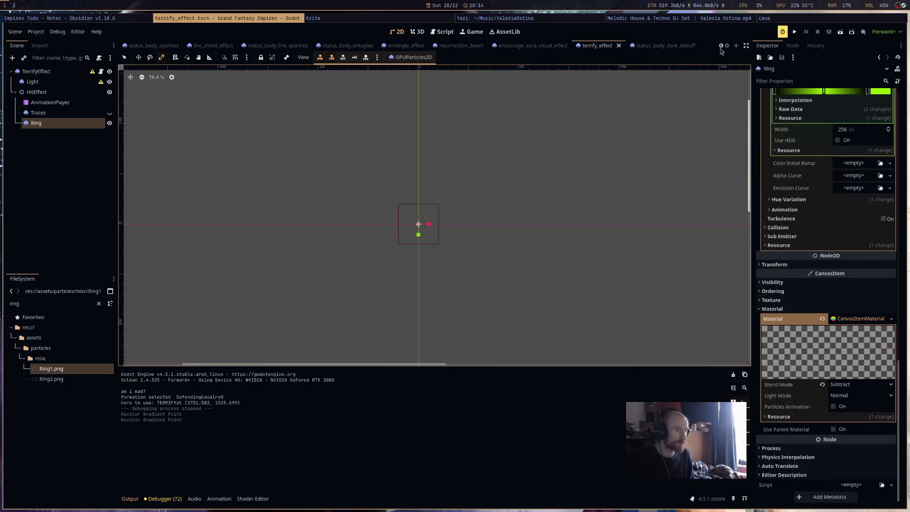
# Back in terrify_effect, toggle the Traces and Ring visibility and the Ring's Emitting to preview it.
pyautogui.click(663, 45)
pyautogui.click(597, 45)
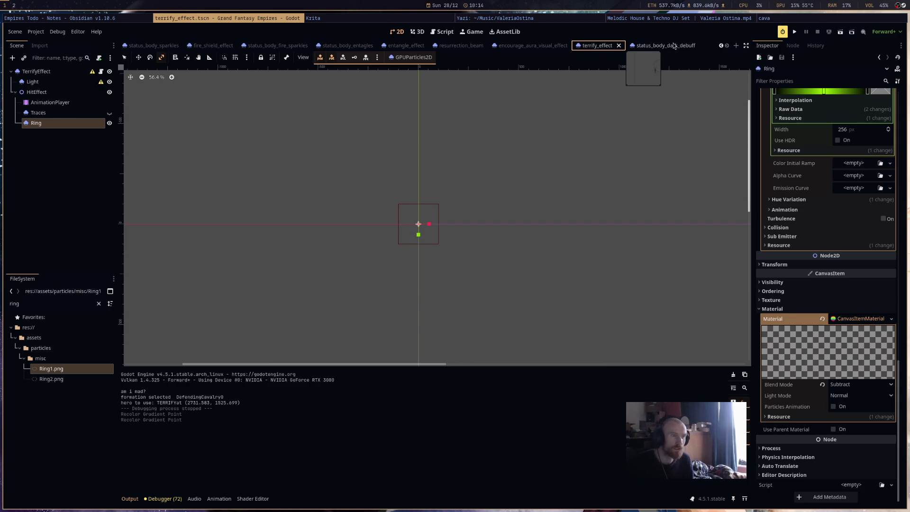
pyautogui.click(110, 113)
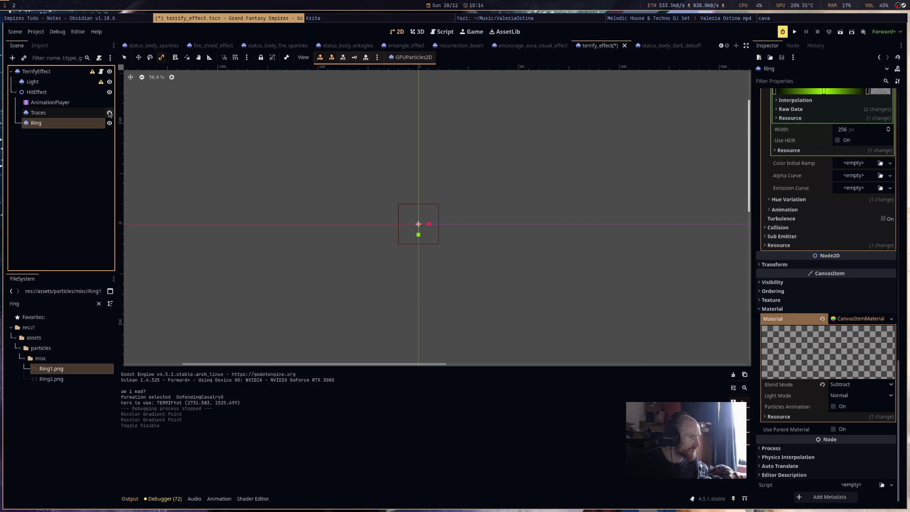
pyautogui.click(110, 123)
pyautogui.click(109, 123)
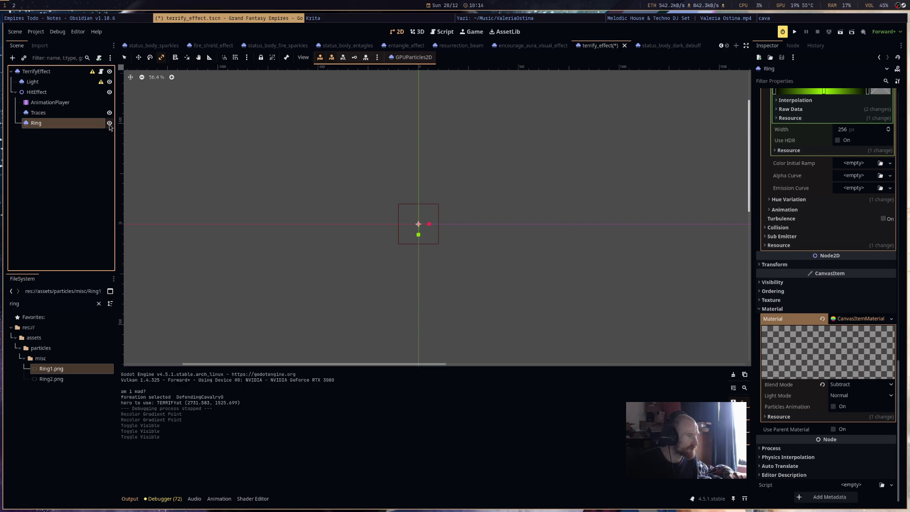
pyautogui.scroll(10, 849, 161)
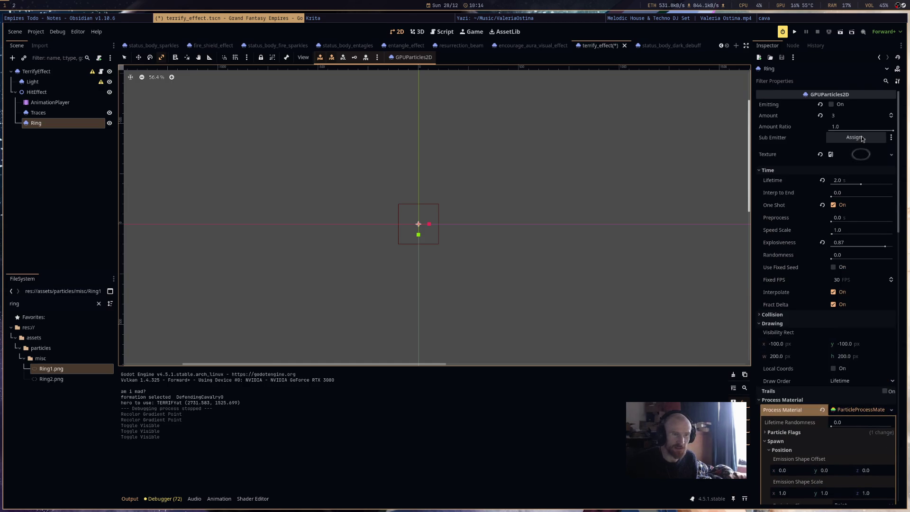
pyautogui.click(842, 108)
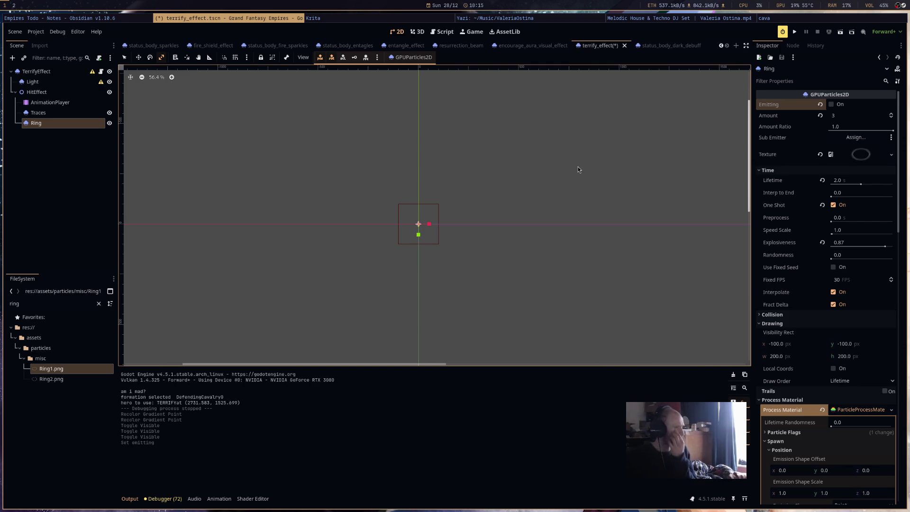
# Save terrify_effect.tscn and open the context menu on the TerrifyEffect root node.
pyautogui.hotkey('ctrl', 's')
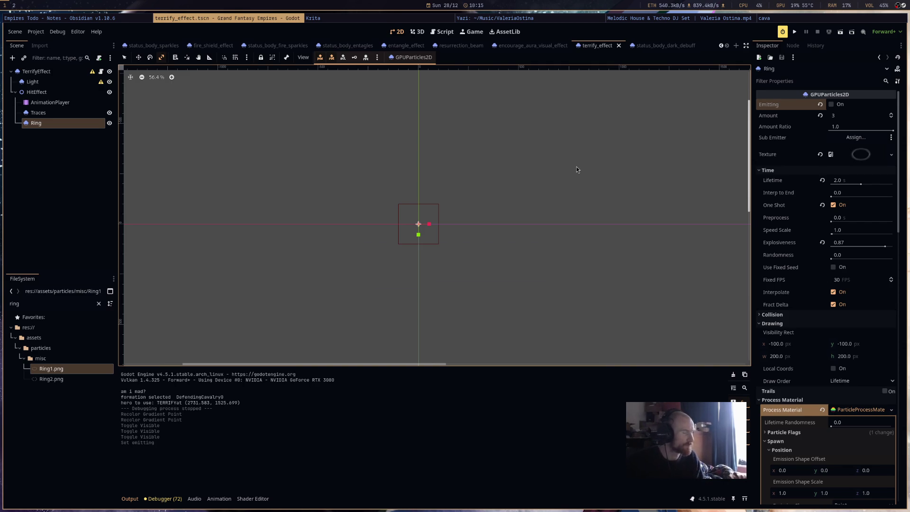
pyautogui.rightClick(64, 78)
pyautogui.press('Escape')
pyautogui.rightClick(61, 71)
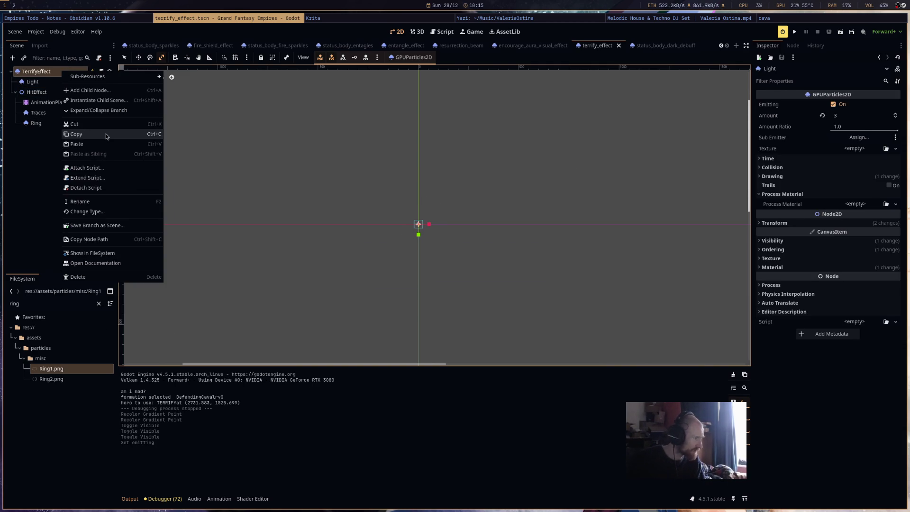
# Paste a copy of the TerrifyEffect node tree into a new empty scene.
pyautogui.press('Escape')
pyautogui.click(735, 45)
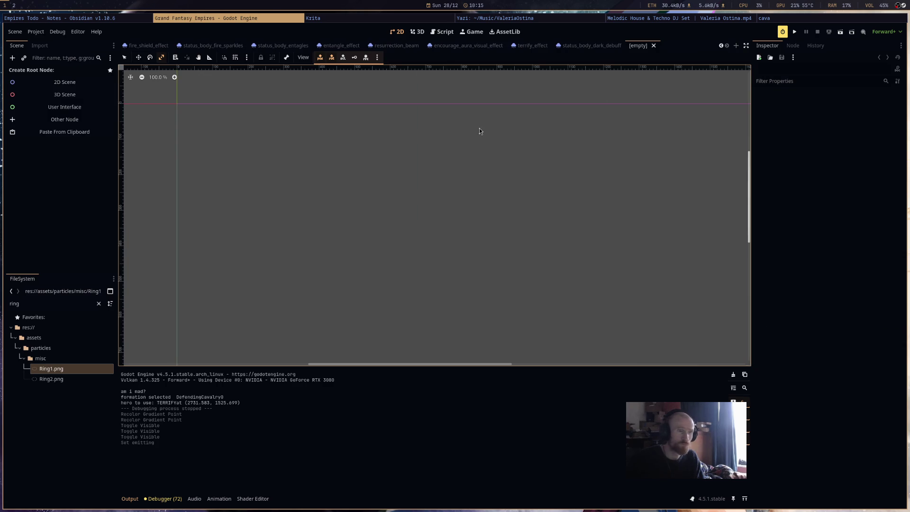
pyautogui.click(76, 137)
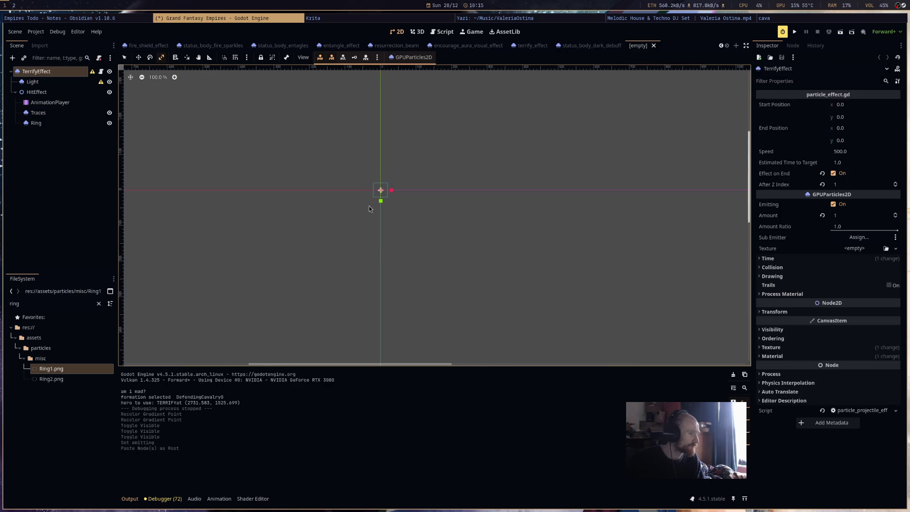
pyautogui.hotkey('ctrl', 's')
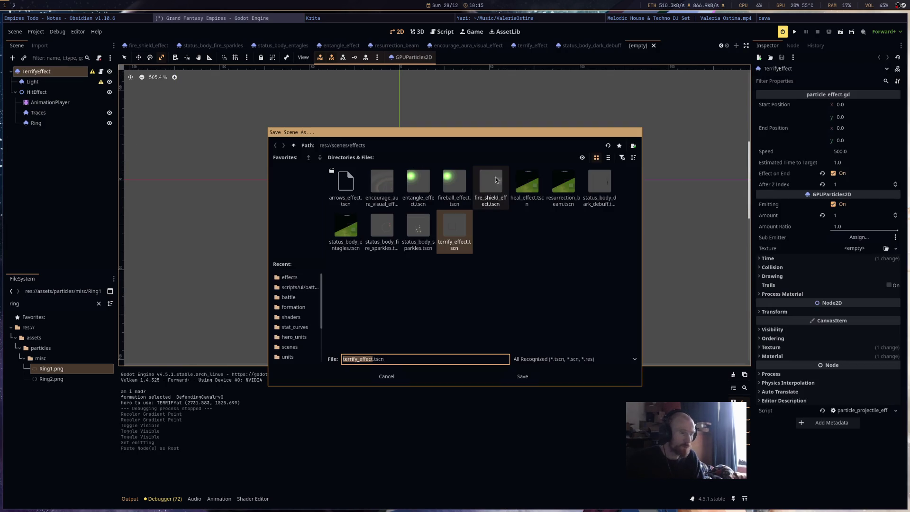
pyautogui.click(404, 376)
# Rename the root node to BlizzardEffect and save the scene as blizzard_effect.tscn.
pyautogui.click(77, 126)
pyautogui.click(59, 72)
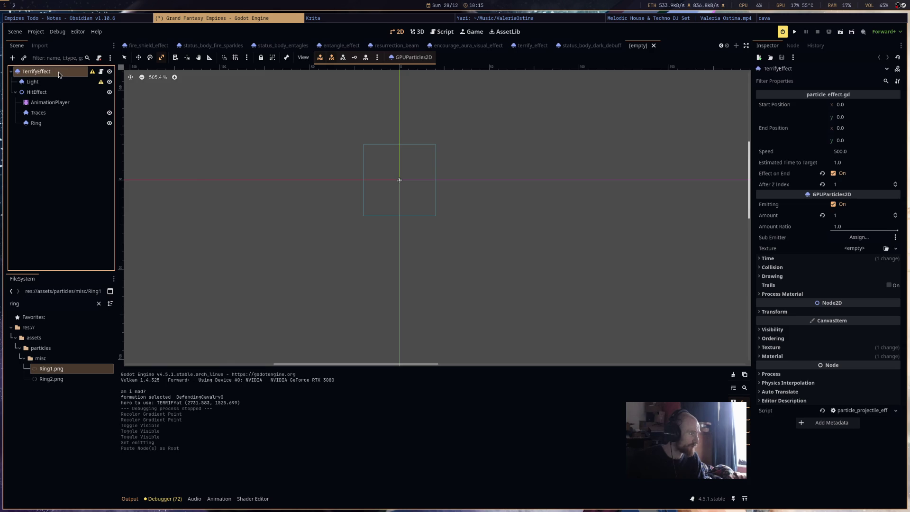
pyautogui.click(58, 72)
pyautogui.write('BlizzardEff')
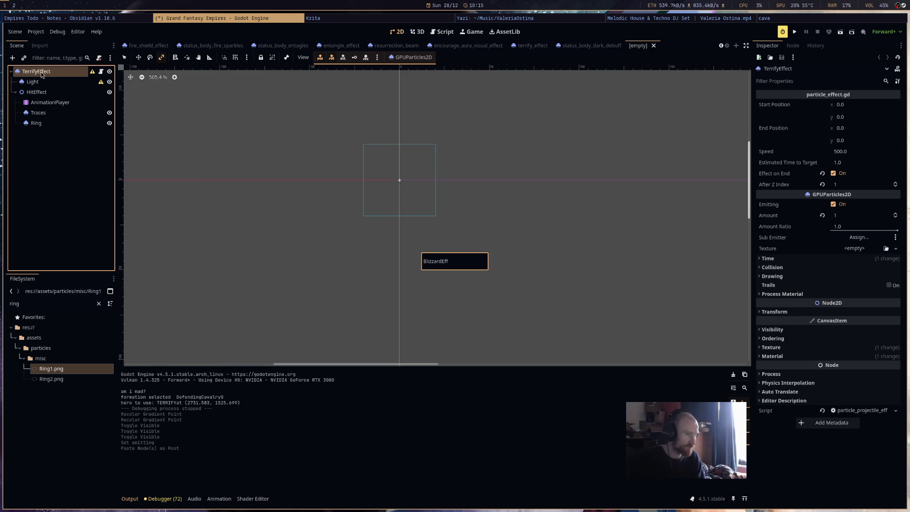
pyautogui.write('ect')
pyautogui.press('Return')
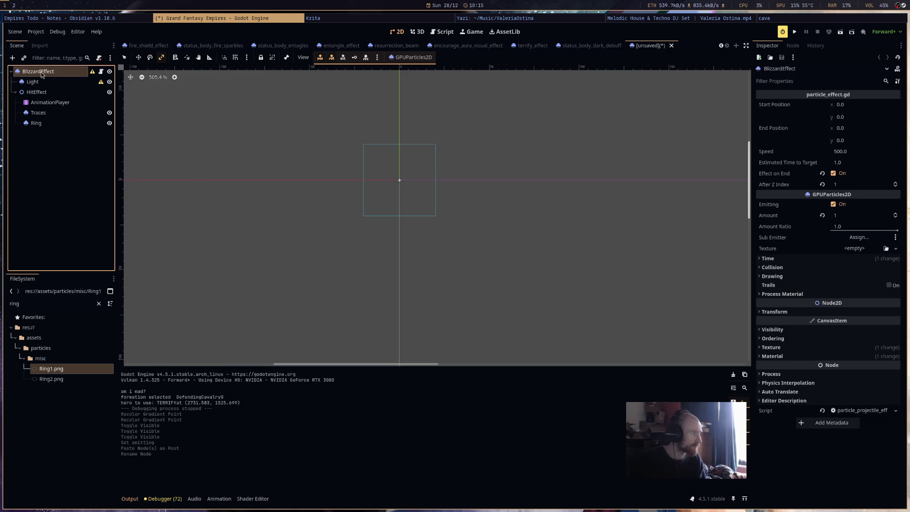
pyautogui.hotkey('ctrl', 's')
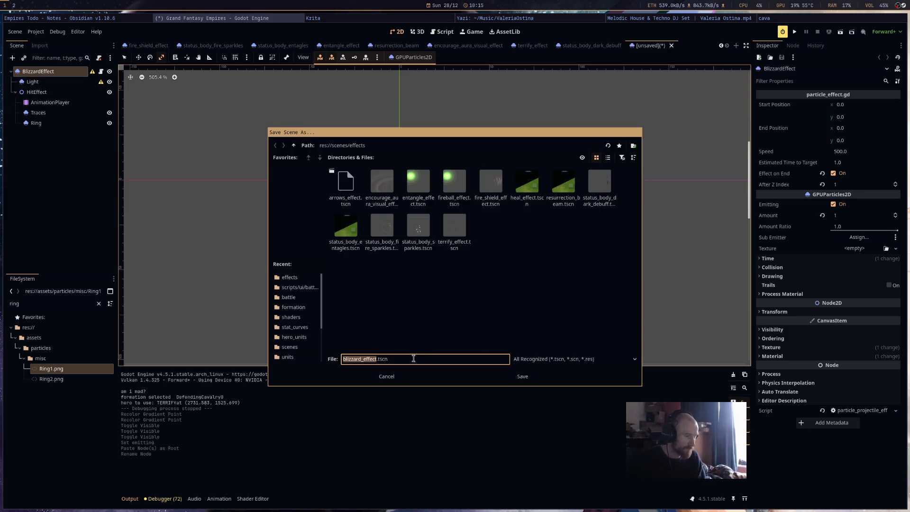
pyautogui.press('Return')
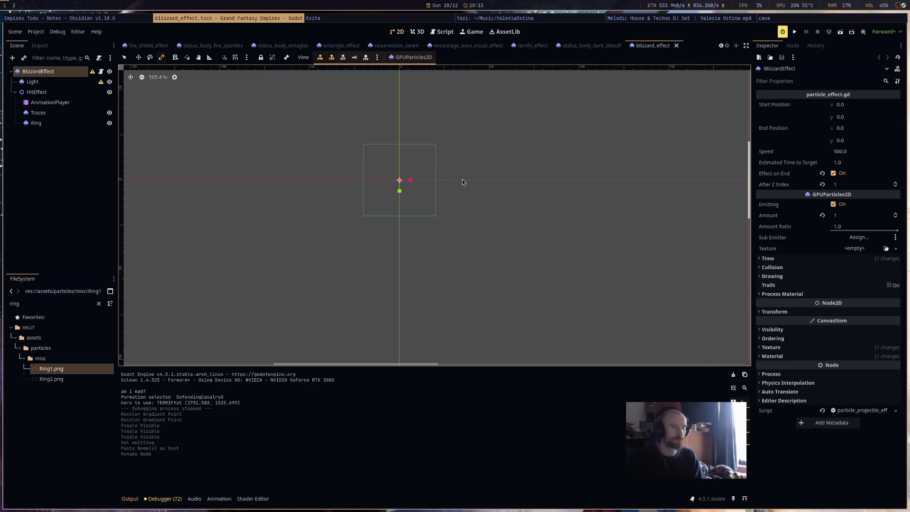
# Filter the FileSystem dock for "smok" to view smoke textures, then clear the filter.
pyautogui.click(38, 303)
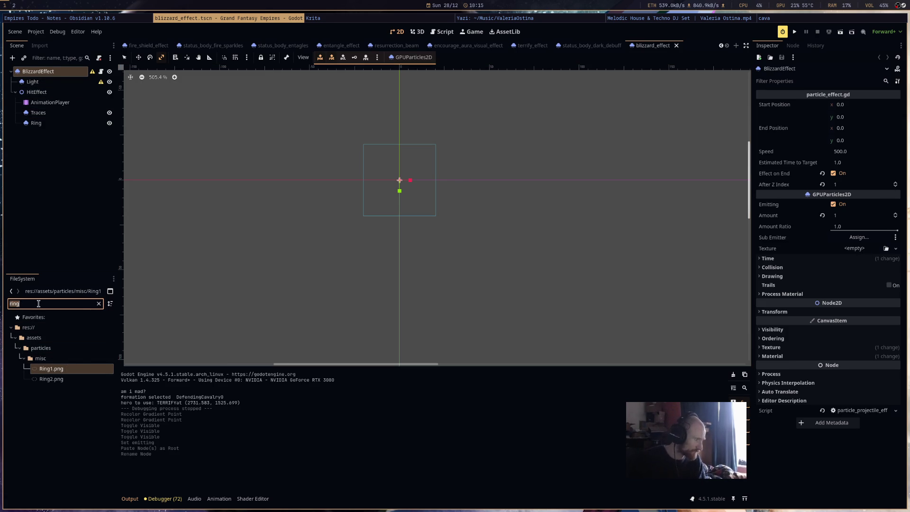
pyautogui.write('smok')
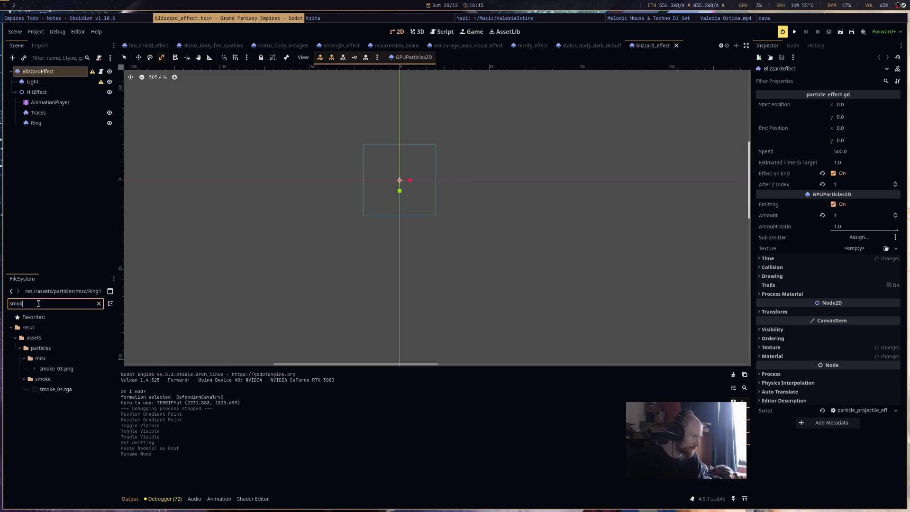
pyautogui.moveTo(76, 390)
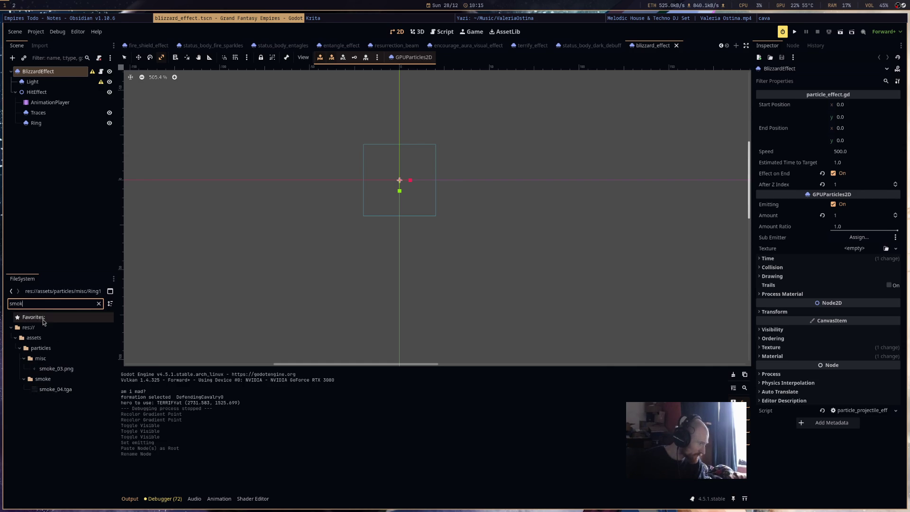
pyautogui.hotkey('ctrl', 'a')
pyautogui.press('BackSpace')
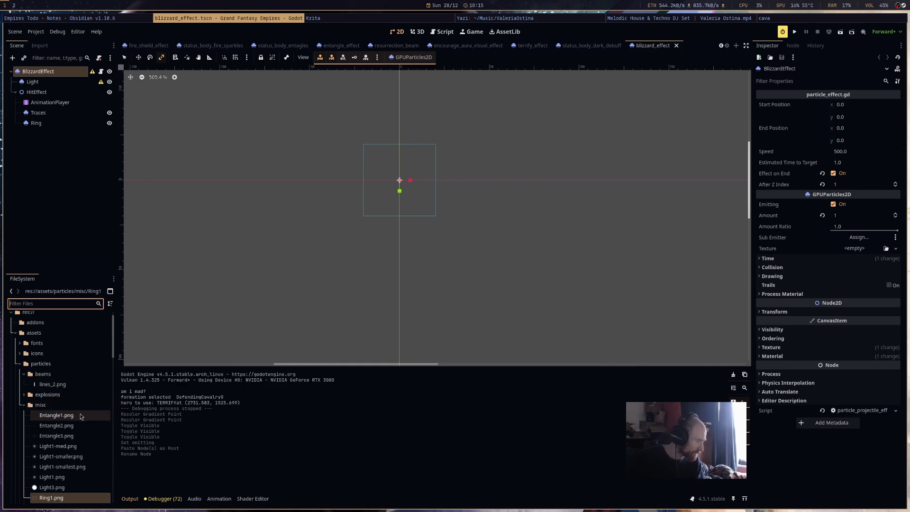
# Expand the particles/explosions folder and bring up the entangle_effect scene.
pyautogui.scroll(-2, 52, 389)
pyautogui.click(22, 348)
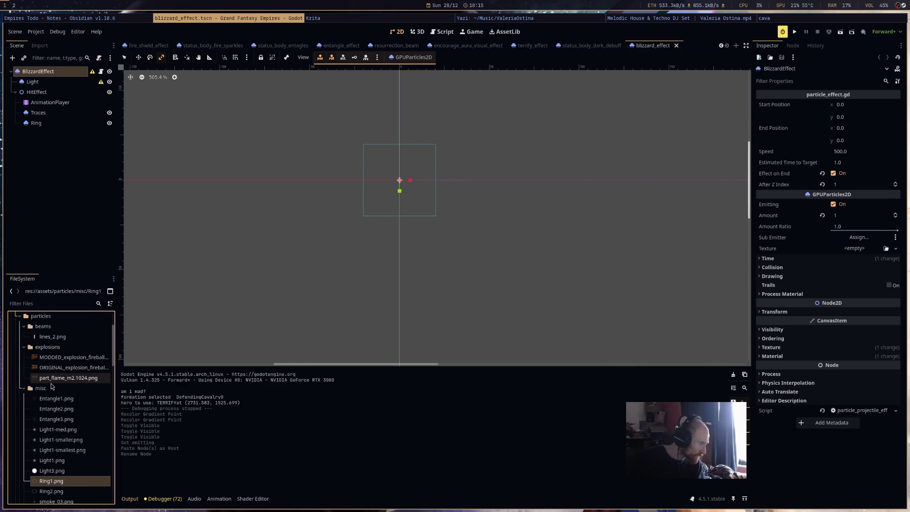
pyautogui.scroll(-6, 50, 383)
pyautogui.moveTo(51, 337)
pyautogui.mouseDown()
pyautogui.moveTo(95, 285)
pyautogui.moveTo(441, 56)
pyautogui.moveTo(280, 47)
pyautogui.moveTo(332, 48)
pyautogui.moveTo(48, 84)
pyautogui.moveTo(48, 72)
pyautogui.mouseUp()
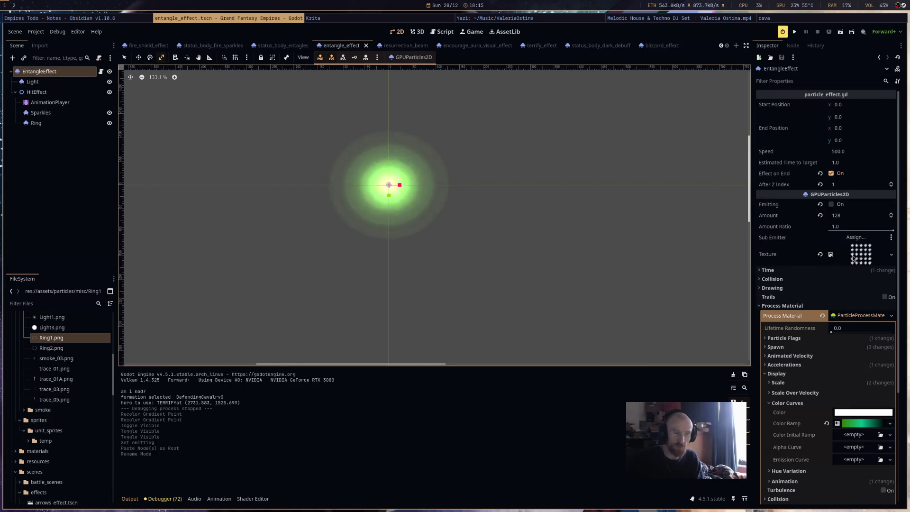
# Copy entangle_effect's particle texture and paste it as unique into BlizzardEffect's Texture.
pyautogui.click(891, 315)
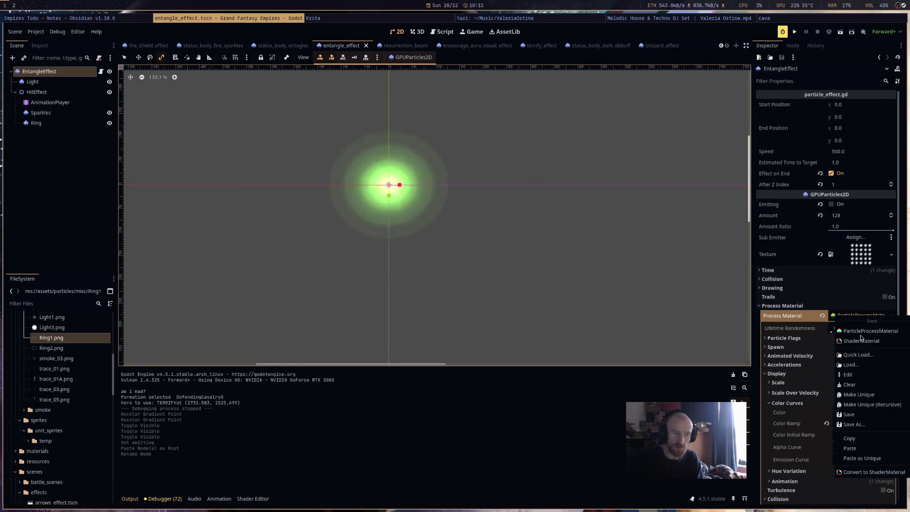
pyautogui.rightClick(856, 265)
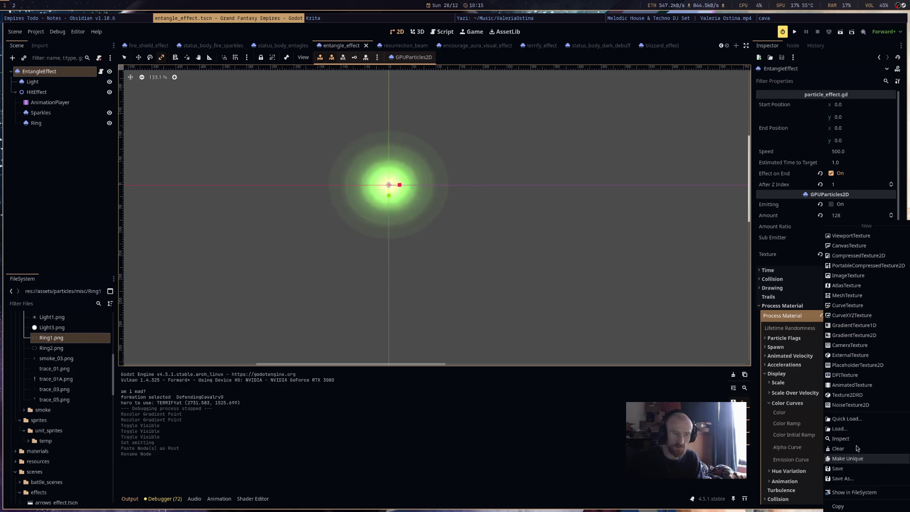
pyautogui.click(670, 136)
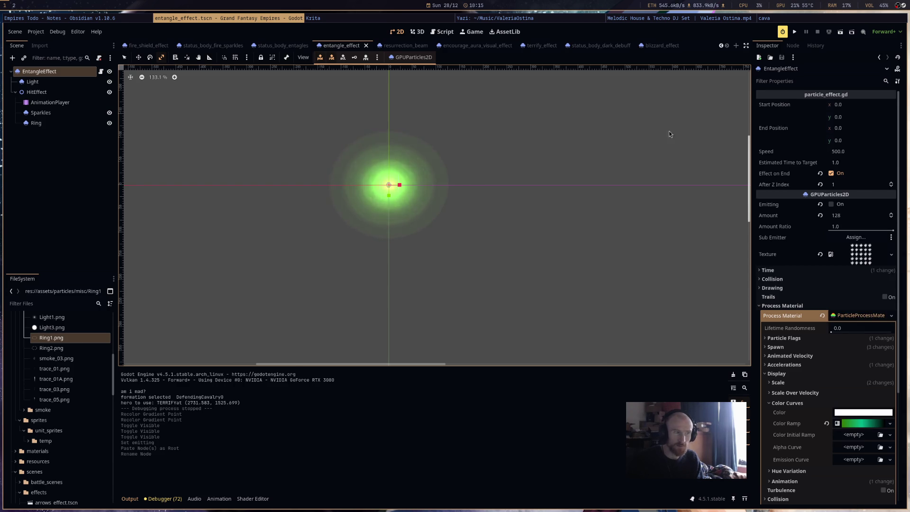
pyautogui.click(656, 47)
pyautogui.click(857, 251)
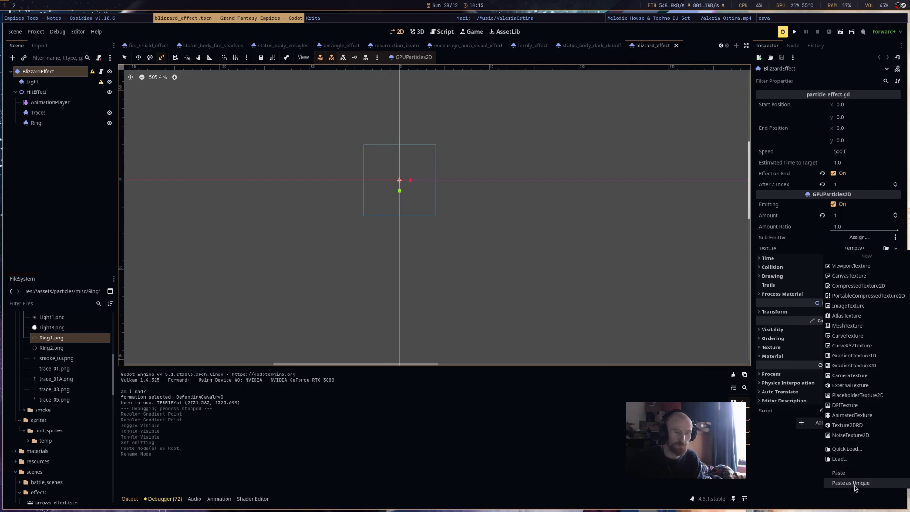
pyautogui.click(855, 484)
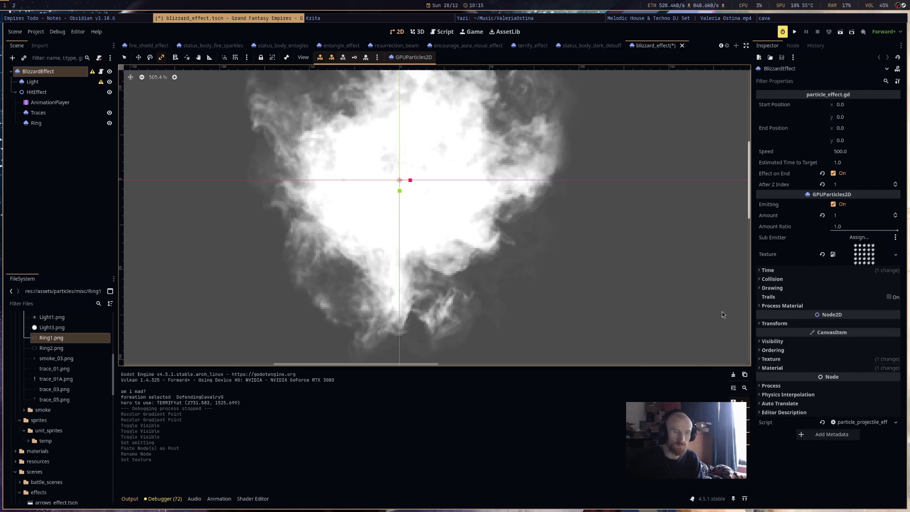
# Copy fire_shield_effect's Process Material and paste it into BlizzardEffect's Process Material.
pyautogui.click(590, 45)
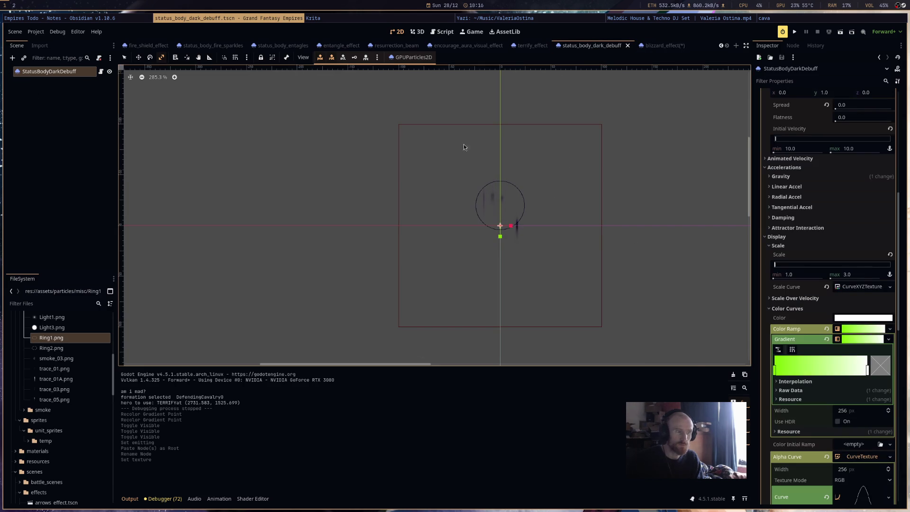
pyautogui.click(149, 45)
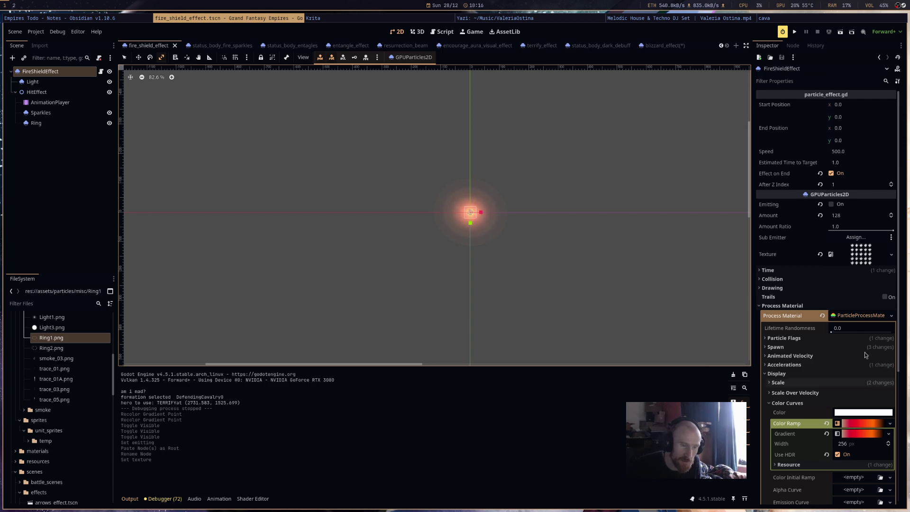
pyautogui.rightClick(867, 317)
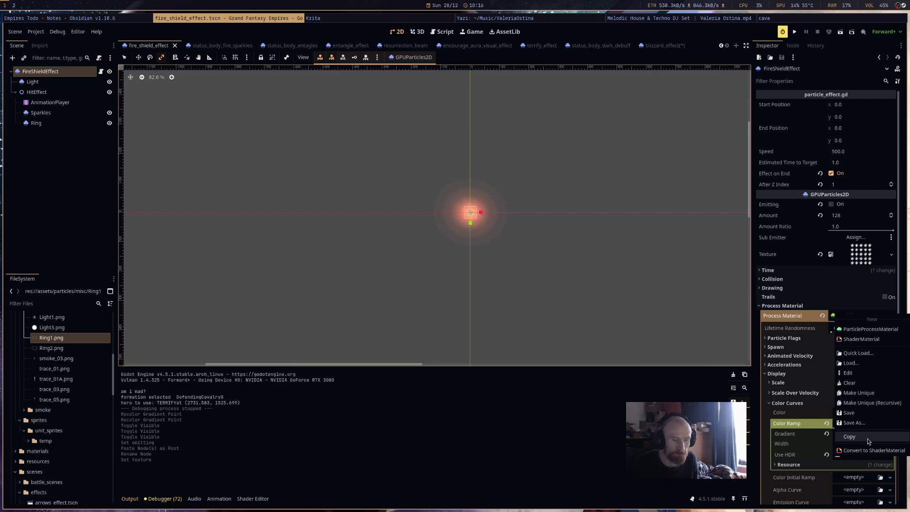
pyautogui.click(849, 437)
pyautogui.click(664, 46)
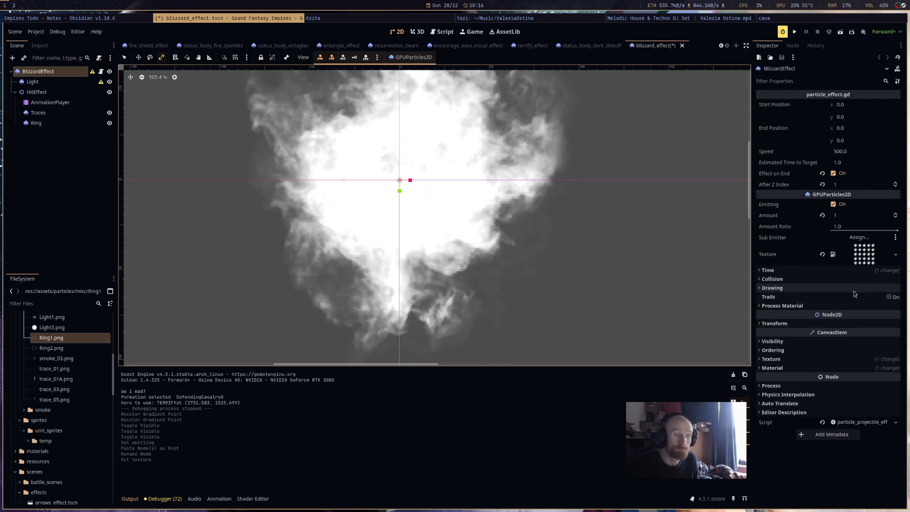
pyautogui.click(853, 316)
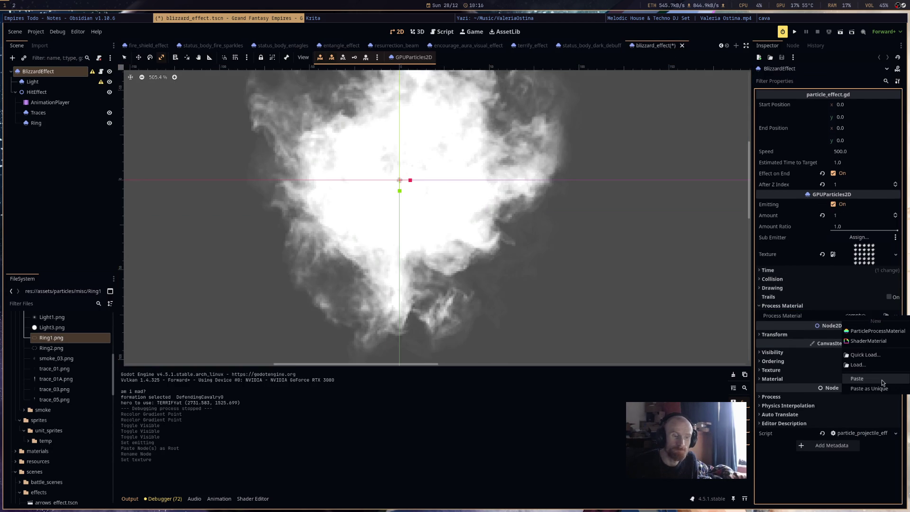
pyautogui.click(867, 387)
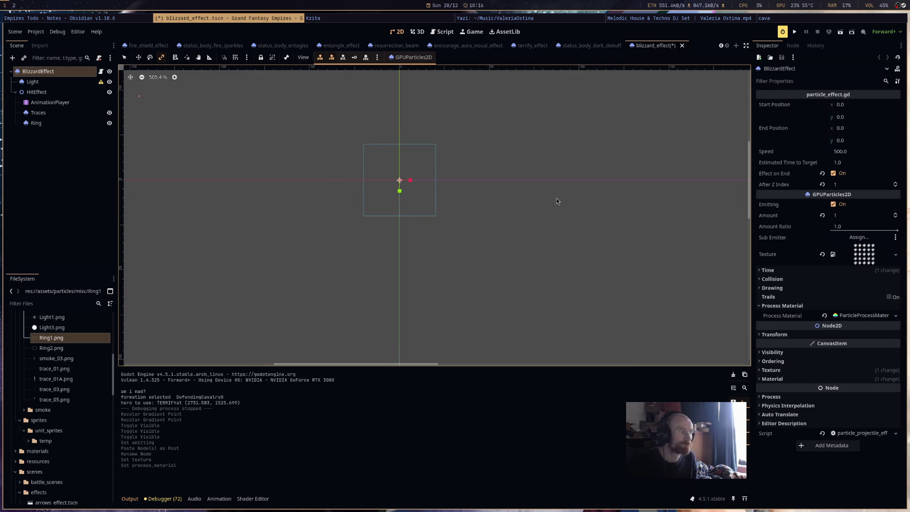
pyautogui.click(588, 46)
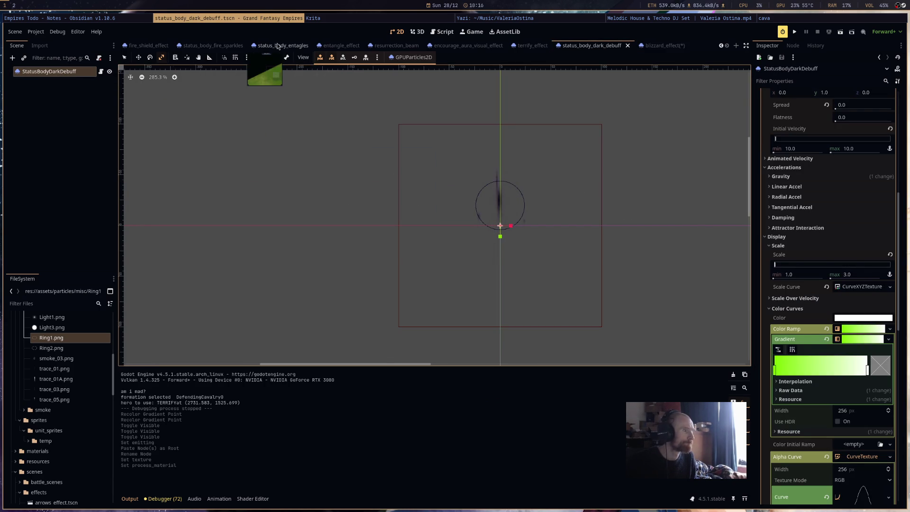
# Copy the fire shield Light's glow texture into the blizzard effect's Light texture.
pyautogui.click(149, 46)
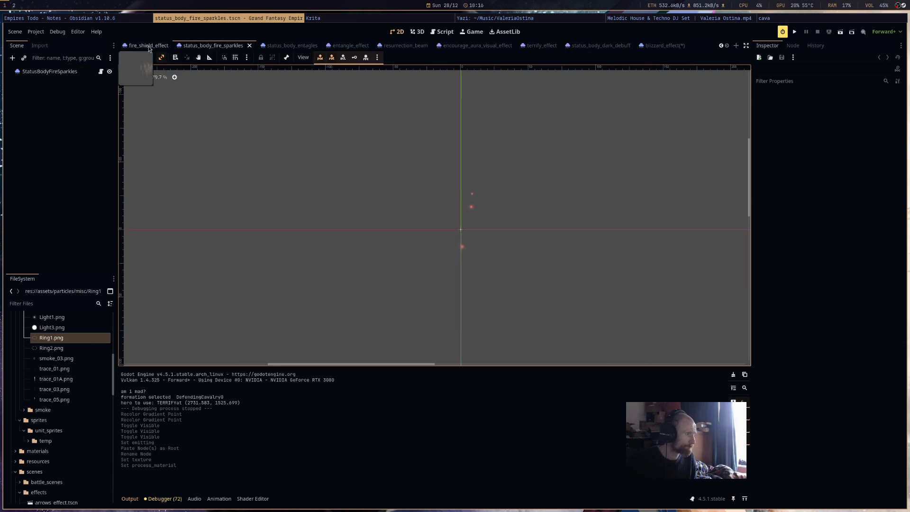
pyautogui.click(33, 82)
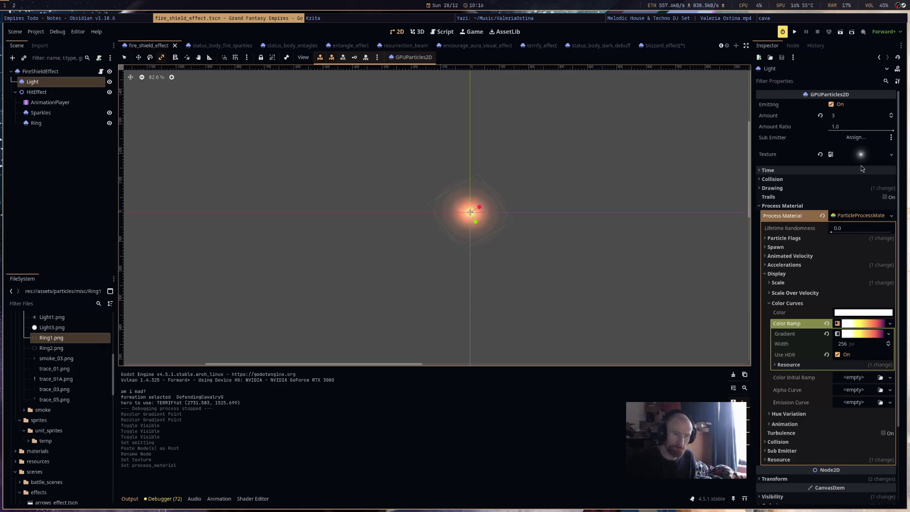
pyautogui.rightClick(863, 157)
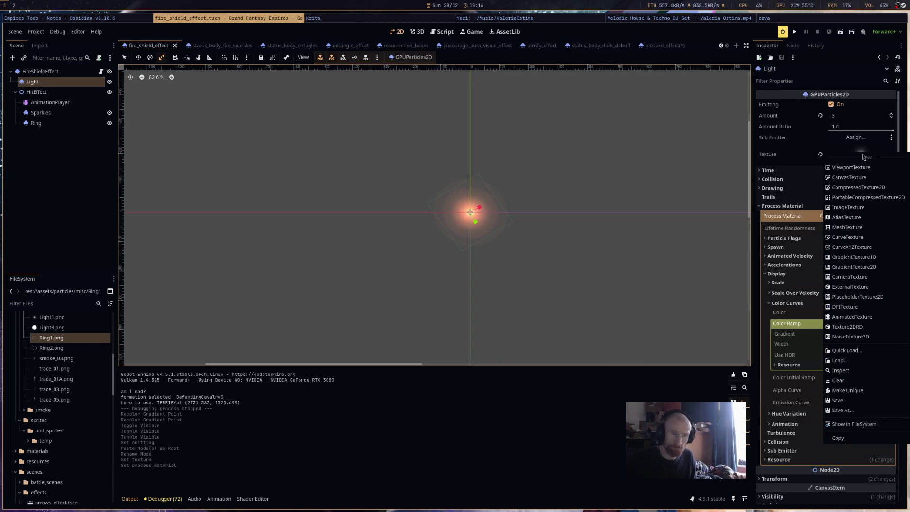
pyautogui.click(847, 438)
pyautogui.click(669, 46)
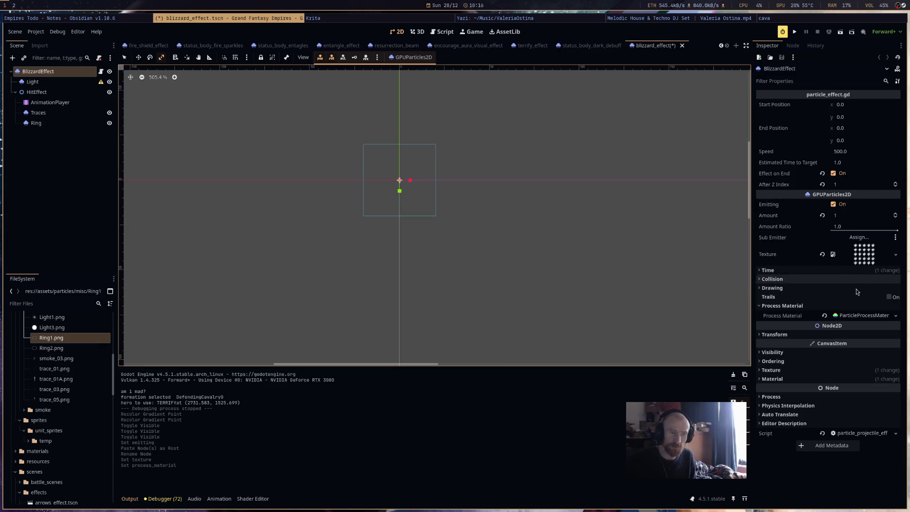
pyautogui.click(518, 167)
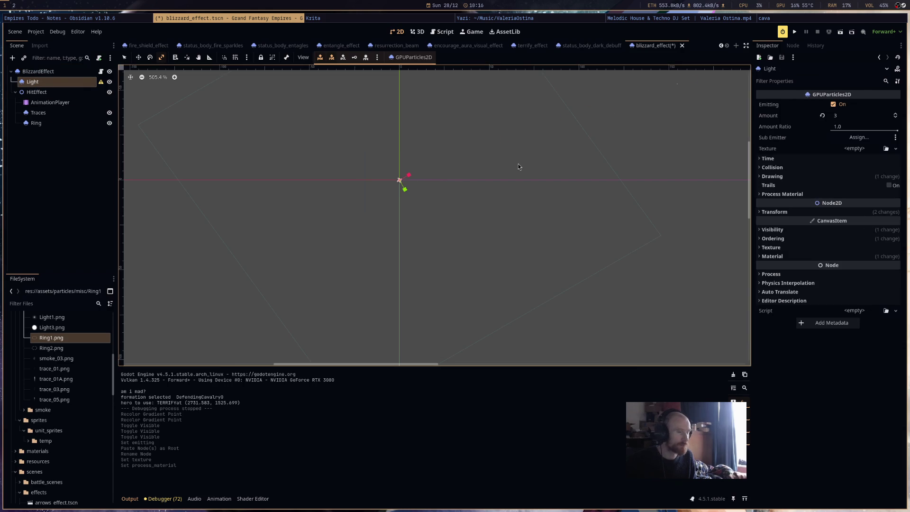
pyautogui.click(860, 146)
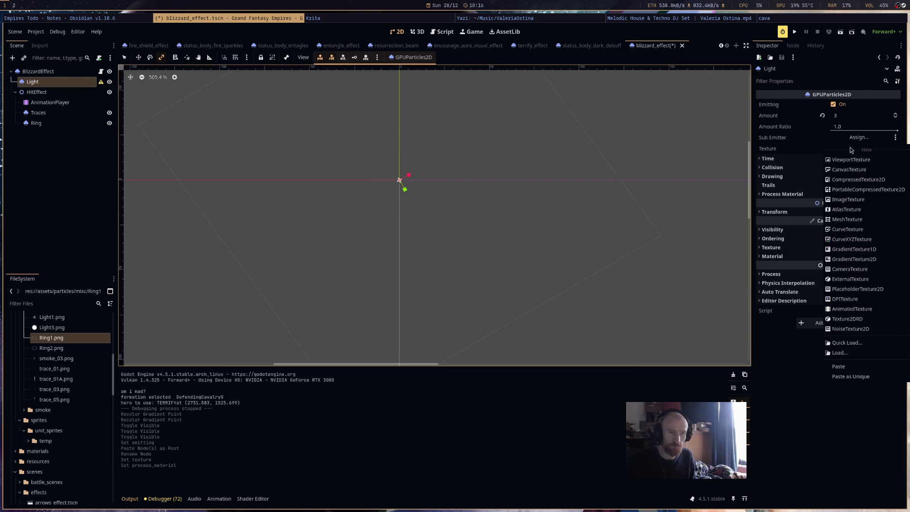
pyautogui.click(850, 153)
pyautogui.click(852, 157)
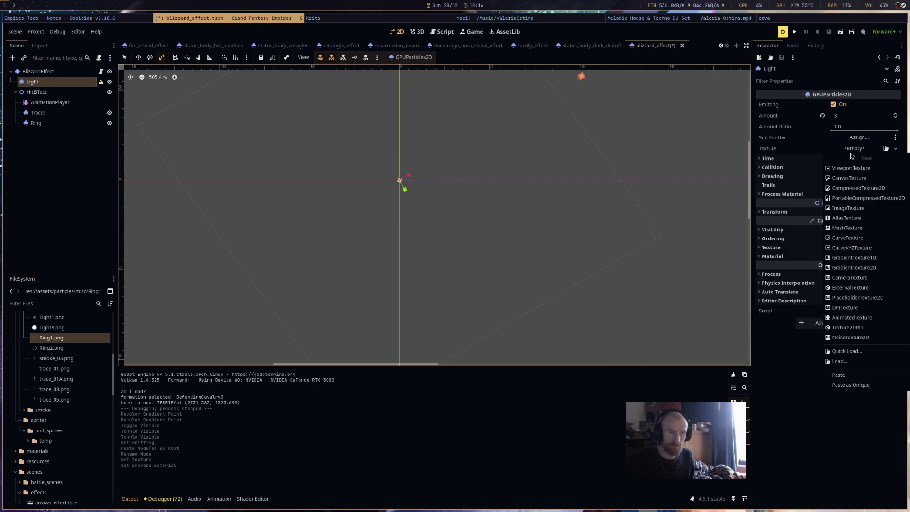
pyautogui.click(838, 375)
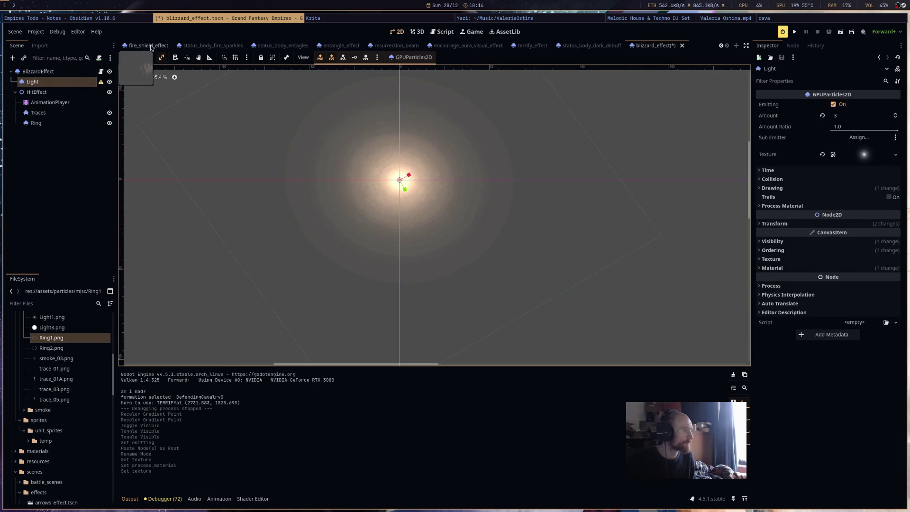
# Copy the fire shield Light's process material into the blizzard effect's Light.
pyautogui.click(148, 46)
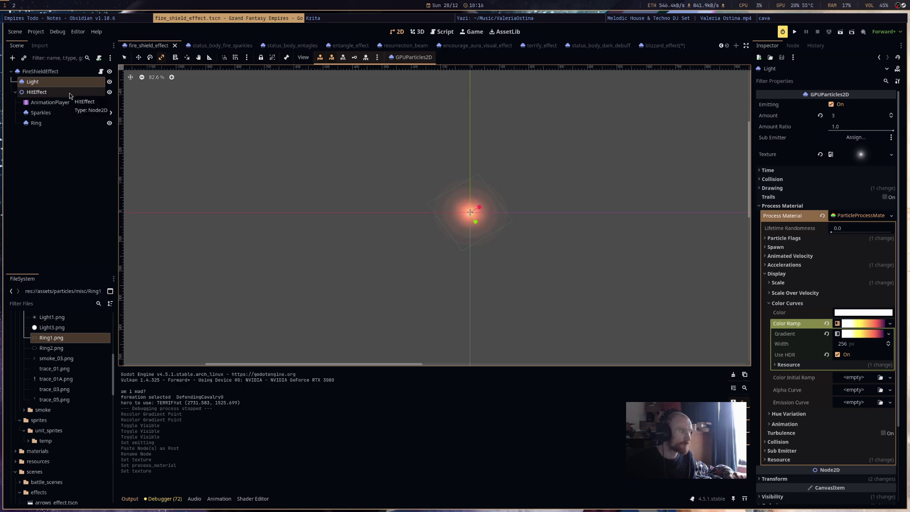
pyautogui.click(866, 218)
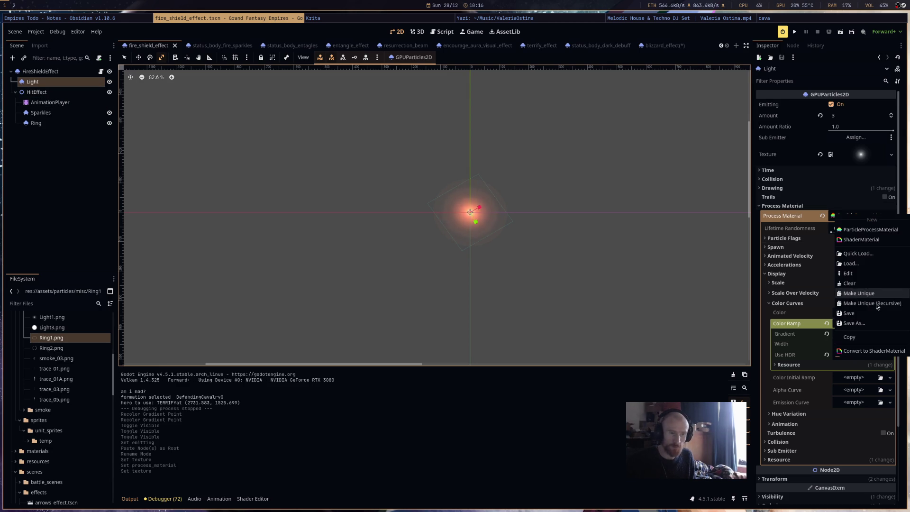
pyautogui.click(755, 241)
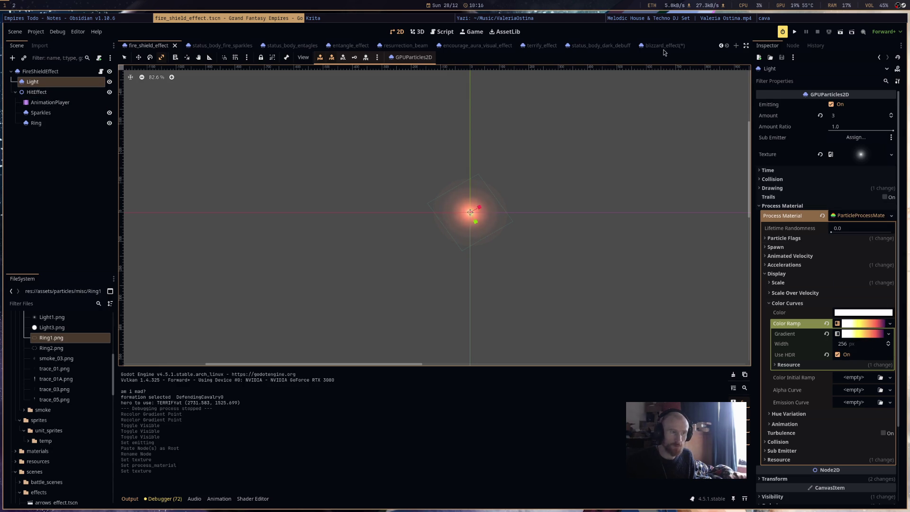
pyautogui.click(661, 46)
pyautogui.click(863, 217)
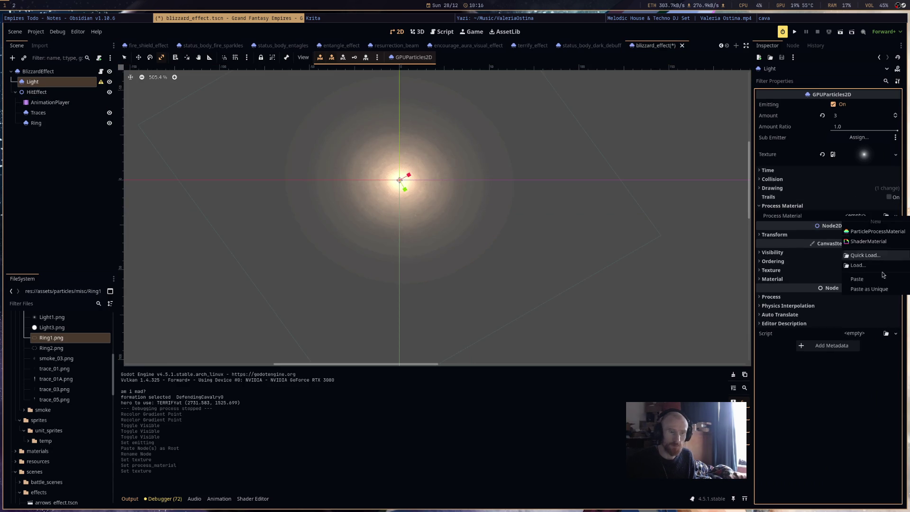
pyautogui.click(875, 290)
pyautogui.click(490, 323)
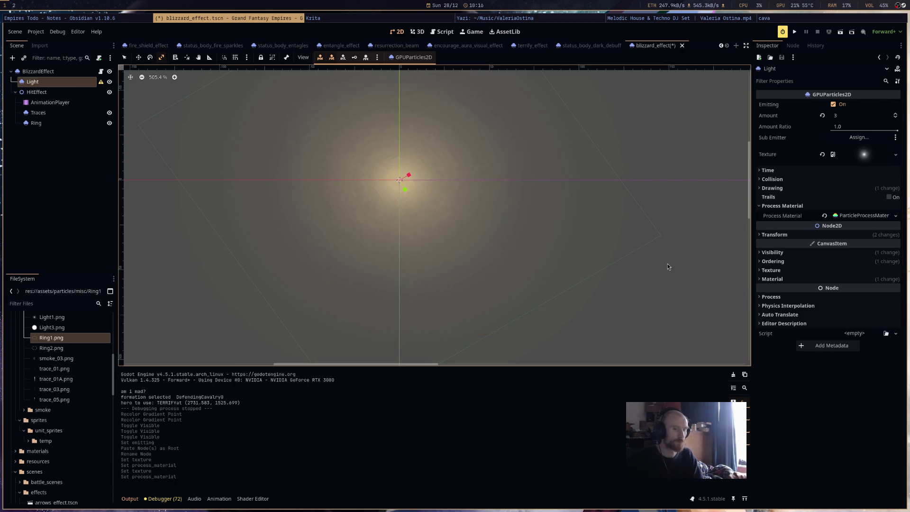
# Save the scene and make BlizzardEffect's process material unique (recursive).
pyautogui.click(405, 177)
pyautogui.hotkey('ctrl', 's')
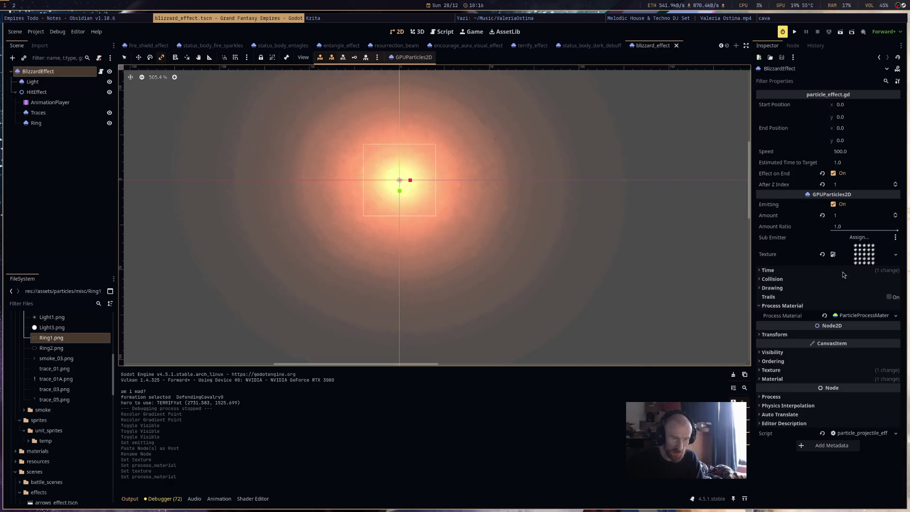
pyautogui.click(867, 316)
pyautogui.click(850, 407)
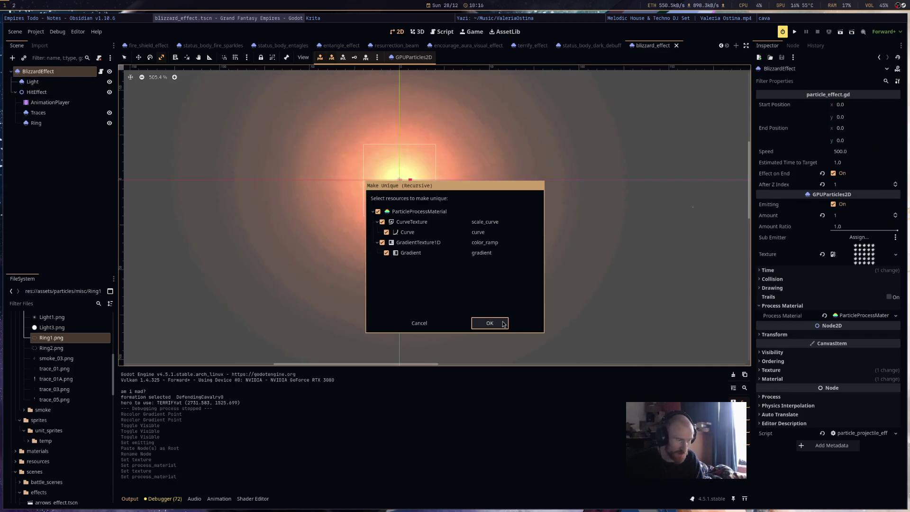
pyautogui.click(490, 323)
pyautogui.scroll(-3, 614, 238)
pyautogui.scroll(-6, 614, 238)
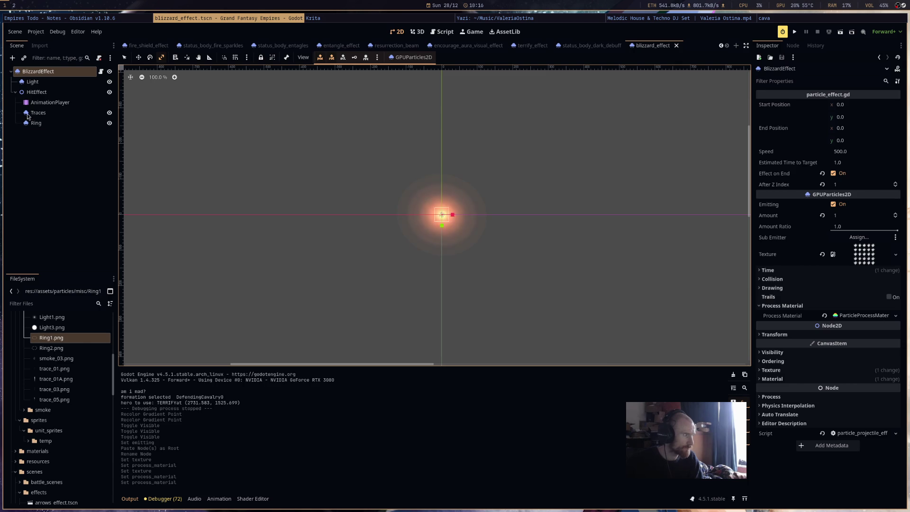
# Replace the old AnimationPlayer with a new AnimationPlayer child under HitEffect, placed above Traces.
pyautogui.rightClick(71, 103)
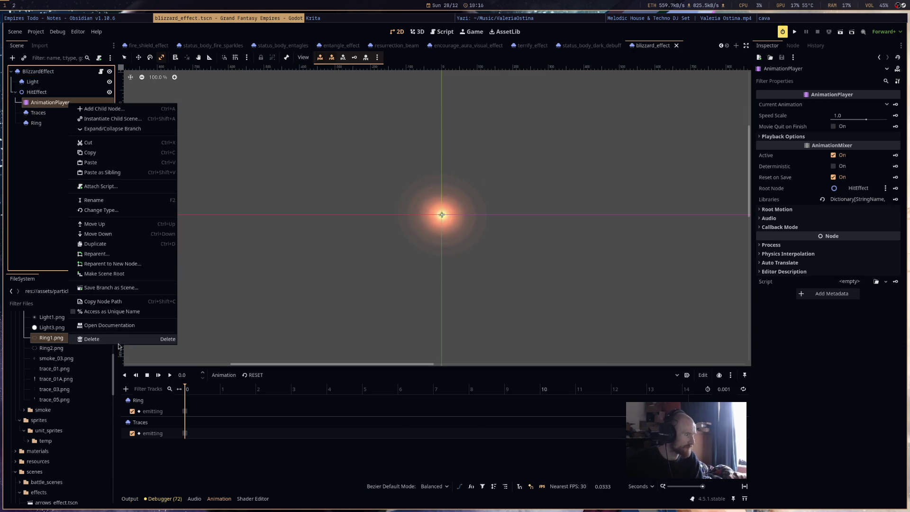
pyautogui.click(95, 342)
pyautogui.click(479, 268)
pyautogui.click(75, 92)
pyautogui.rightClick(74, 91)
pyautogui.click(95, 95)
pyautogui.write('animatio')
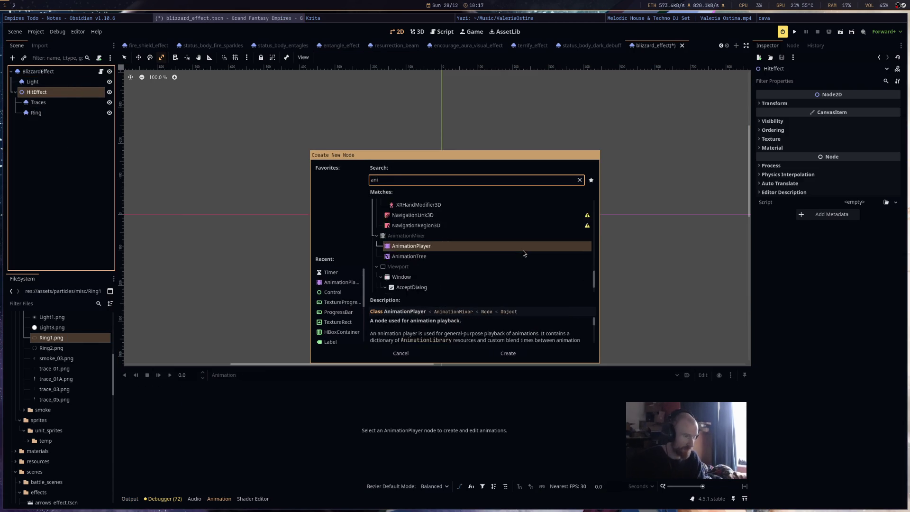
pyautogui.press('Up')
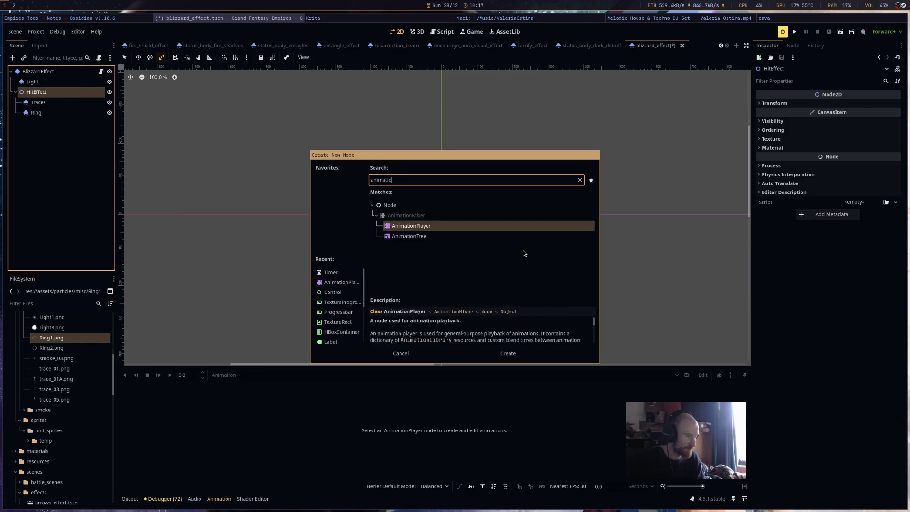
pyautogui.press('Return')
pyautogui.moveTo(55, 124); pyautogui.dragTo(66, 99)
# Create a new hit_effect animation, save, and set its length to 5.0 seconds.
pyautogui.click(230, 375)
pyautogui.click(248, 387)
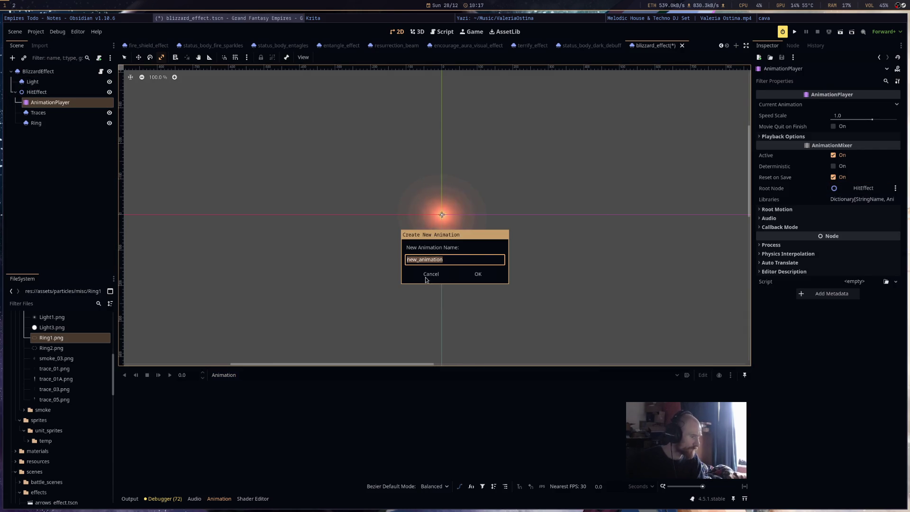
pyautogui.write('hi')
pyautogui.write('t_effect')
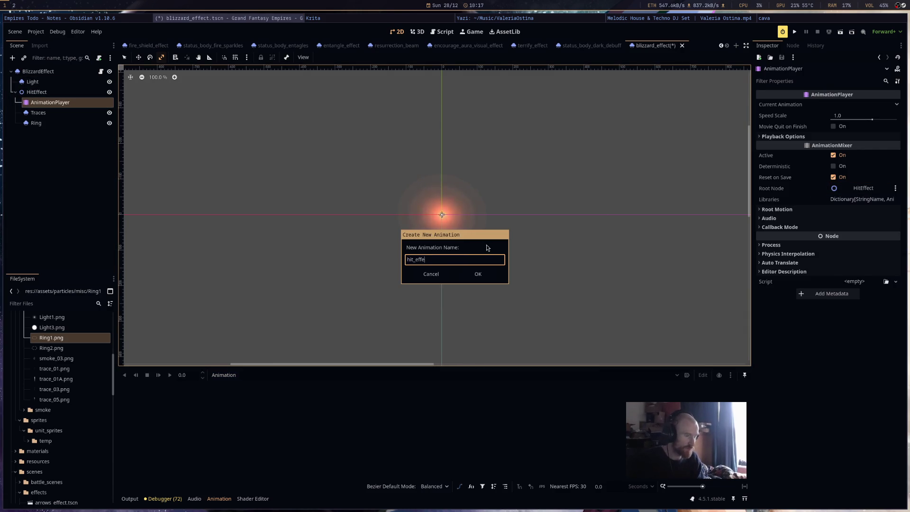
pyautogui.press('Return')
pyautogui.hotkey('ctrl', 's')
pyautogui.click(724, 390)
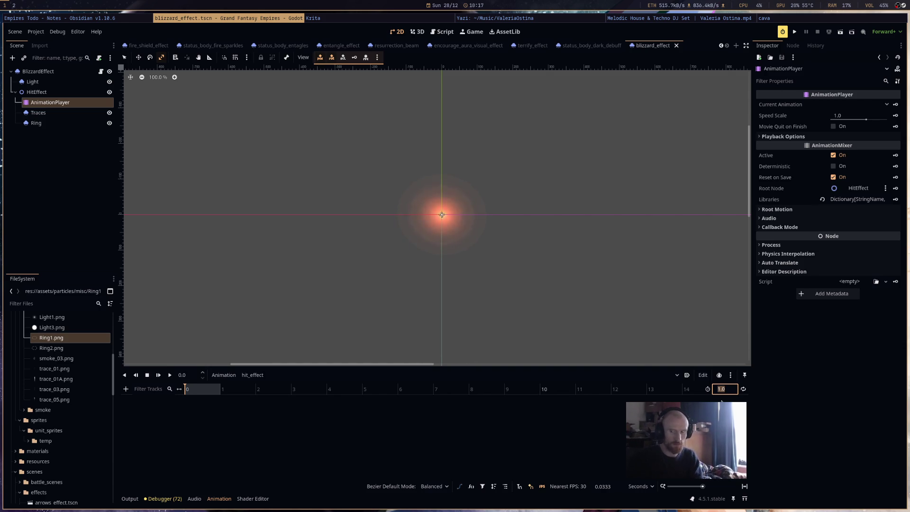
pyautogui.write('5')
pyautogui.press('Return')
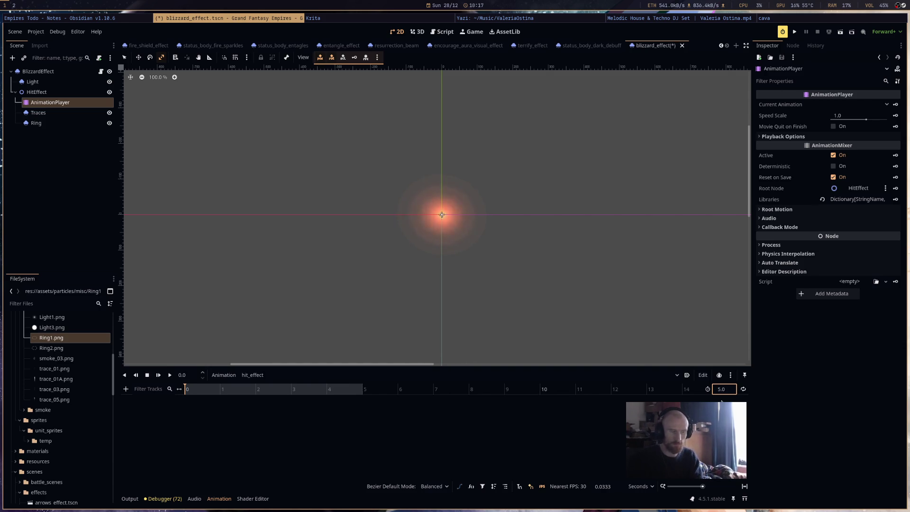
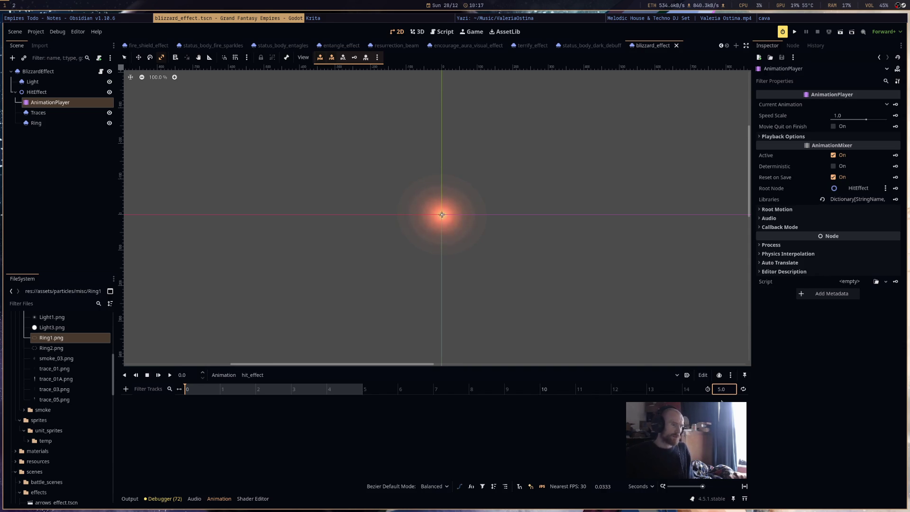
# Delete the Ring node, rename Traces to Swirl, and save the scene.
pyautogui.rightClick(64, 123)
pyautogui.click(83, 370)
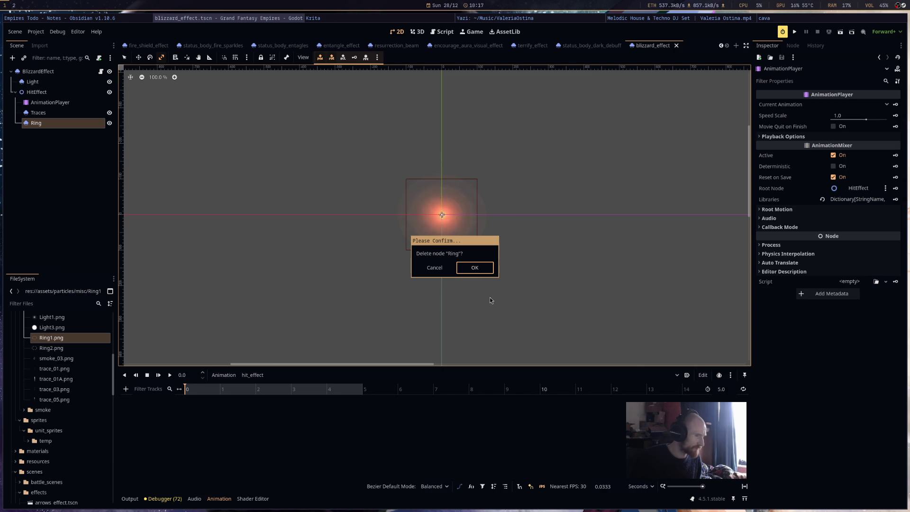
pyautogui.click(475, 269)
pyautogui.doubleClick(61, 114)
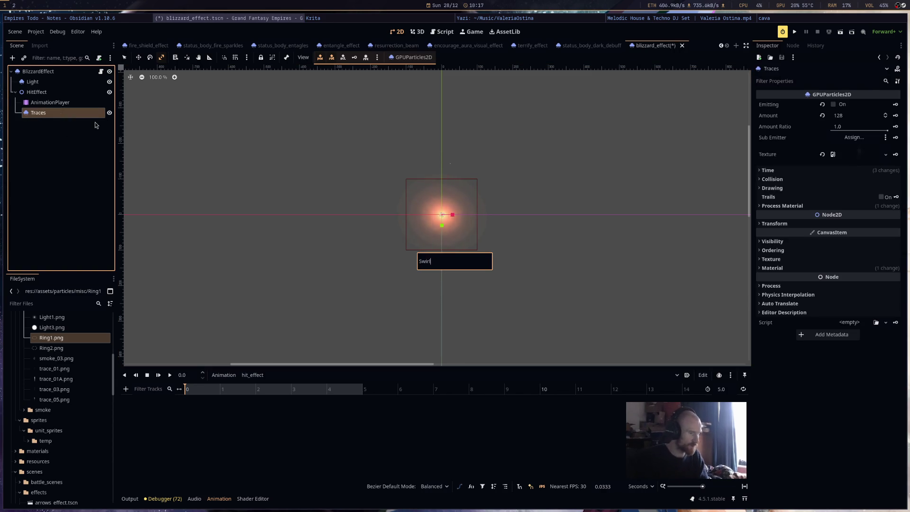
pyautogui.press('Return')
pyautogui.hotkey('ctrl', 's')
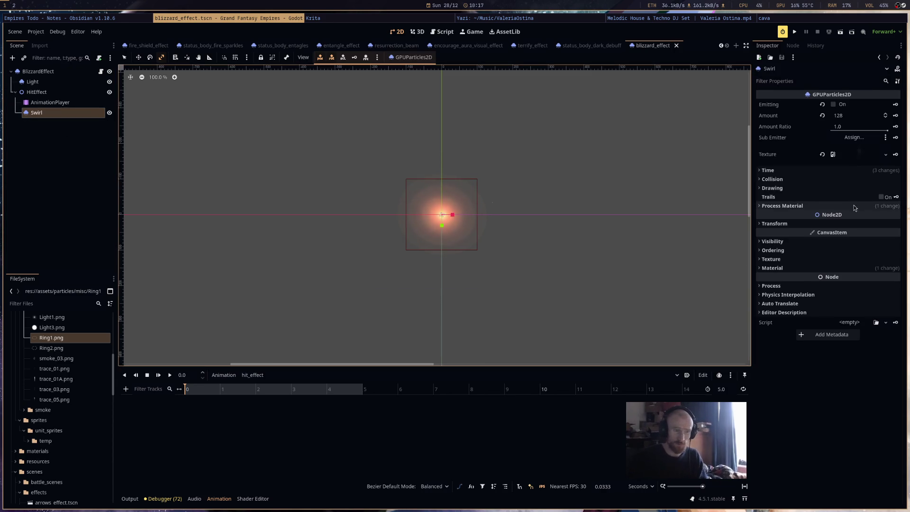
# Make the Swirl node's process material unique (recursive).
pyautogui.click(783, 205)
pyautogui.click(885, 216)
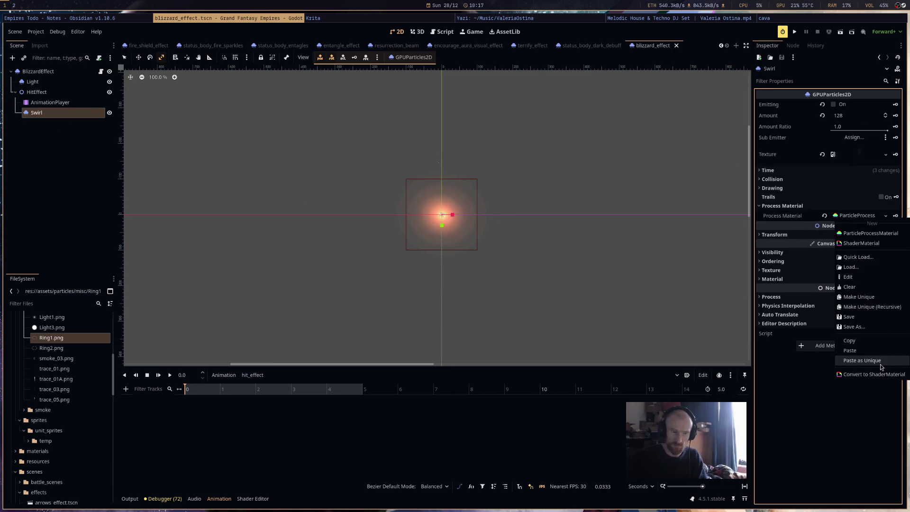
pyautogui.click(870, 307)
pyautogui.click(479, 323)
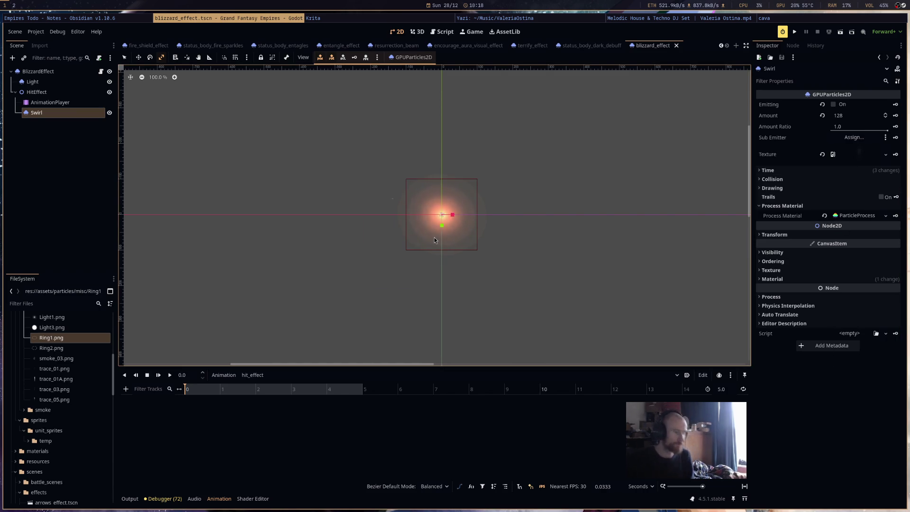
# Raise BlizzardEffect's particle Amount from 1 to 64, save, then select the Light node.
pyautogui.click(37, 71)
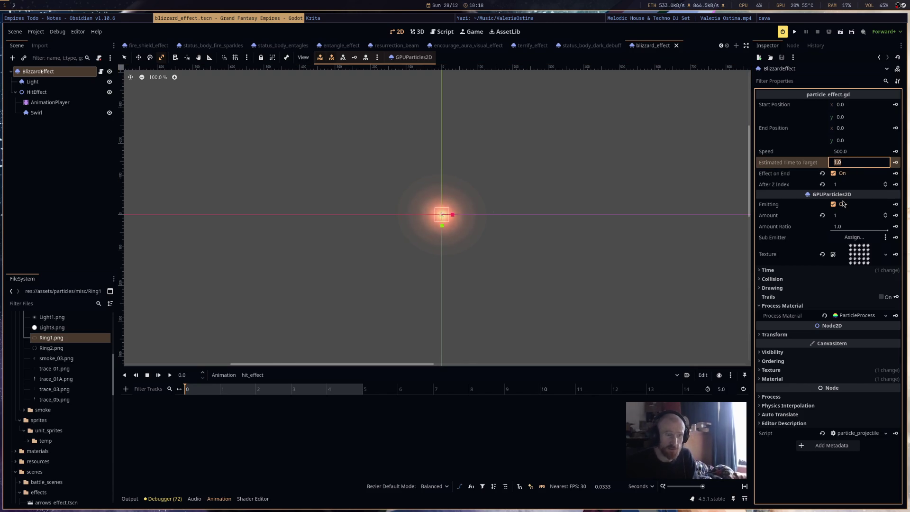
pyautogui.click(847, 216)
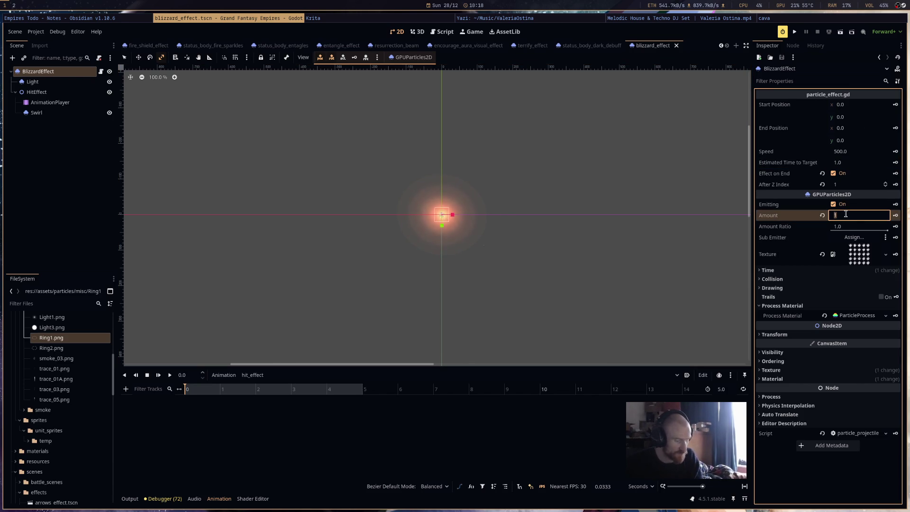
pyautogui.write('64')
pyautogui.press('Return')
pyautogui.scroll(5, 451, 225)
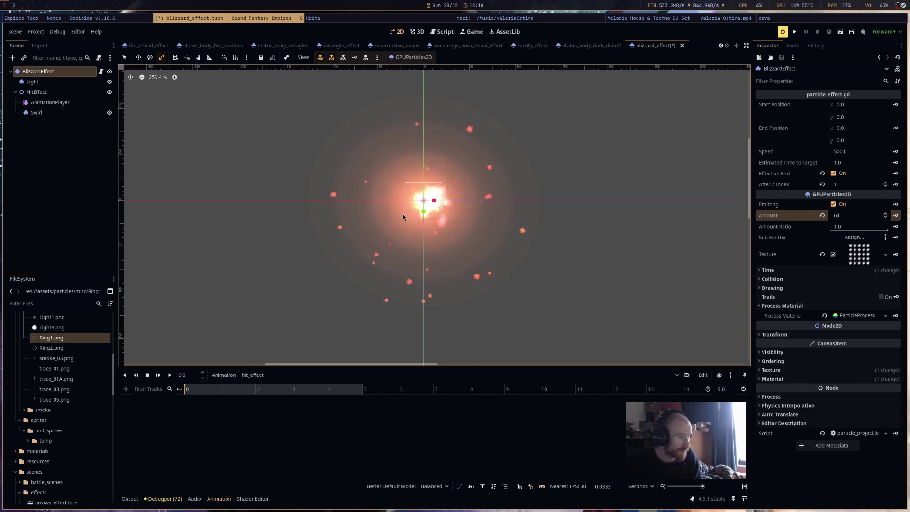
pyautogui.hotkey('ctrl', 's')
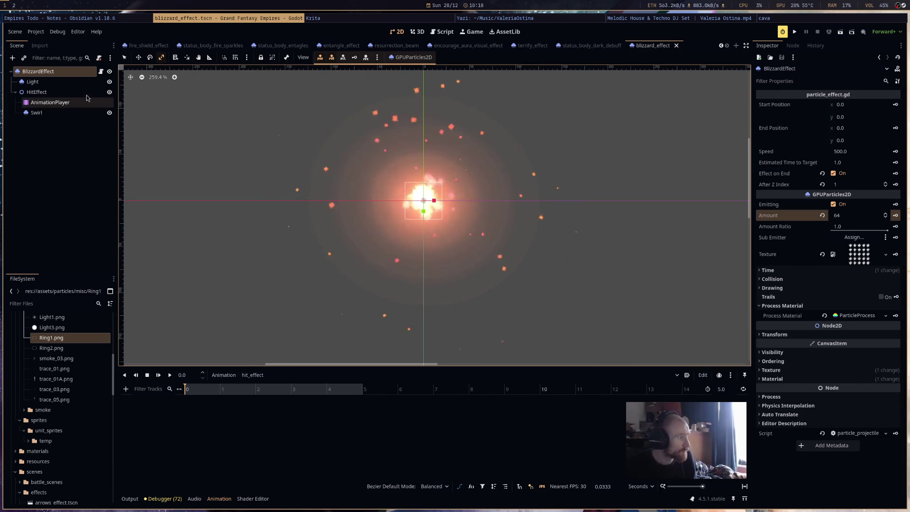
pyautogui.click(33, 81)
pyautogui.click(857, 216)
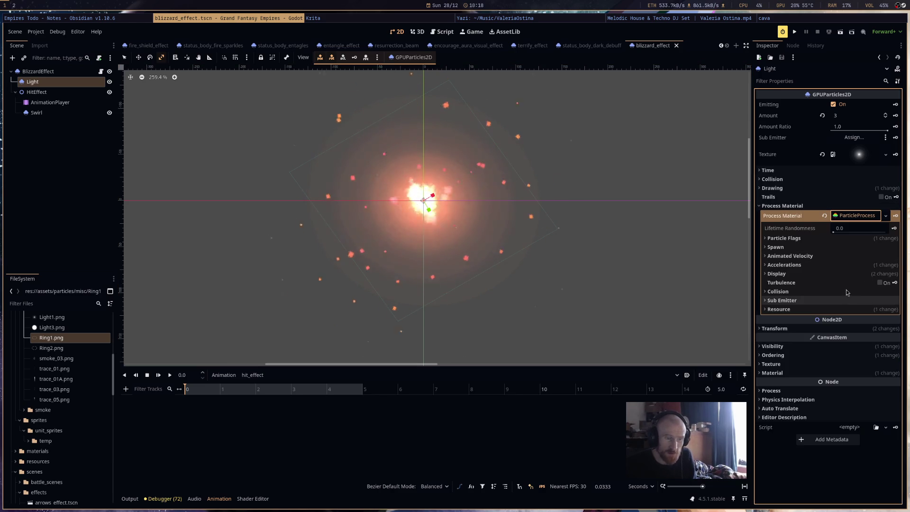
# In the Light particles' Color Ramp gradient, brighten the right stop's teal colour.
pyautogui.click(848, 275)
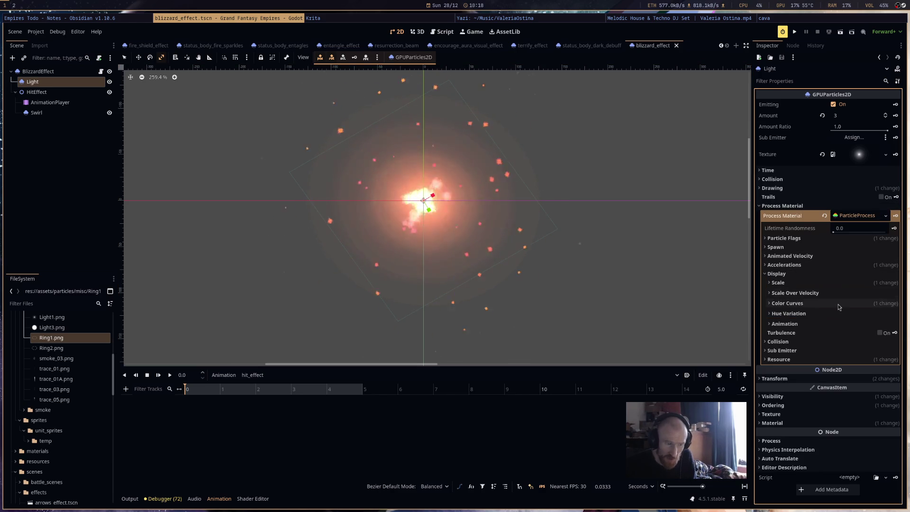
pyautogui.click(842, 303)
pyautogui.click(858, 323)
pyautogui.click(857, 333)
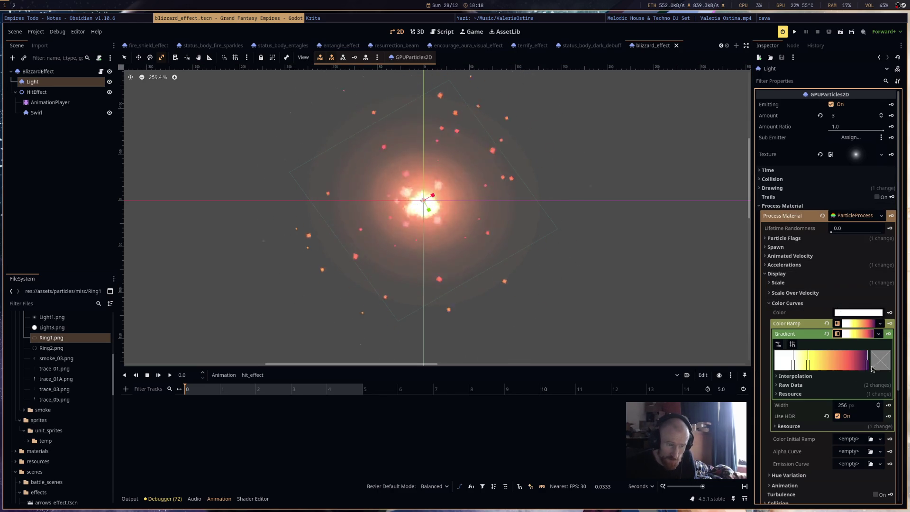
pyautogui.click(808, 363)
pyautogui.click(881, 360)
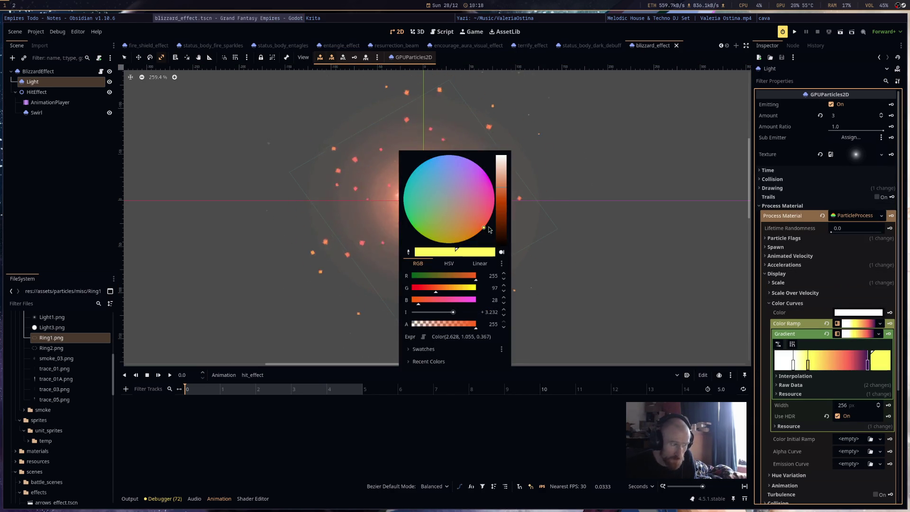
pyautogui.moveTo(469, 169)
pyautogui.mouseDown()
pyautogui.moveTo(507, 135)
pyautogui.moveTo(477, 114)
pyautogui.moveTo(487, 115)
pyautogui.mouseUp()
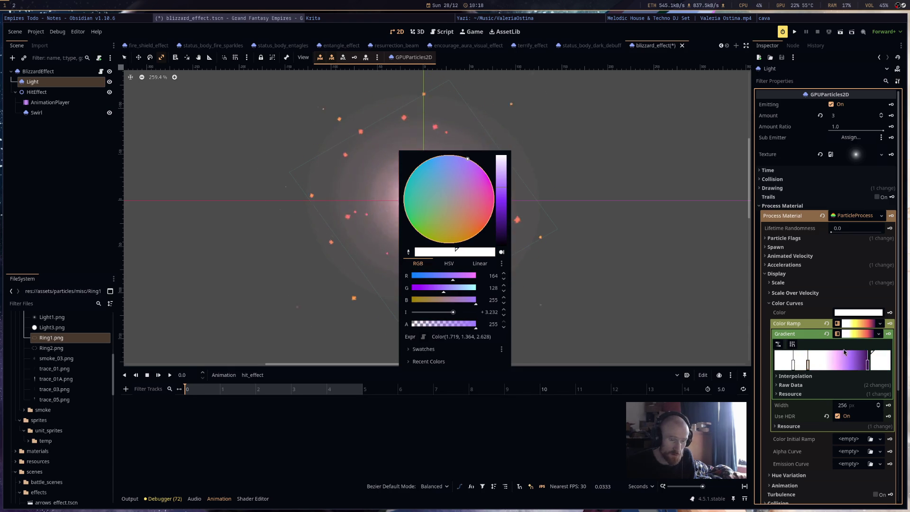
pyautogui.click(868, 365)
pyautogui.hotkey('ctrl', 'z')
pyautogui.click(881, 360)
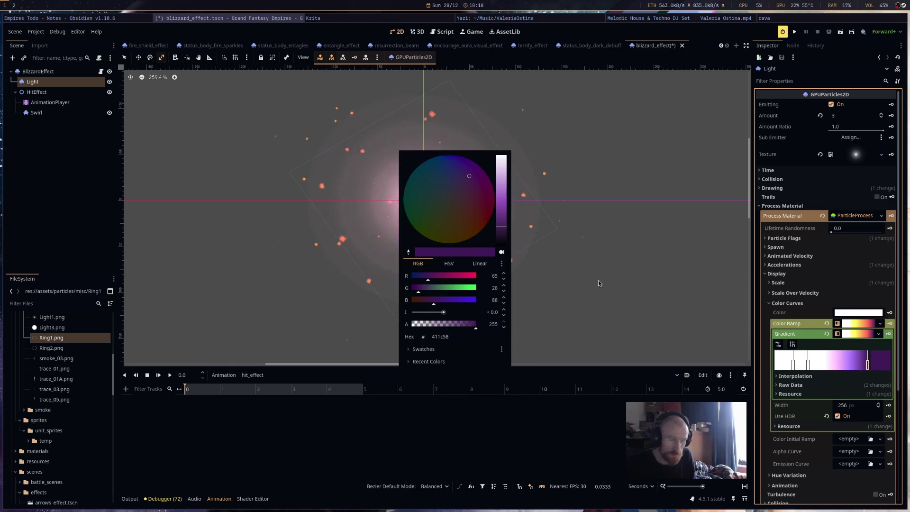
pyautogui.click(506, 207)
pyautogui.click(545, 228)
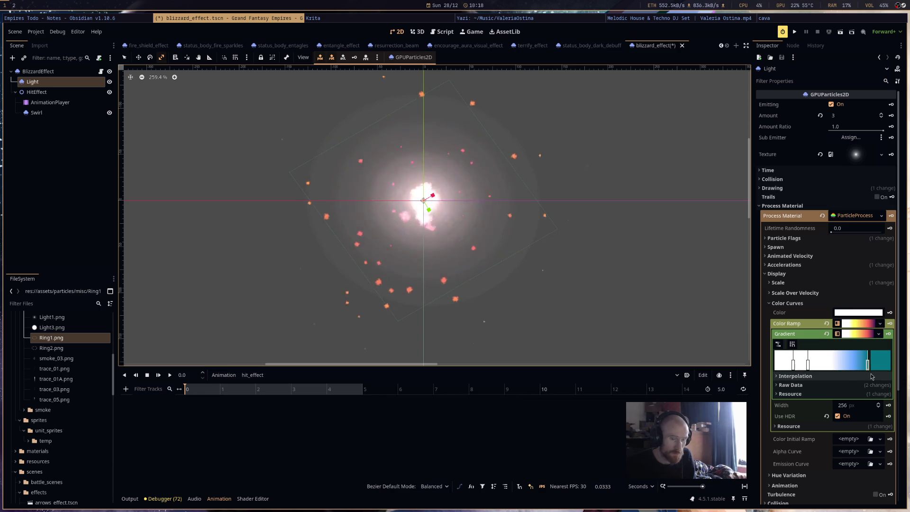
# Rearrange the stops so the ramp runs white to teal (#00a4bd), and save.
pyautogui.moveTo(869, 370); pyautogui.dragTo(775, 366)
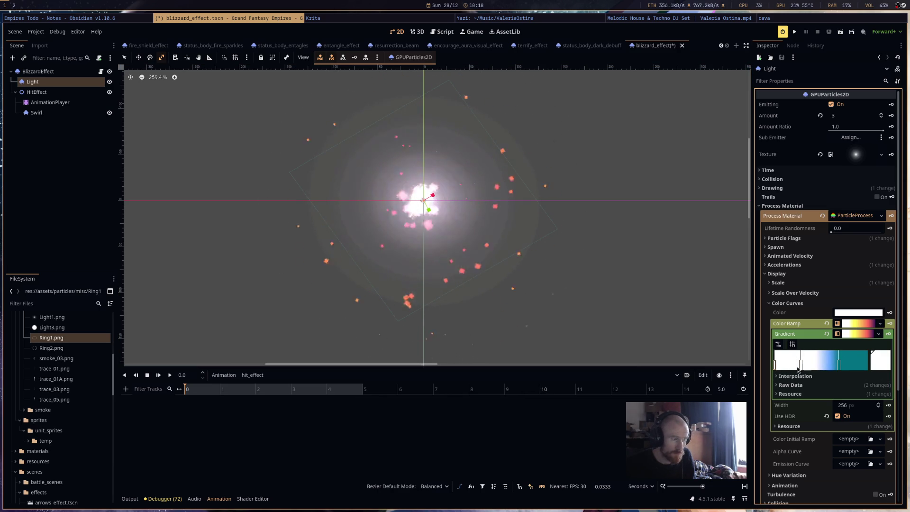
pyautogui.press('Delete')
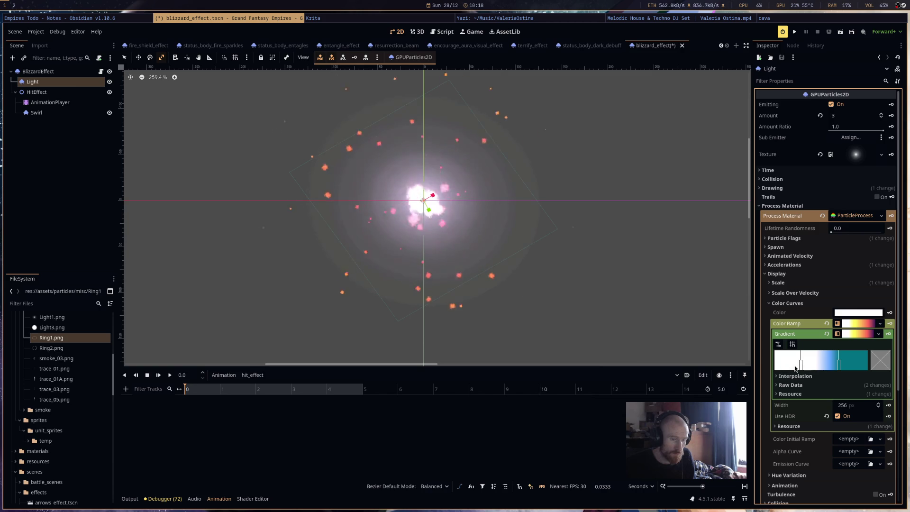
pyautogui.moveTo(801, 365); pyautogui.dragTo(776, 365)
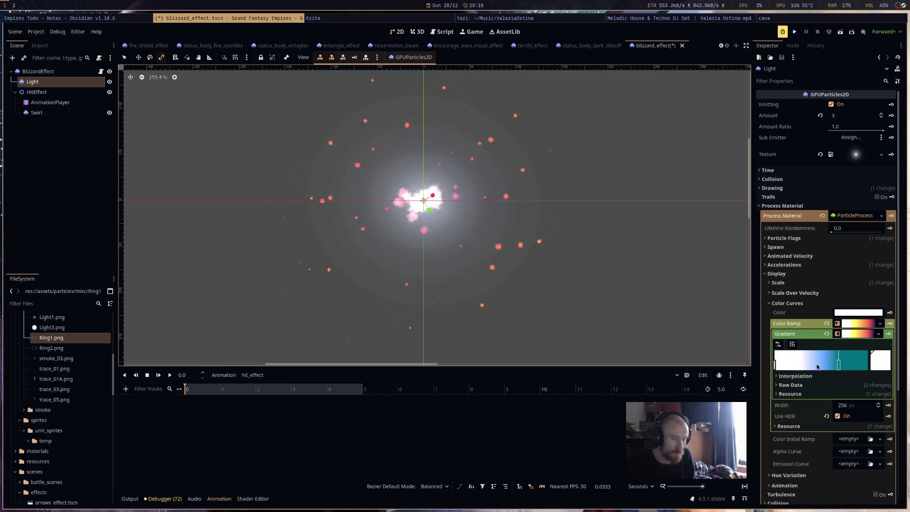
pyautogui.moveTo(839, 366); pyautogui.dragTo(830, 366)
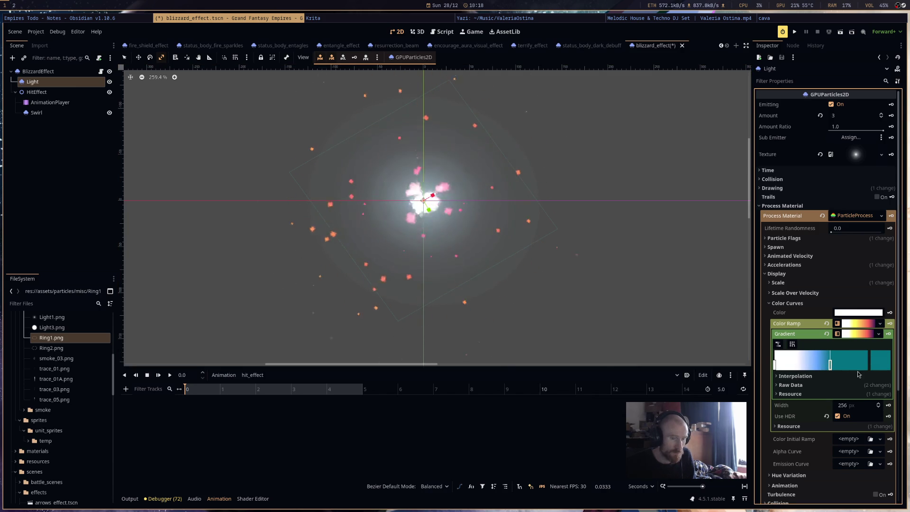
pyautogui.click(876, 363)
pyautogui.click(502, 194)
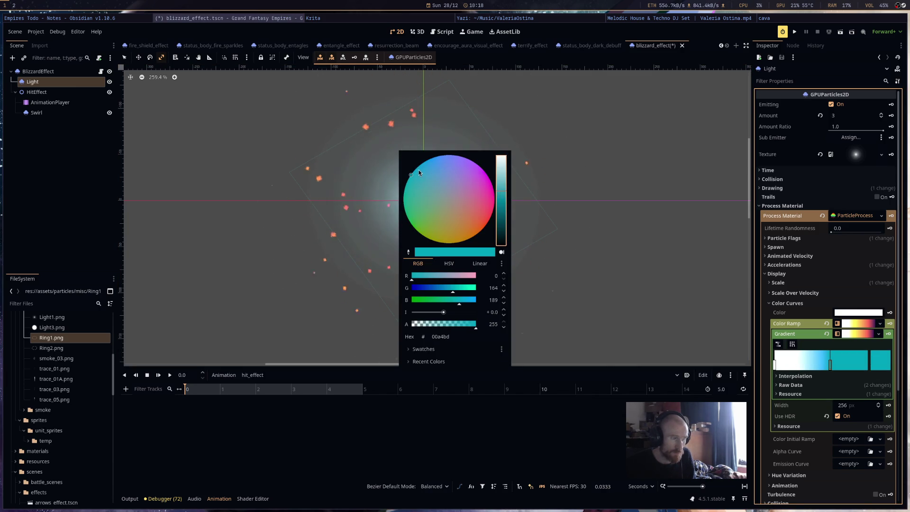
pyautogui.click(622, 235)
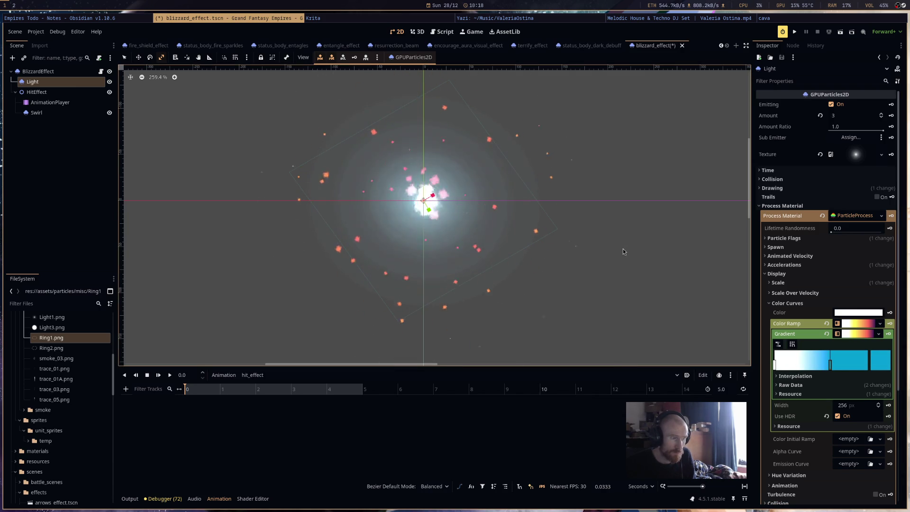
pyautogui.hotkey('ctrl', 's')
pyautogui.click(38, 71)
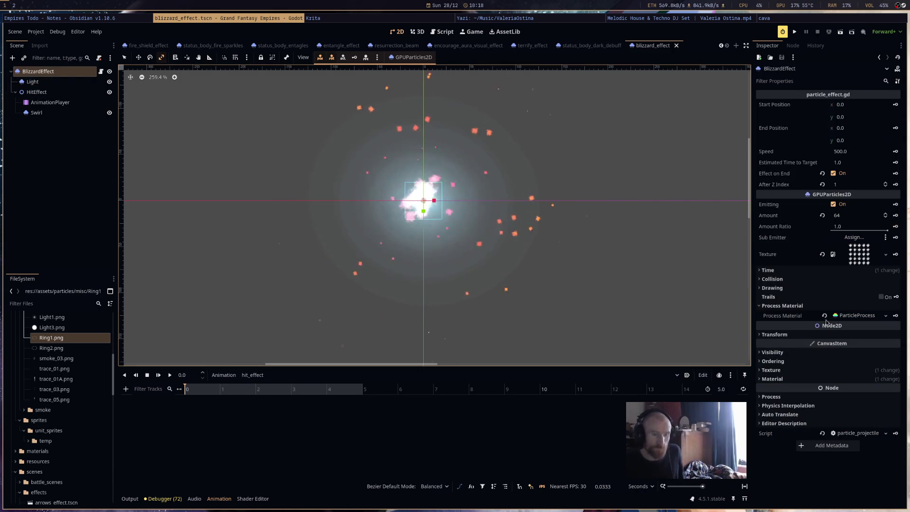
# In BlizzardEffect's Color Ramp gradient, recolour the right-end stop blue.
pyautogui.click(853, 315)
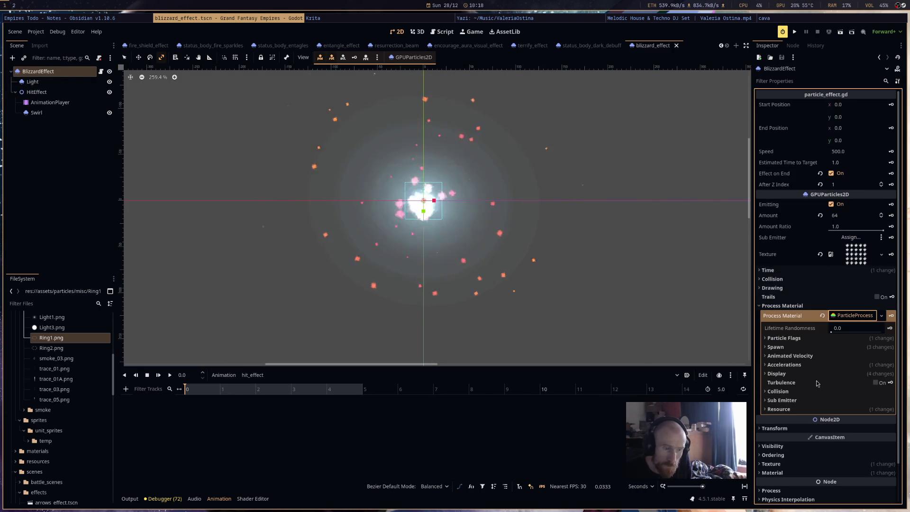
pyautogui.click(787, 373)
pyautogui.click(796, 402)
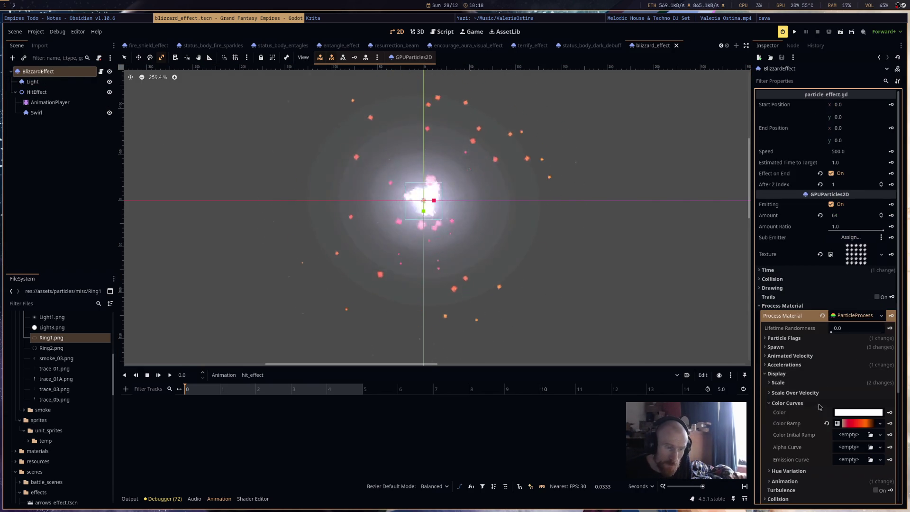
pyautogui.click(857, 423)
pyautogui.click(857, 433)
pyautogui.moveTo(774, 465); pyautogui.dragTo(869, 466)
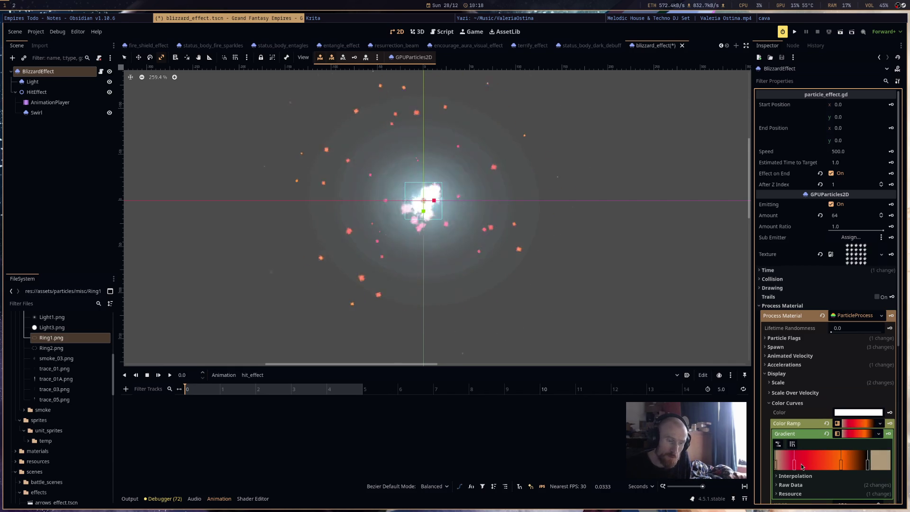
pyautogui.doubleClick(869, 466)
pyautogui.click(492, 169)
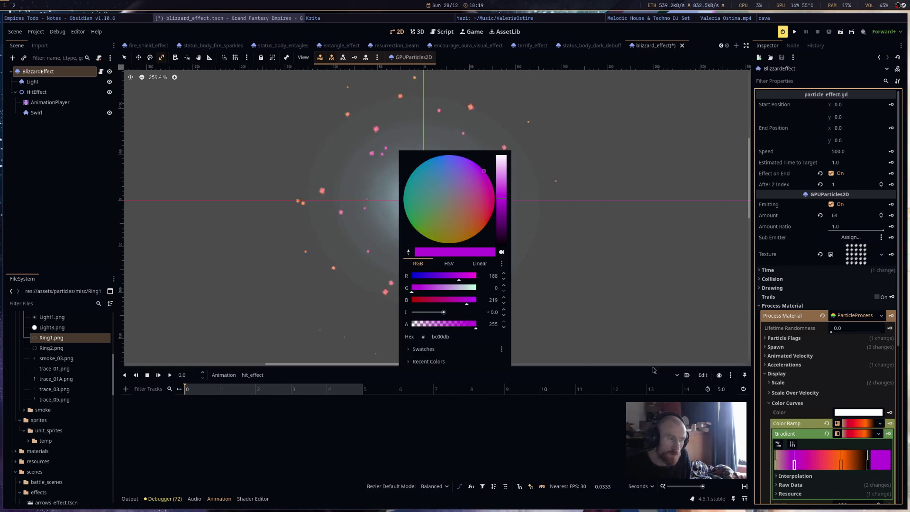
pyautogui.click(438, 163)
pyautogui.click(584, 230)
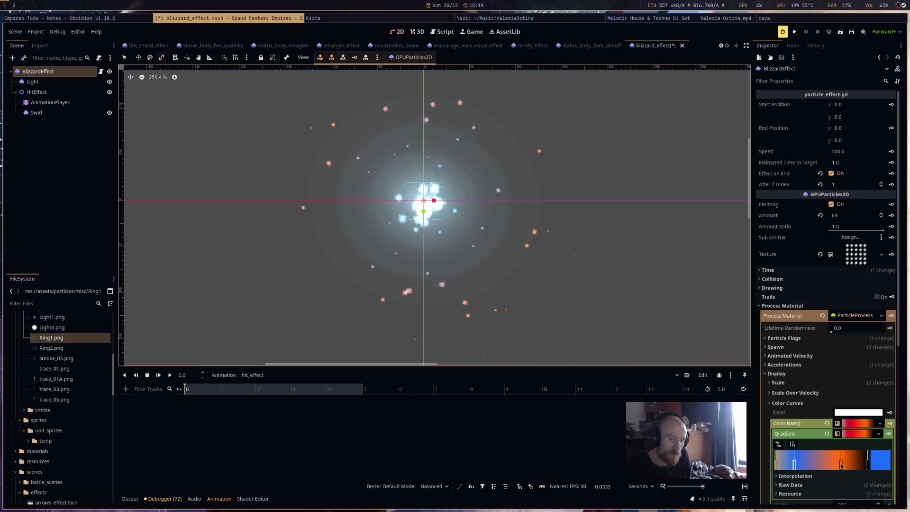
# Turn the orange gradient stop cyan-green, recentre the particles, and save the scene.
pyautogui.doubleClick(842, 466)
pyautogui.click(407, 180)
pyautogui.moveTo(403, 192); pyautogui.dragTo(396, 212)
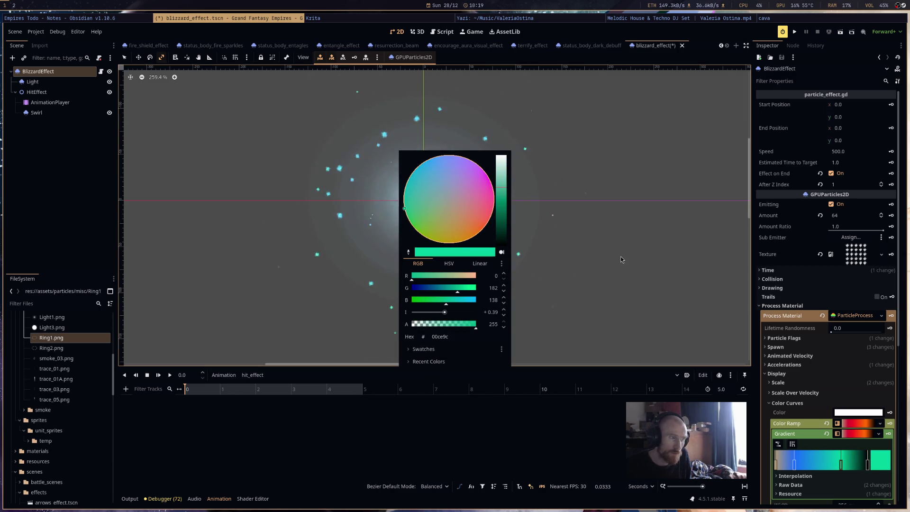
pyautogui.click(702, 306)
pyautogui.scroll(-3, 645, 292)
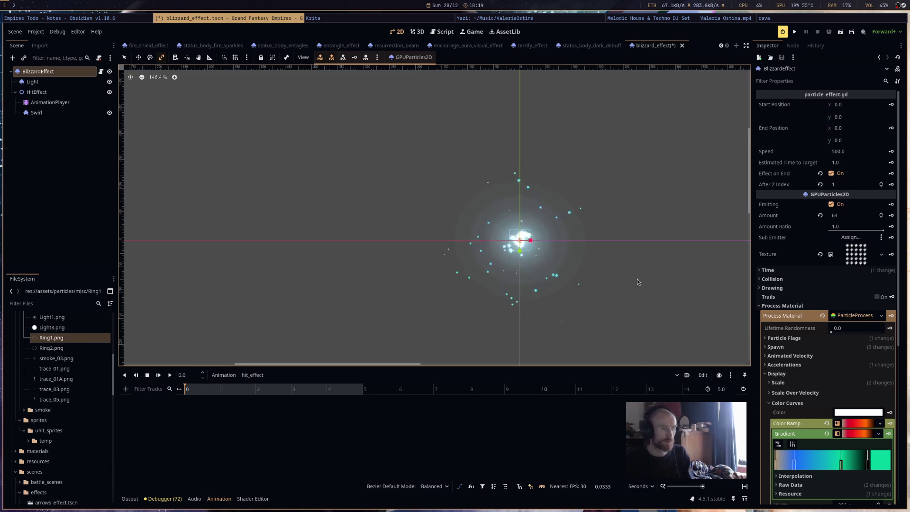
pyautogui.moveTo(637, 281); pyautogui.dragTo(524, 240)
pyautogui.hotkey('ctrl', 's')
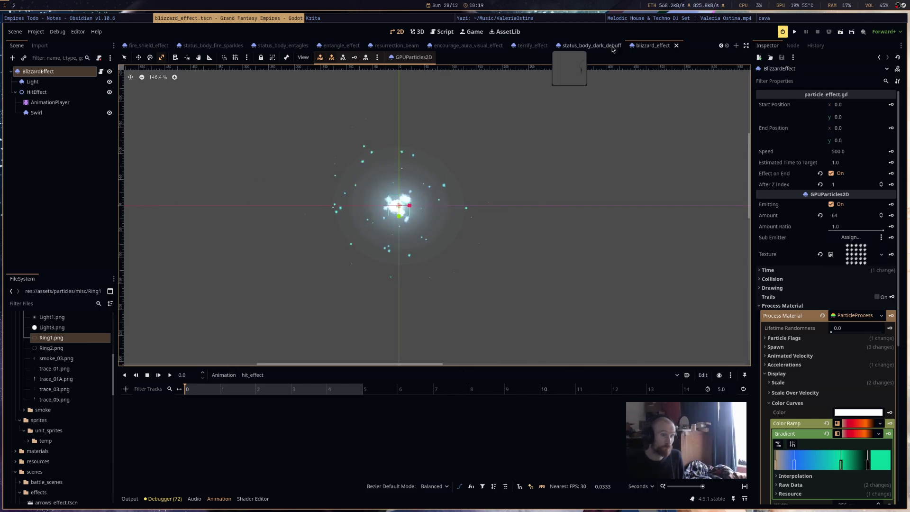
# Switch to the blizzard_effect scene, select HitEffect, and open particle_projectile_effect.gd.
pyautogui.click(612, 47)
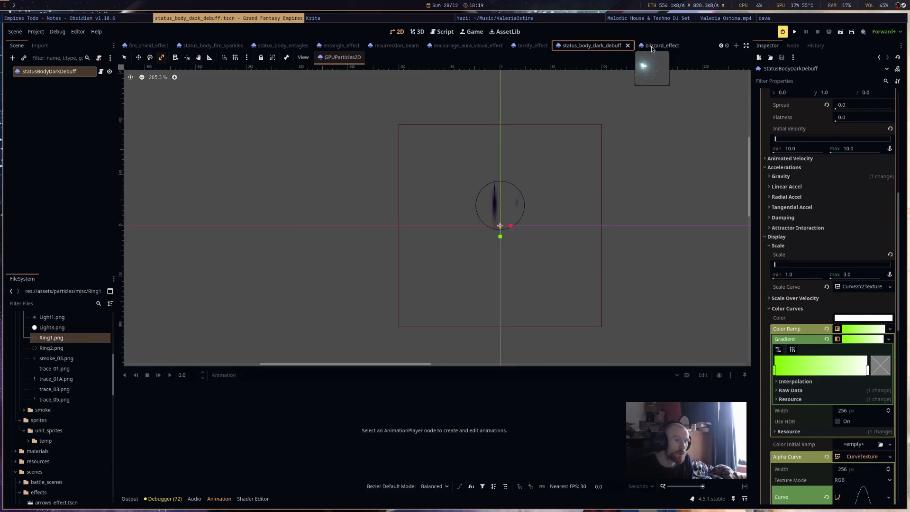
pyautogui.click(651, 46)
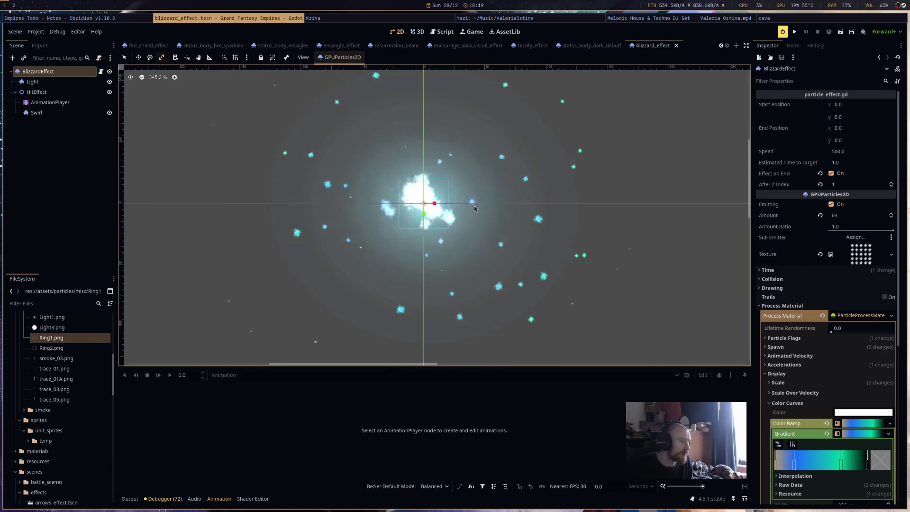
pyautogui.click(89, 93)
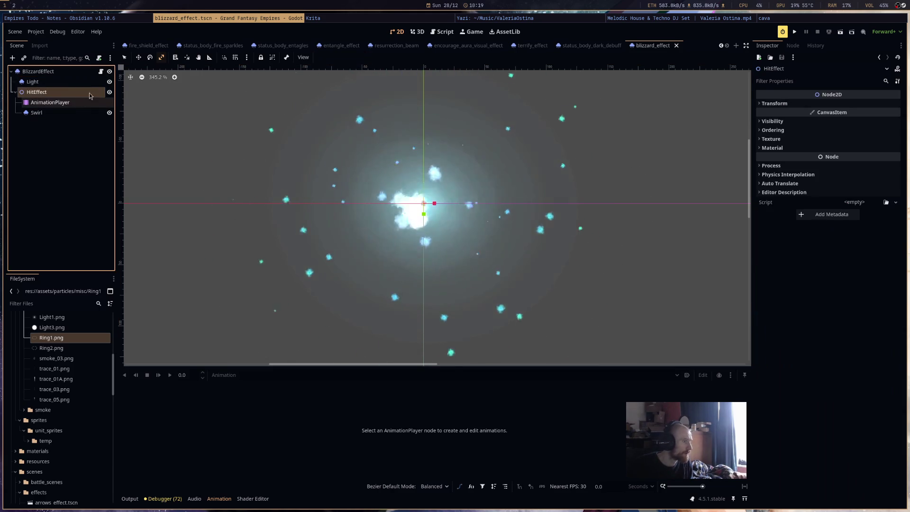
pyautogui.click(103, 74)
# Declare 'var player_duration: float = 2.0' below the effect_hit signal.
pyautogui.scroll(5, 474, 199)
pyautogui.click(731, 117)
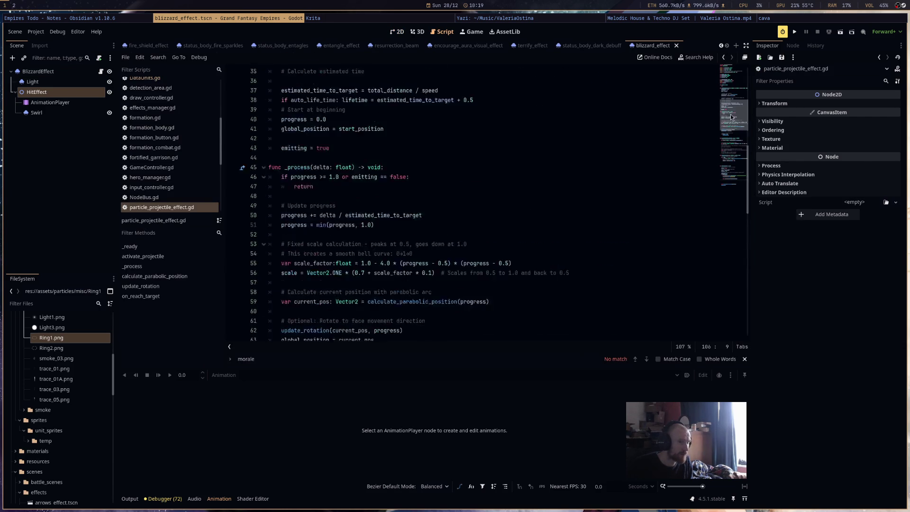
pyautogui.moveTo(732, 117); pyautogui.dragTo(730, 88)
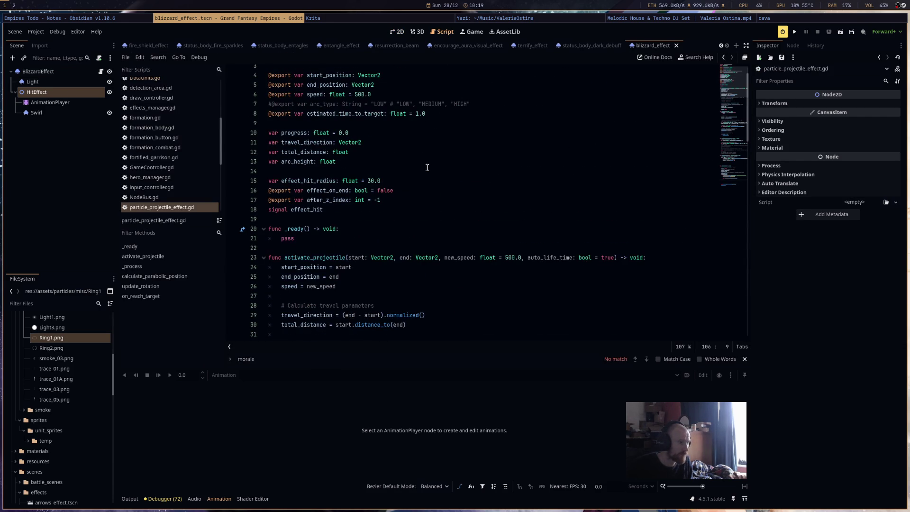
pyautogui.click(380, 219)
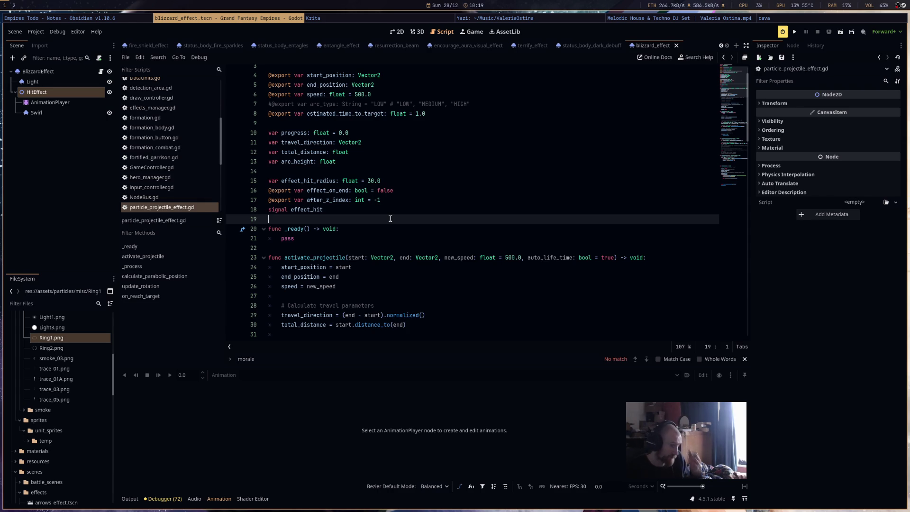
pyautogui.press('Return')
pyautogui.press('Return')
pyautogui.press('Up')
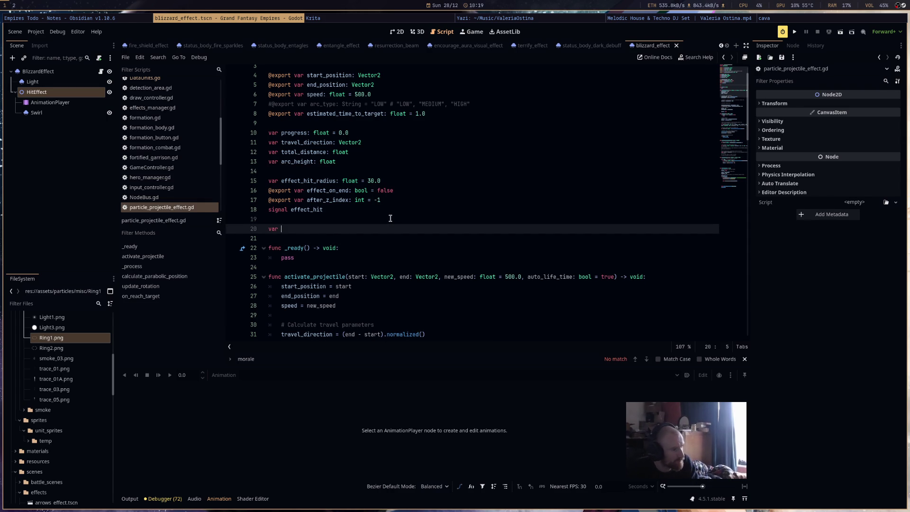
pyautogui.write('ation:')
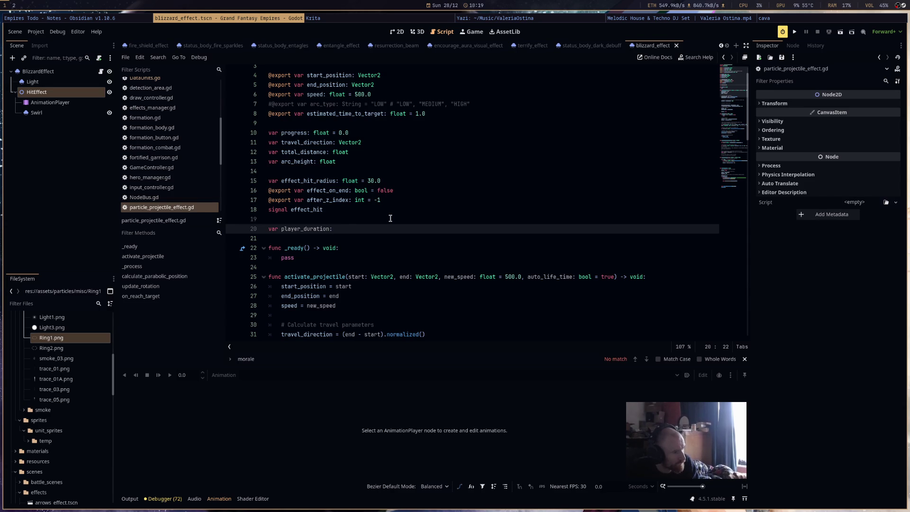
pyautogui.write('2.0')
# Remove the unfinished if statement typed into the _ready function.
pyautogui.click(379, 257)
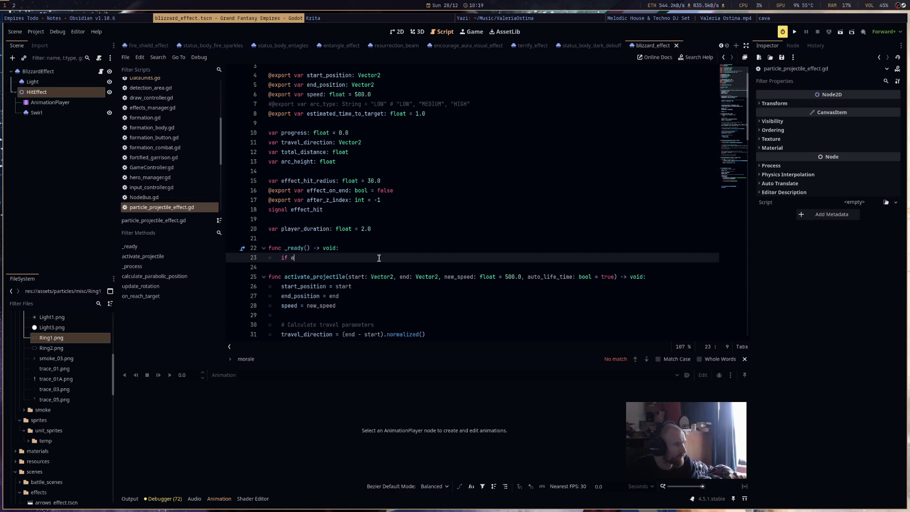
pyautogui.write('ni')
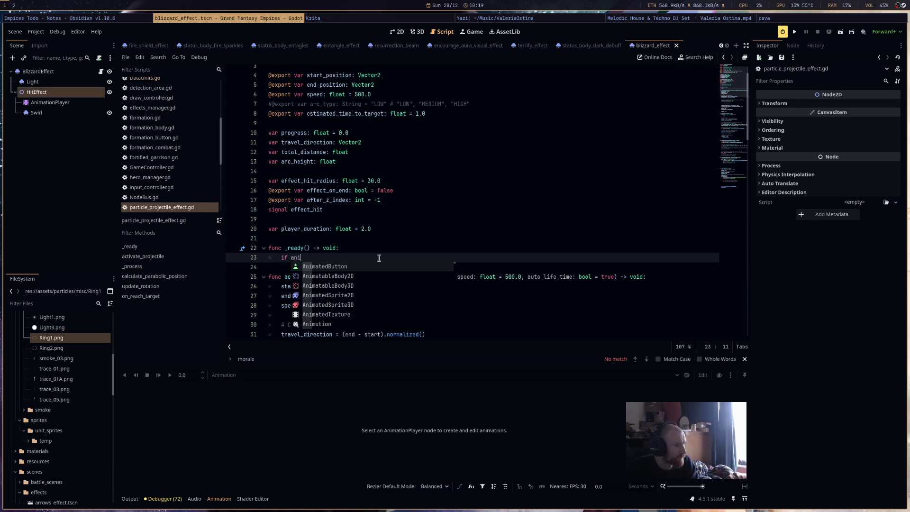
pyautogui.scroll(1, 399, 171)
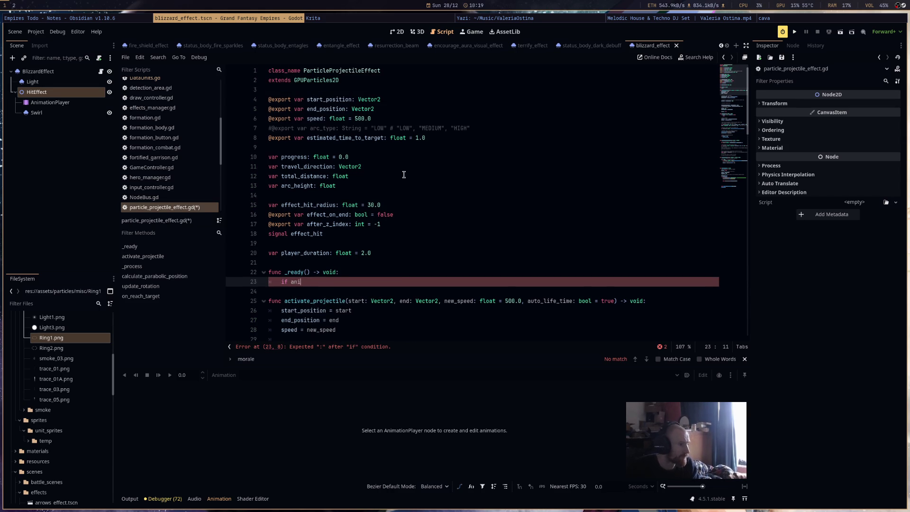
pyautogui.hotkey('ctrl', 'z')
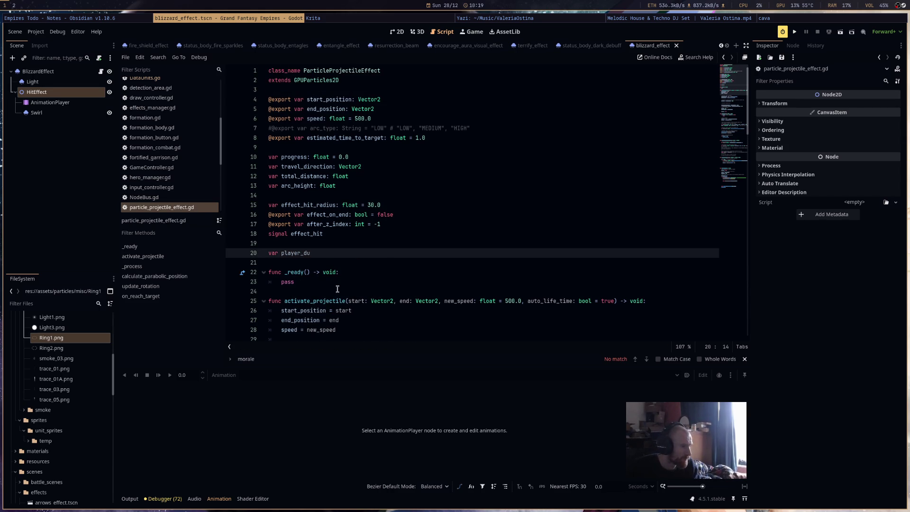
pyautogui.hotkey('ctrl', 'shift', 'z')
pyautogui.hotkey('ctrl', 'shift', 'z')
pyautogui.hotkey('ctrl', 'shift', 'z')
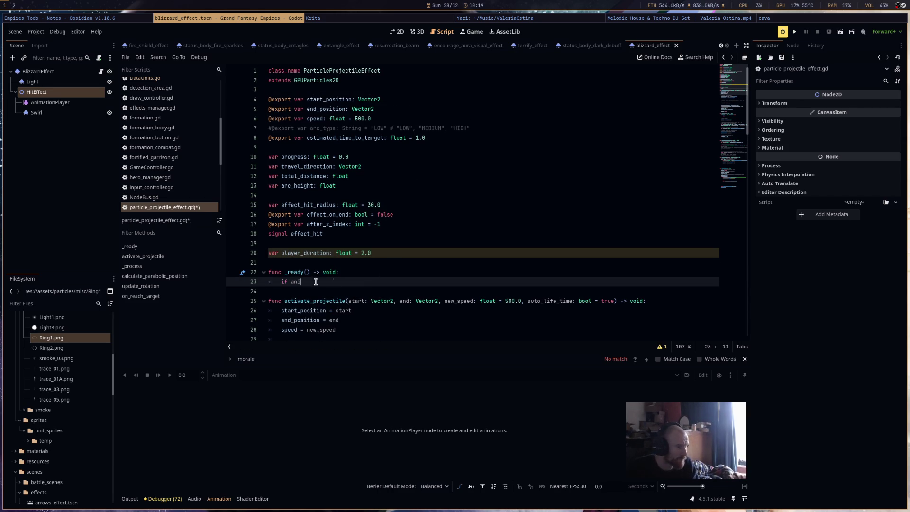
pyautogui.press('BackSpace')
pyautogui.press('BackSpace')
pyautogui.press('BackSpace')
pyautogui.scroll(-10, 438, 290)
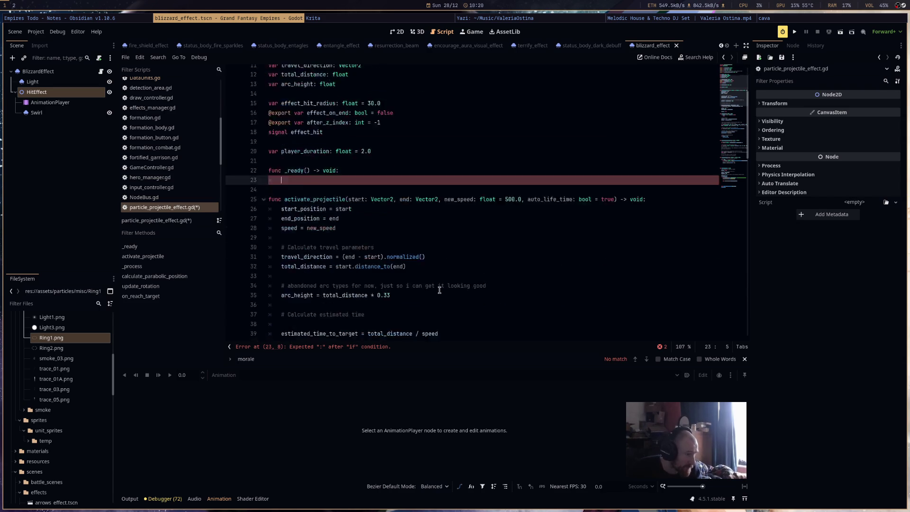
pyautogui.scroll(-15, 439, 290)
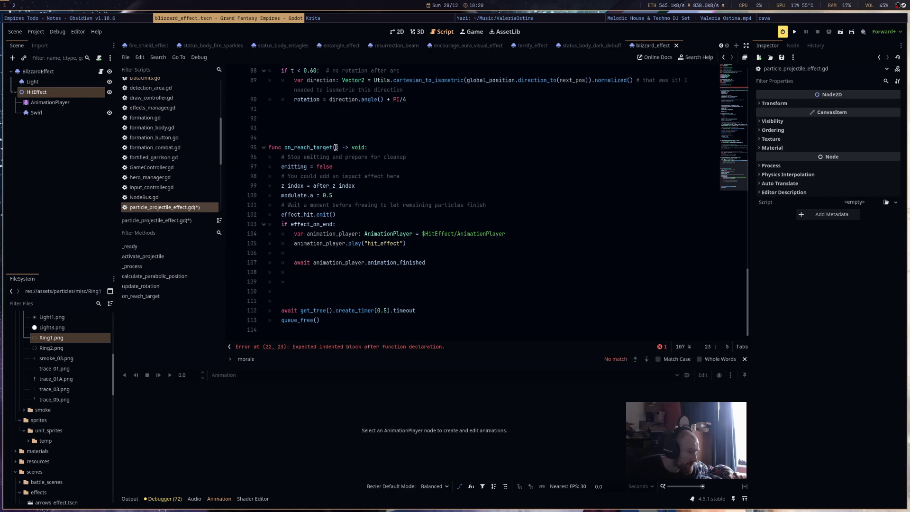
# Add line 105 after the AnimationPlayer declaration and begin a player_duration assignment.
pyautogui.click(548, 235)
pyautogui.press('Return')
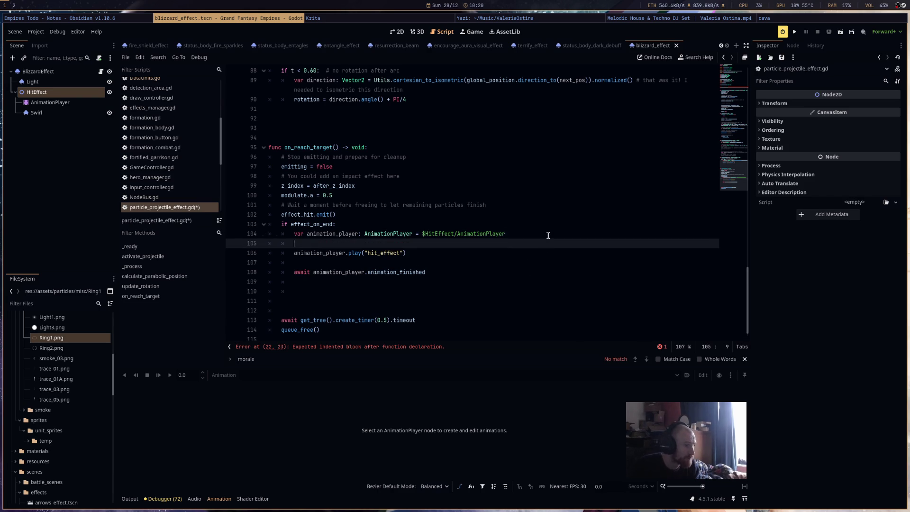
pyautogui.scroll(20, 549, 235)
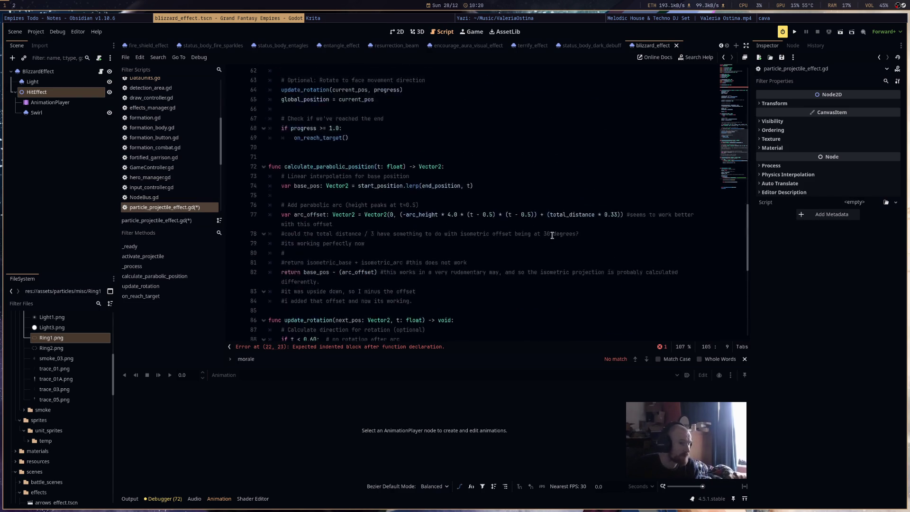
pyautogui.scroll(1, 553, 236)
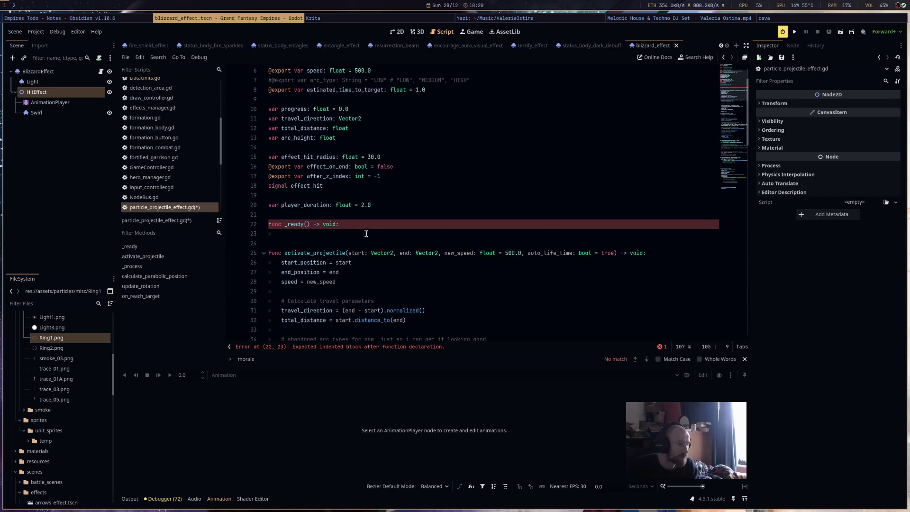
pyautogui.click(368, 233)
pyautogui.write('pass')
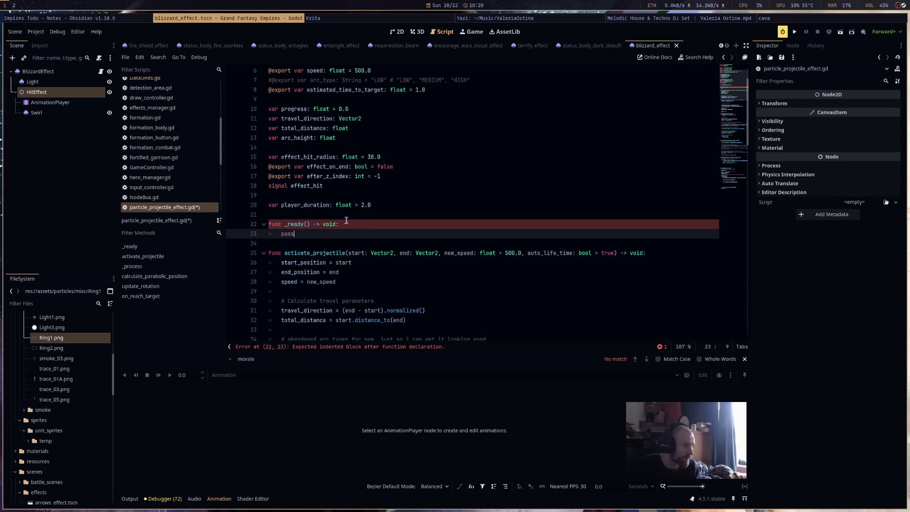
pyautogui.doubleClick(320, 205)
pyautogui.scroll(-20, 462, 241)
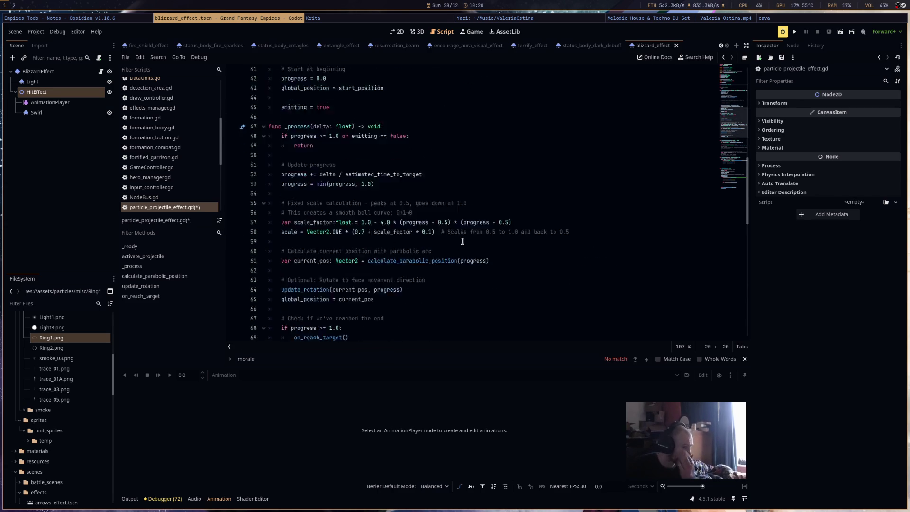
pyautogui.scroll(-4, 462, 241)
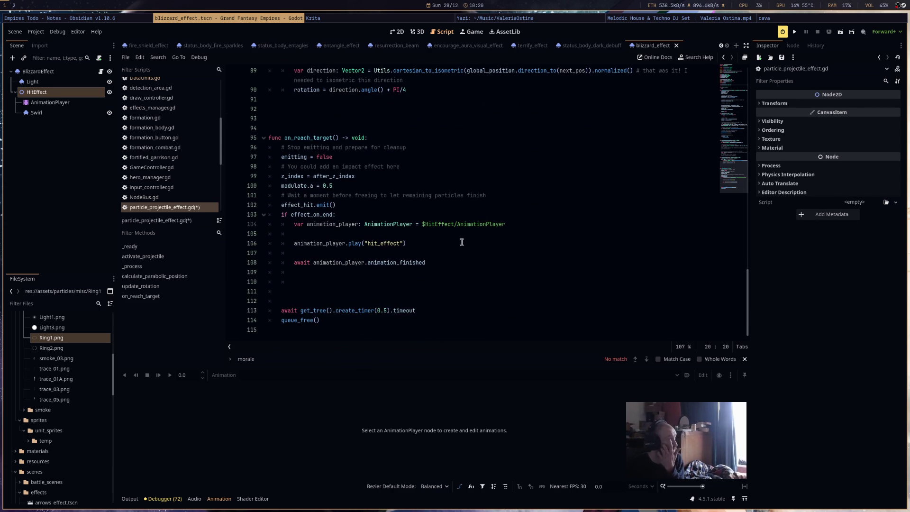
pyautogui.click(378, 234)
pyautogui.write('player_duration')
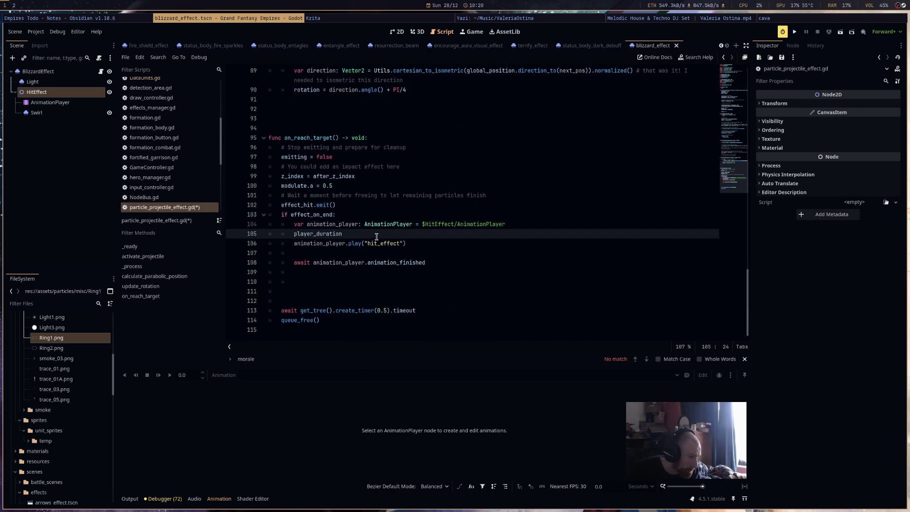
pyautogui.write(' =')
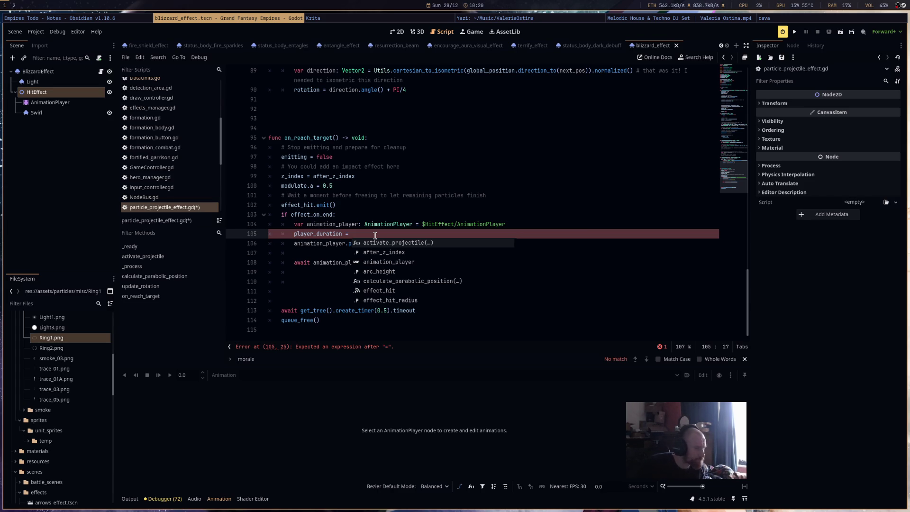
# Undo the player_duration assignment and type 'animation_player.set_ani' to browse setter methods.
pyautogui.hotkey('ctrl', 'z')
pyautogui.hotkey('ctrl', 'z')
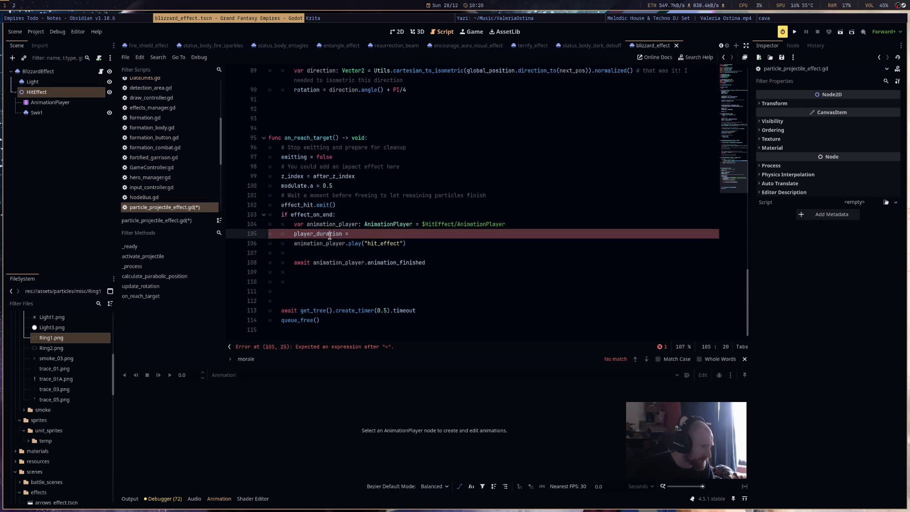
pyautogui.press('Delete')
pyautogui.press('Delete')
pyautogui.write('.')
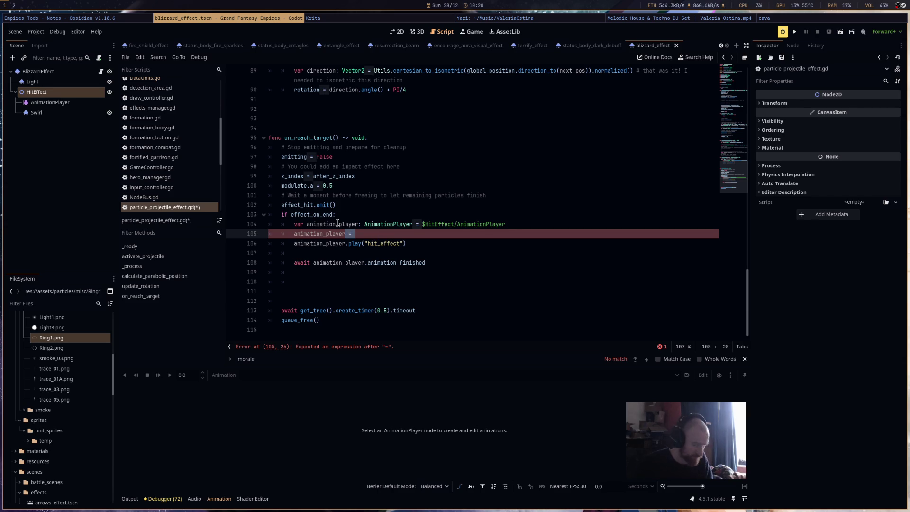
pyautogui.write('hit')
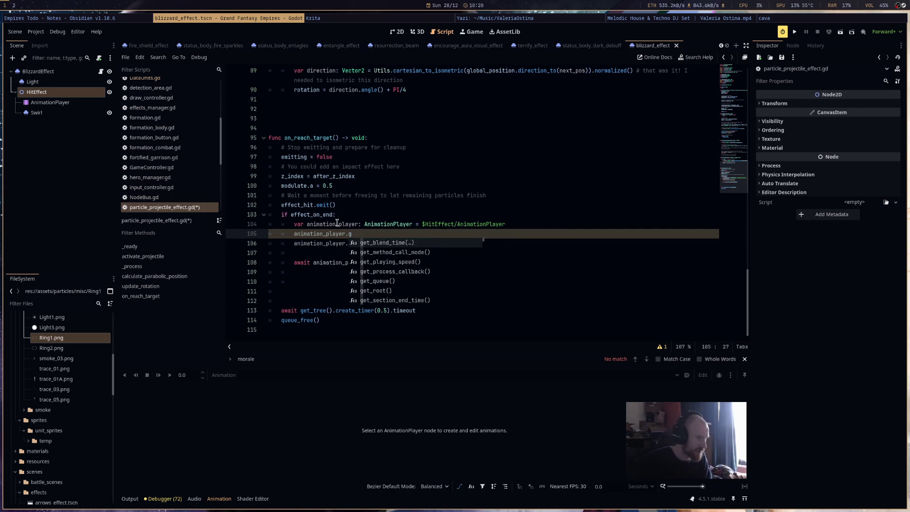
pyautogui.press('BackSpace')
pyautogui.press('BackSpace')
pyautogui.press('BackSpace')
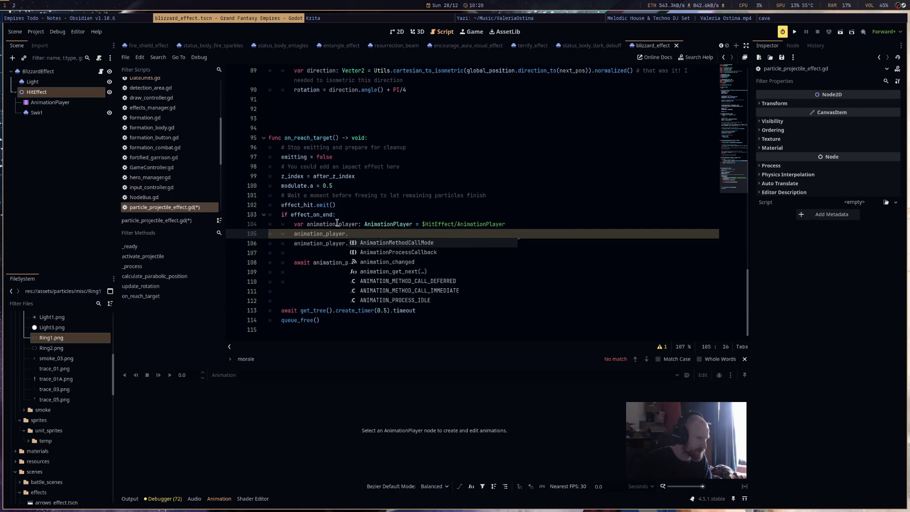
pyautogui.write('set')
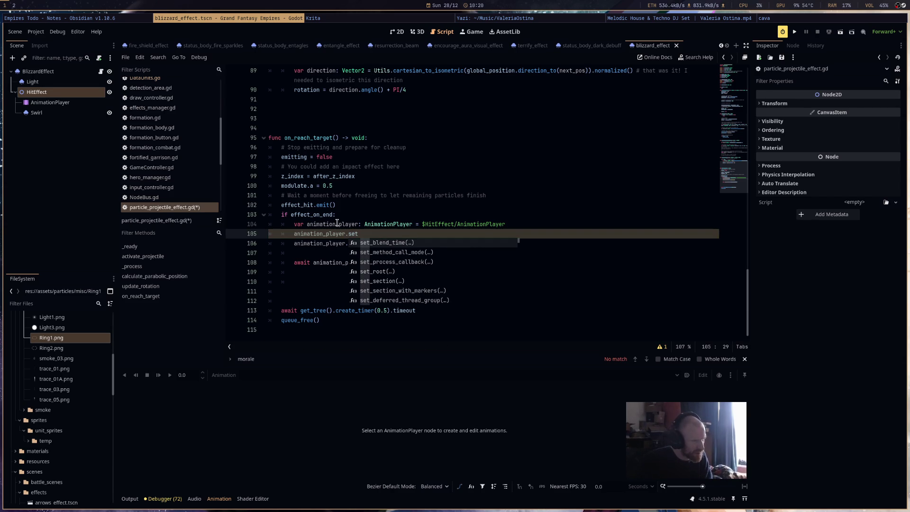
pyautogui.write('_')
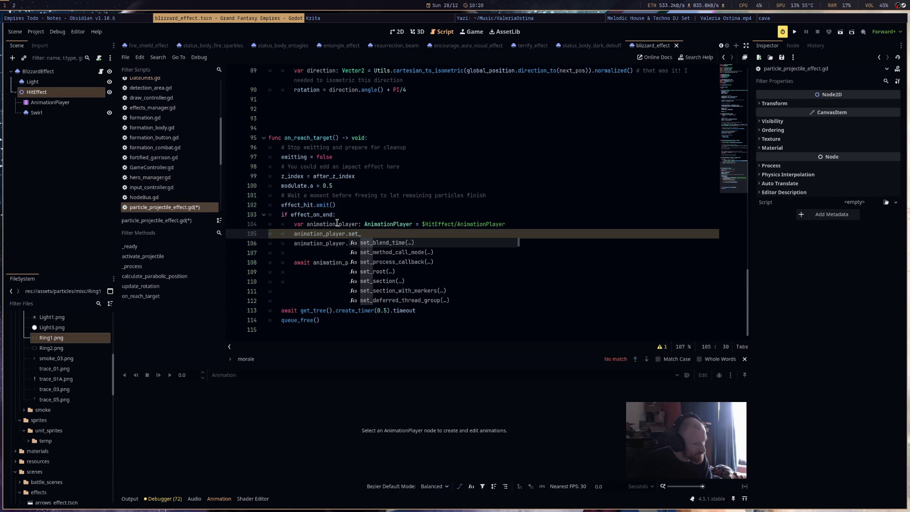
pyautogui.write('ani')
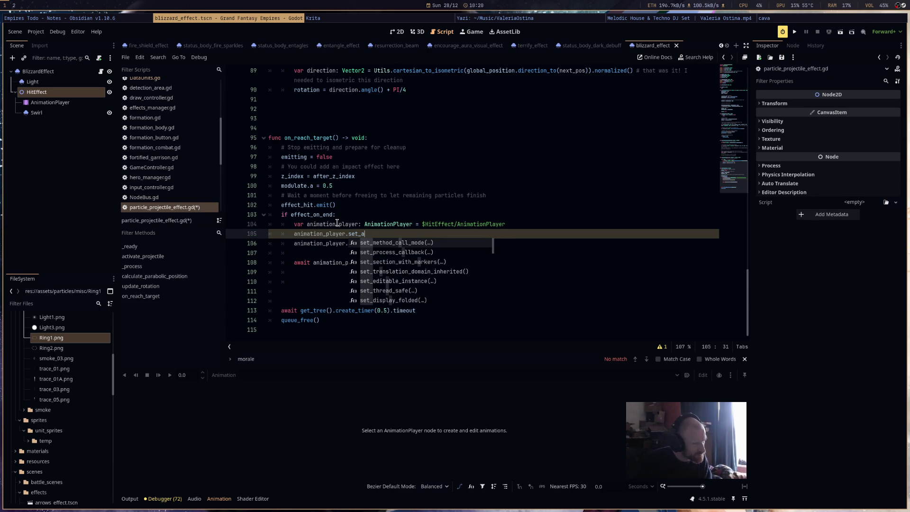
pyautogui.press('Escape')
# Read through AnimationPlayer's methods and signals, then return to blizzard_effect's 2D view.
pyautogui.keyDown('ctrl'); pyautogui.click(386, 224); pyautogui.keyUp('ctrl')
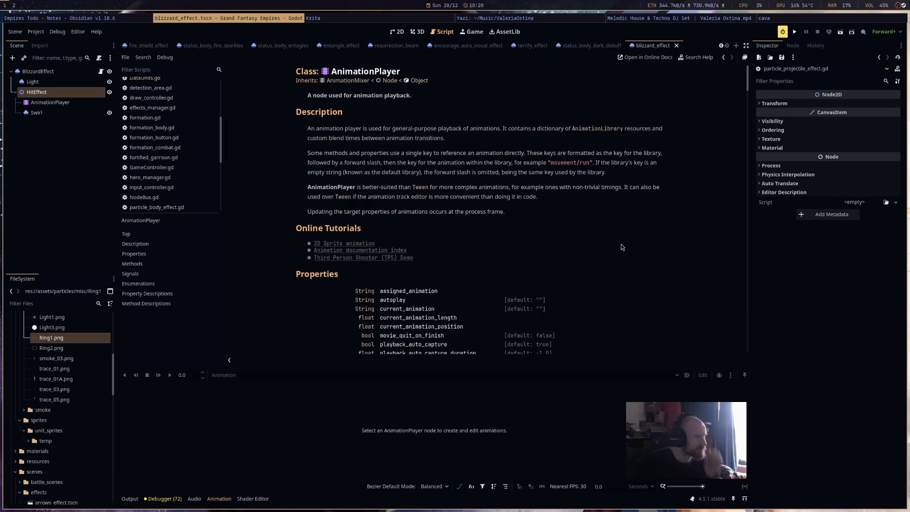
pyautogui.scroll(-5, 394, 189)
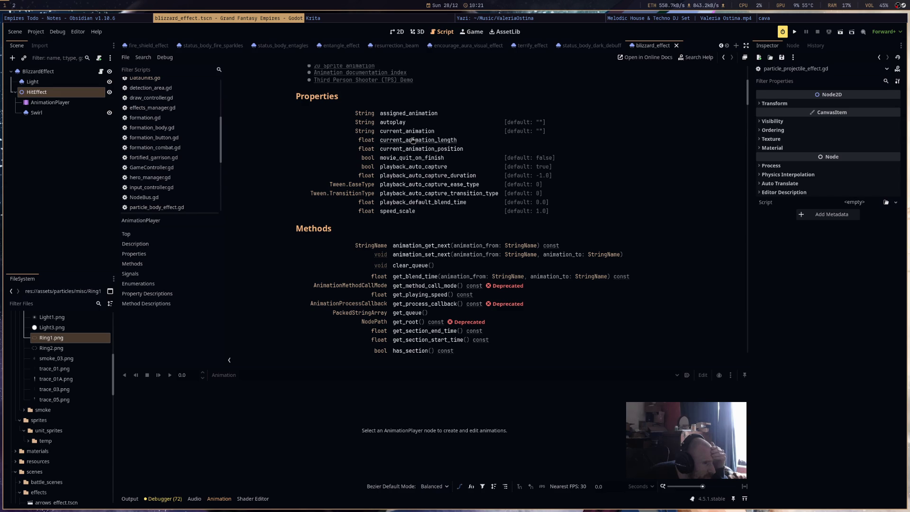
pyautogui.scroll(-2, 408, 232)
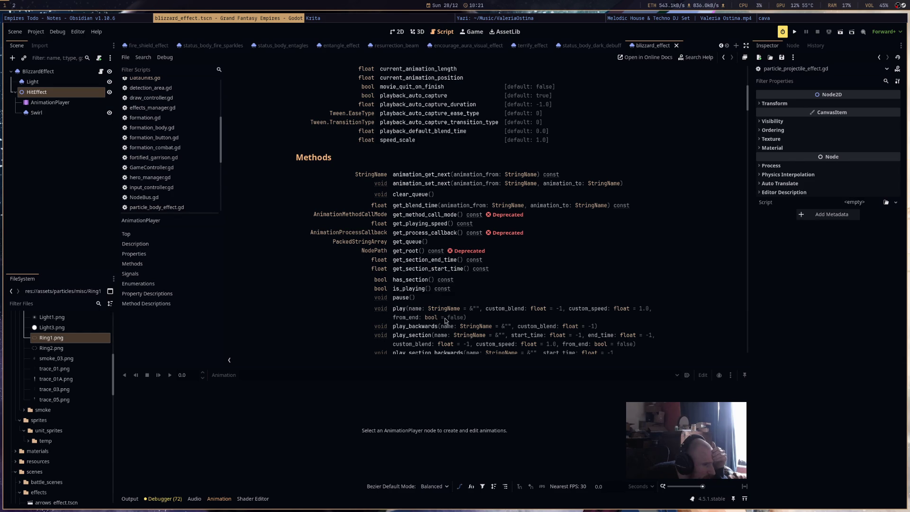
pyautogui.scroll(-3, 444, 318)
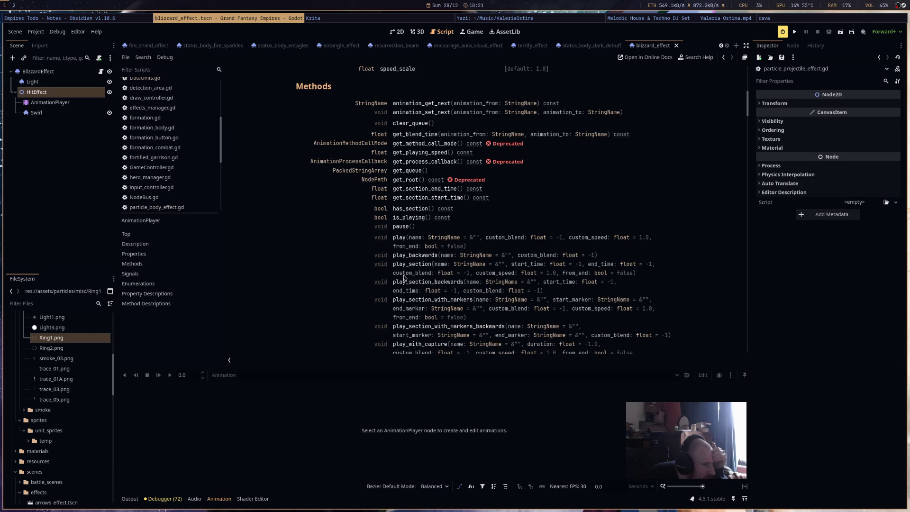
pyautogui.scroll(-2, 407, 301)
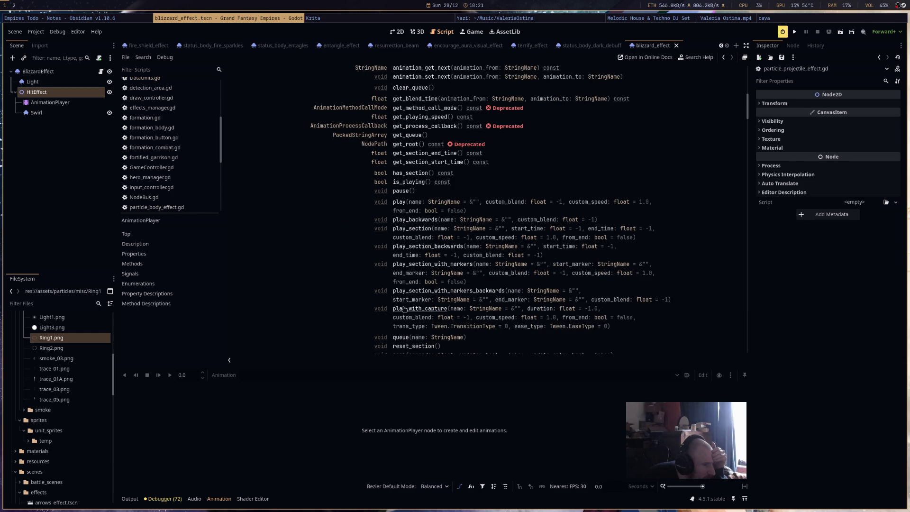
pyautogui.scroll(-3, 405, 306)
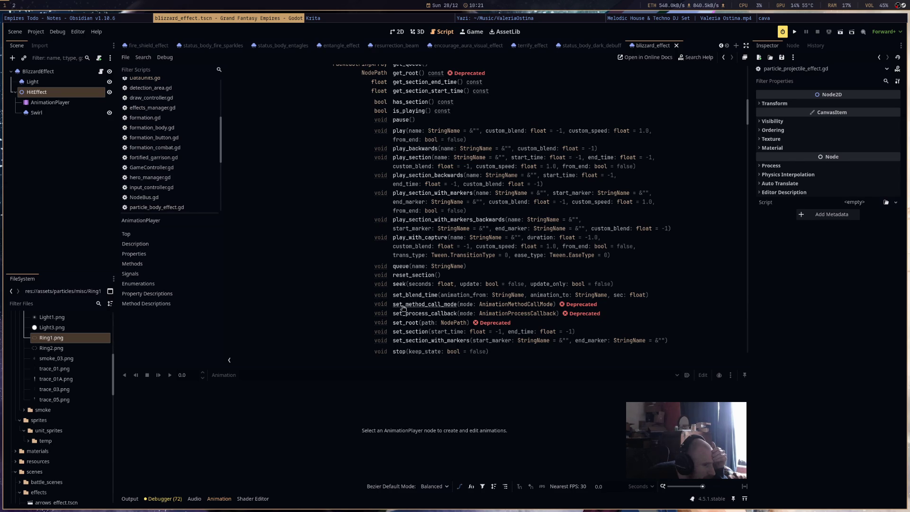
pyautogui.scroll(-3, 404, 306)
pyautogui.scroll(-3, 407, 313)
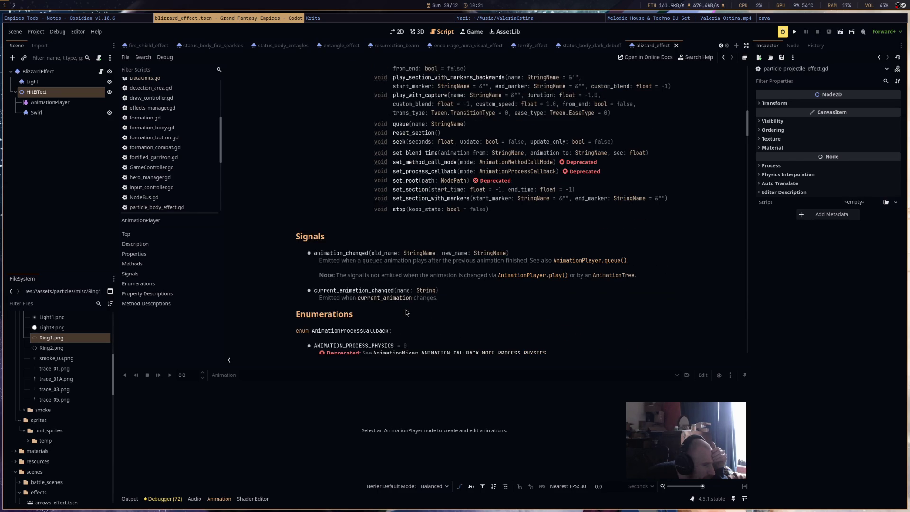
pyautogui.scroll(-3, 406, 313)
pyautogui.scroll(6, 410, 311)
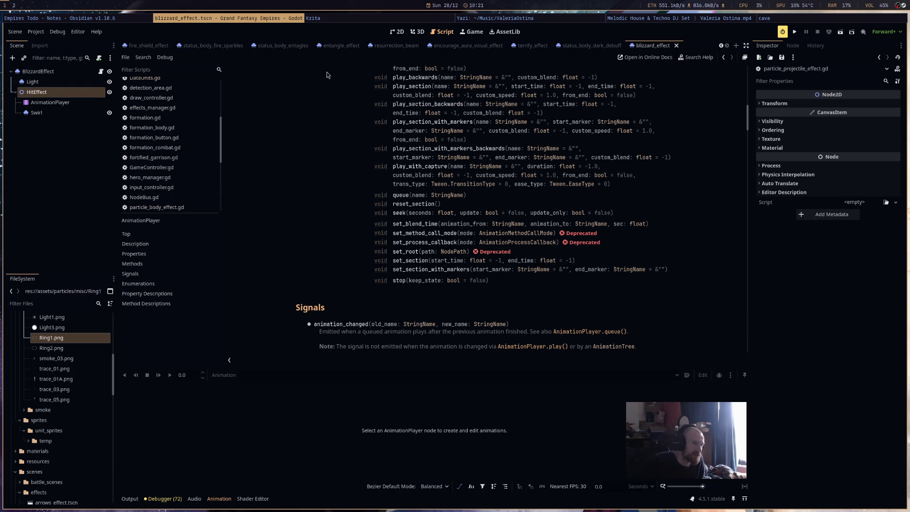
pyautogui.click(398, 31)
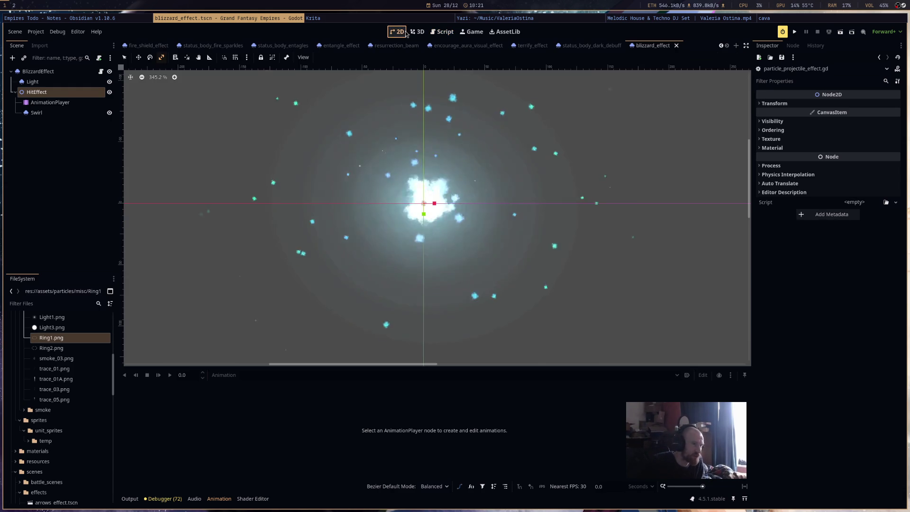
# Reopen particle_projectile_effect.gd in the Script editor at on_reach_target.
pyautogui.click(412, 33)
pyautogui.click(449, 33)
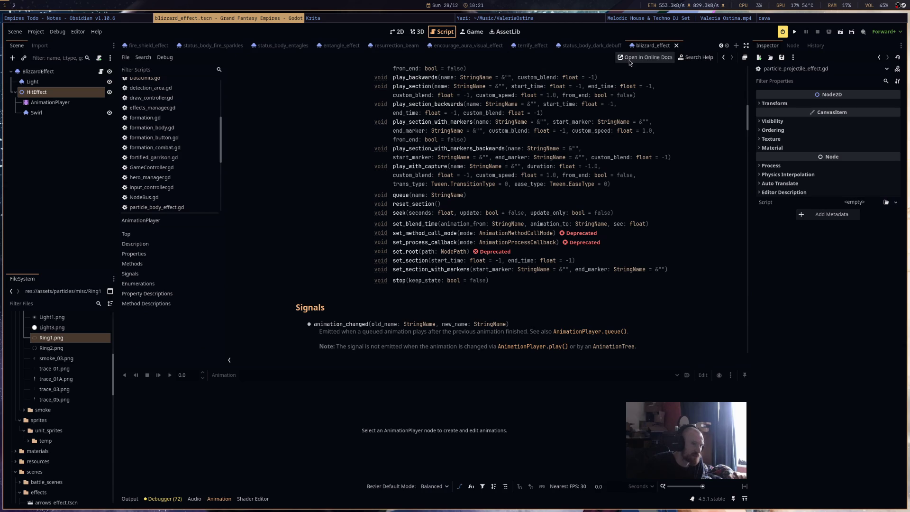
pyautogui.click(101, 72)
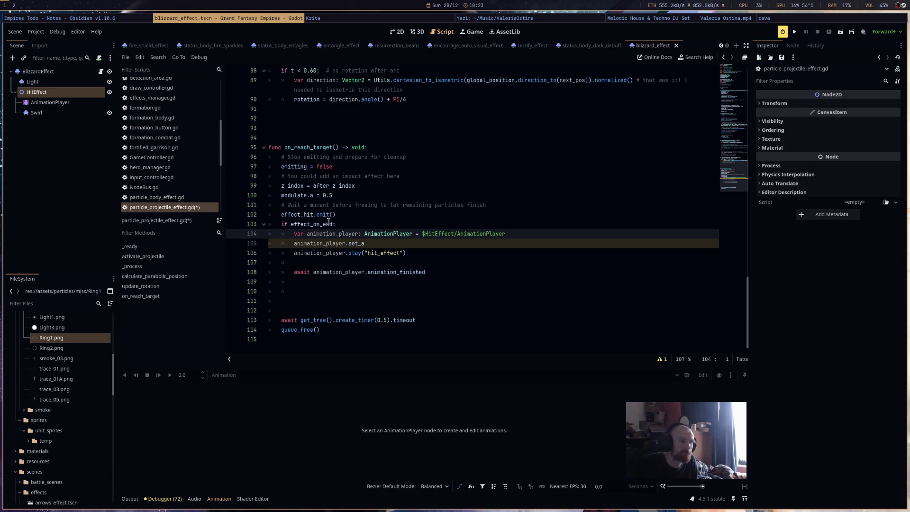
# Delete the unfinished 'animation_player.set_a' line 105 and its leftover indentation.
pyautogui.click(655, 219)
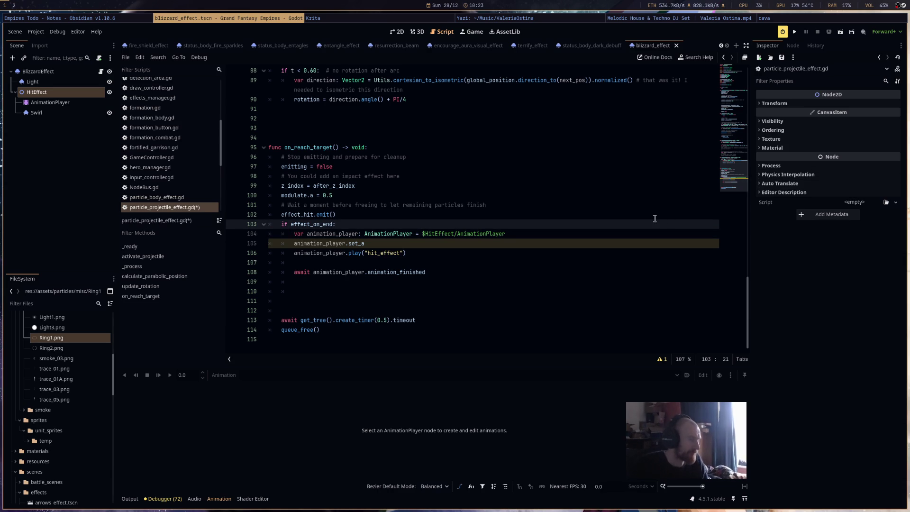
pyautogui.click(401, 243)
pyautogui.hotkey('shift', 'Home')
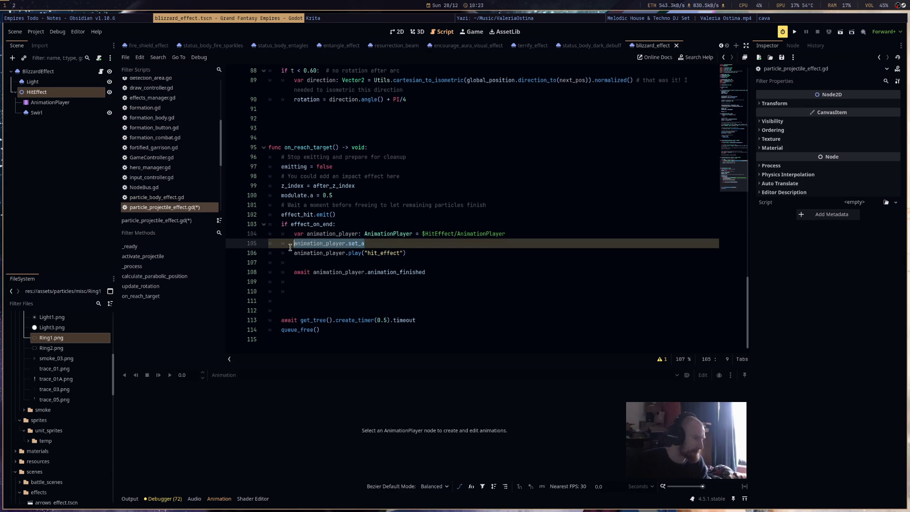
pyautogui.press('BackSpace')
pyautogui.press('BackSpace')
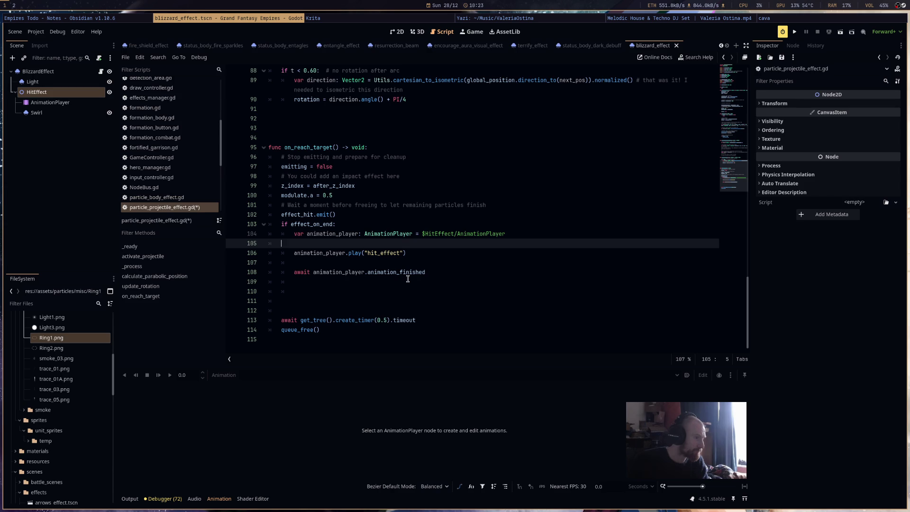
pyautogui.press('BackSpace')
pyautogui.press('BackSpace')
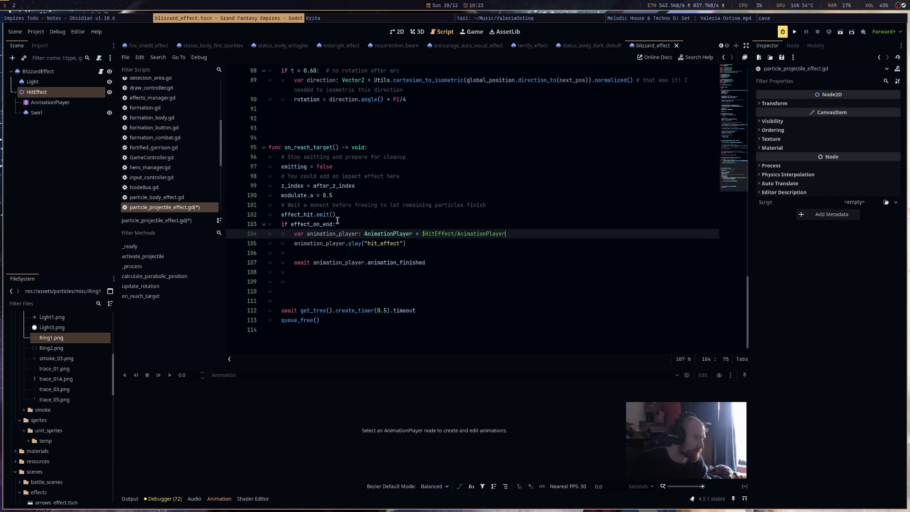
pyautogui.click(335, 224)
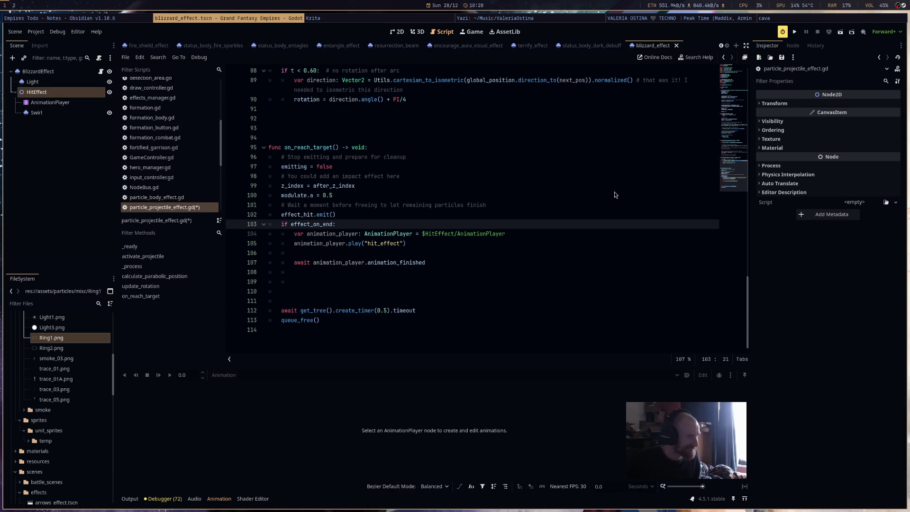
# Save particle_projectile_effect.gd, leaving the cursor just before line 103's colon.
pyautogui.click(588, 220)
pyautogui.hotkey('ctrl', 's')
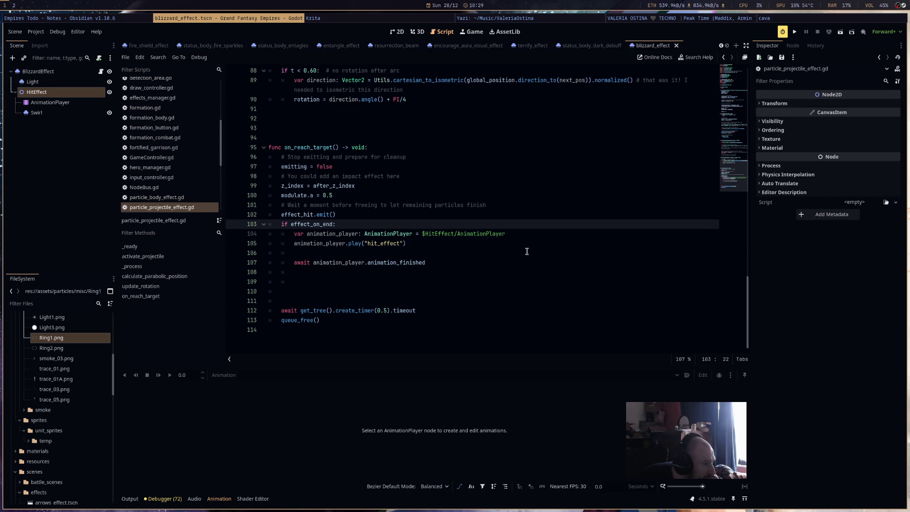
pyautogui.press('Left')
# Extend the if with 'and player_duration == 2.0' and add an 'elif effect_on_end' line below.
pyautogui.write('and player_duration == ')
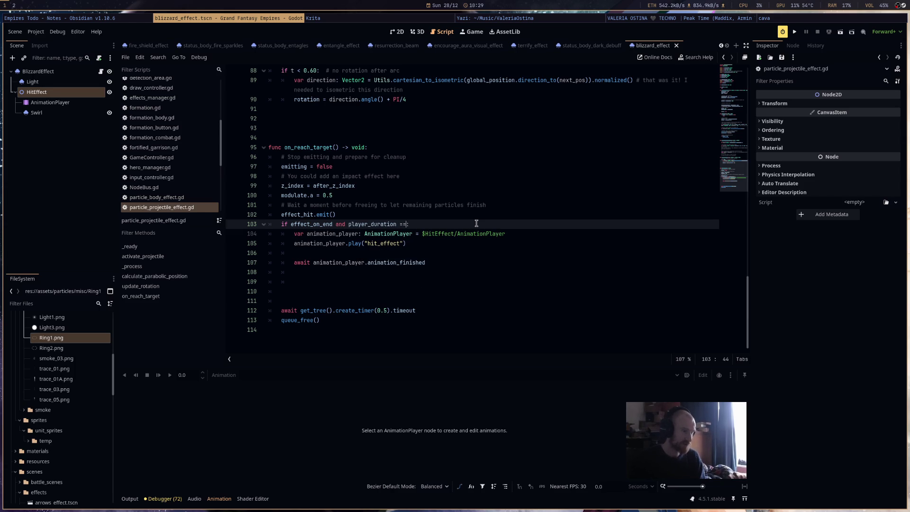
pyautogui.write('2.0')
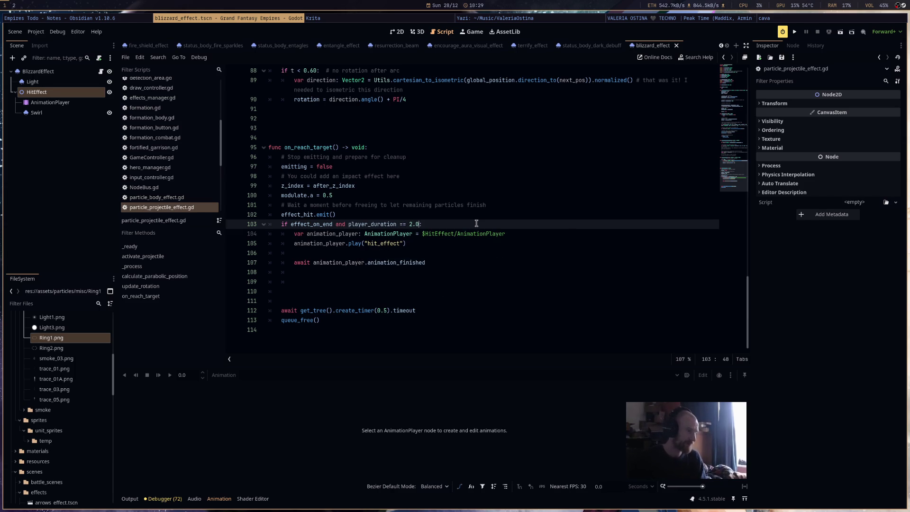
pyautogui.click(373, 270)
pyautogui.press('BackSpace')
pyautogui.write('elif eff')
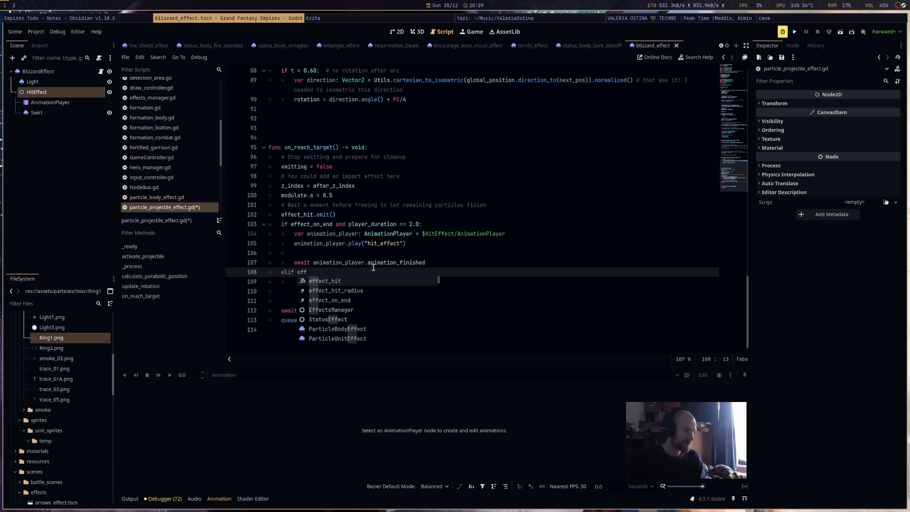
pyautogui.press('Down')
pyautogui.press('Down')
pyautogui.press('Return')
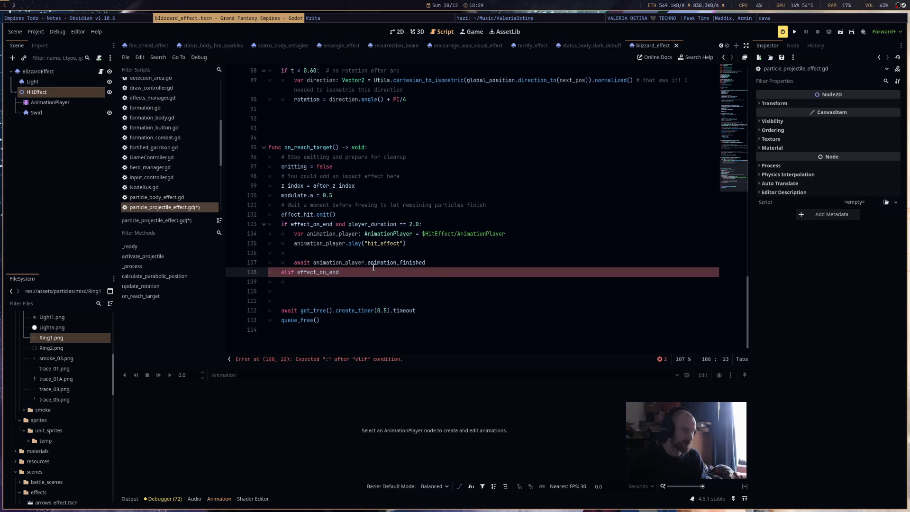
# Try deleting the hit-effect block and adding a colon, then undo the change.
pyautogui.moveTo(403, 272)
pyautogui.mouseDown()
pyautogui.moveTo(329, 214)
pyautogui.moveTo(336, 220)
pyautogui.mouseUp()
pyautogui.press('BackSpace')
pyautogui.write(':')
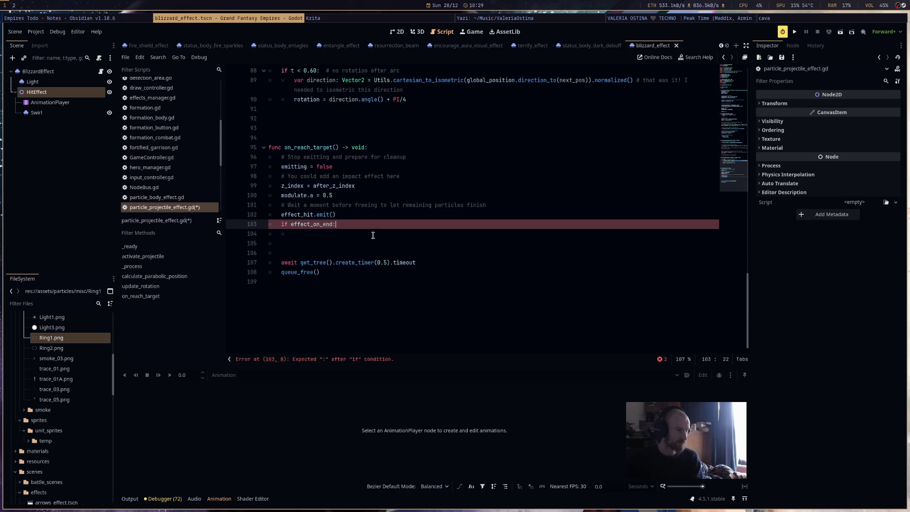
pyautogui.press('Return')
pyautogui.hotkey('ctrl', 'z')
pyautogui.hotkey('ctrl', 'z')
pyautogui.hotkey('ctrl', 'z')
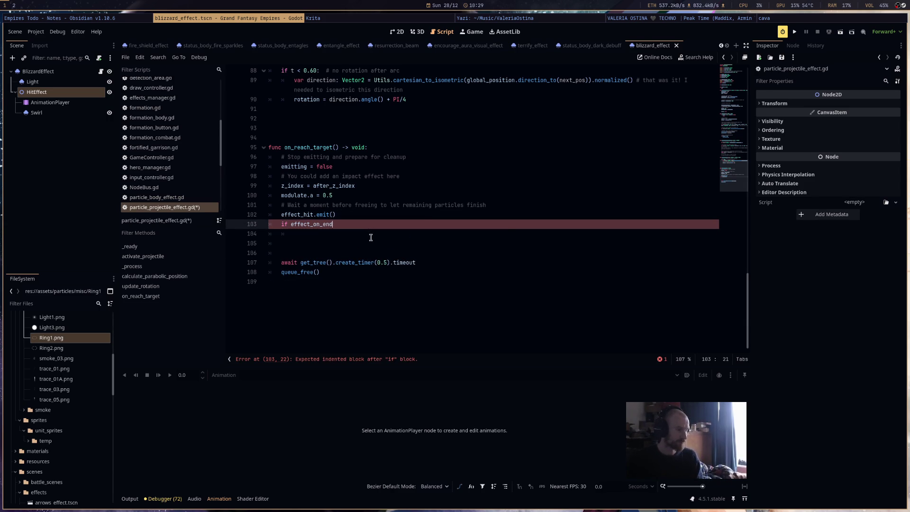
# Delete everything from 'and player_duration' through the elif line, leaving a bare if effect_on_end.
pyautogui.click(381, 272)
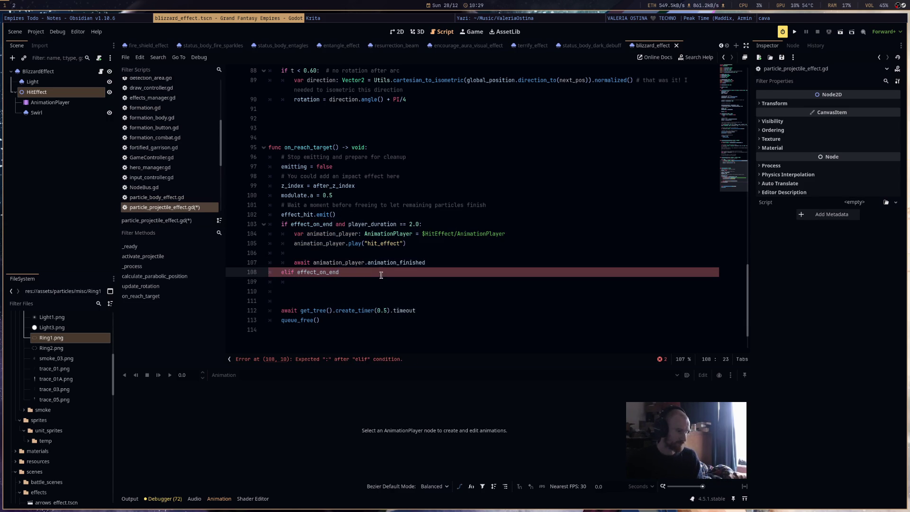
pyautogui.keyDown('shift'); pyautogui.click(336, 223); pyautogui.keyUp('shift')
pyautogui.press('BackSpace')
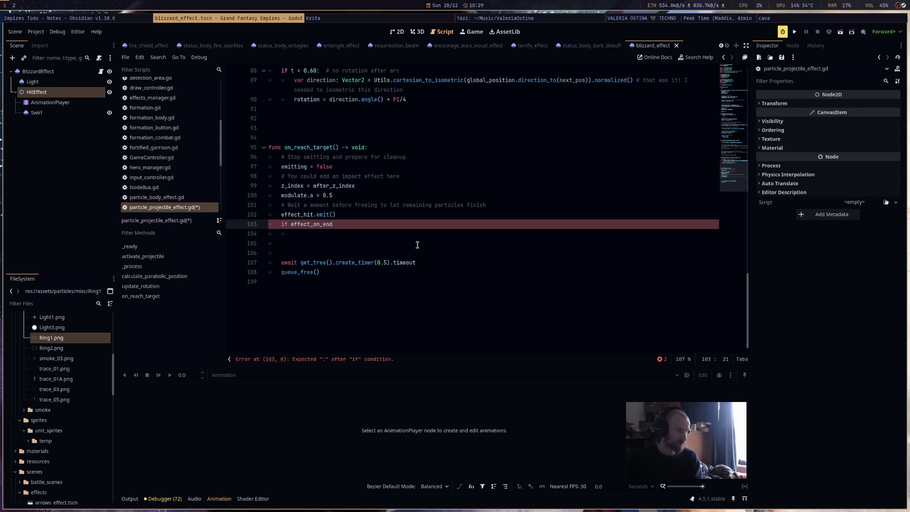
pyautogui.rightClick(61, 105)
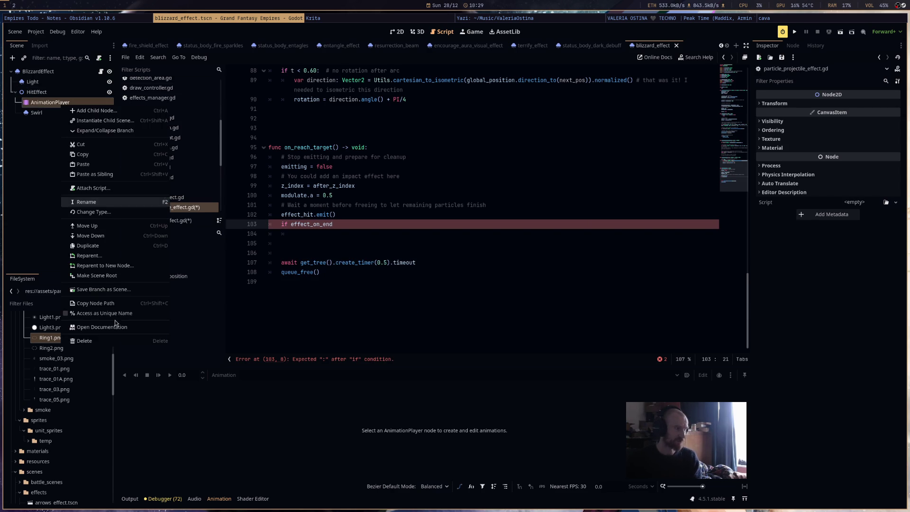
# Delete HitEffect's AnimationPlayer node and add a Timer child node under HitEffect instead.
pyautogui.click(113, 341)
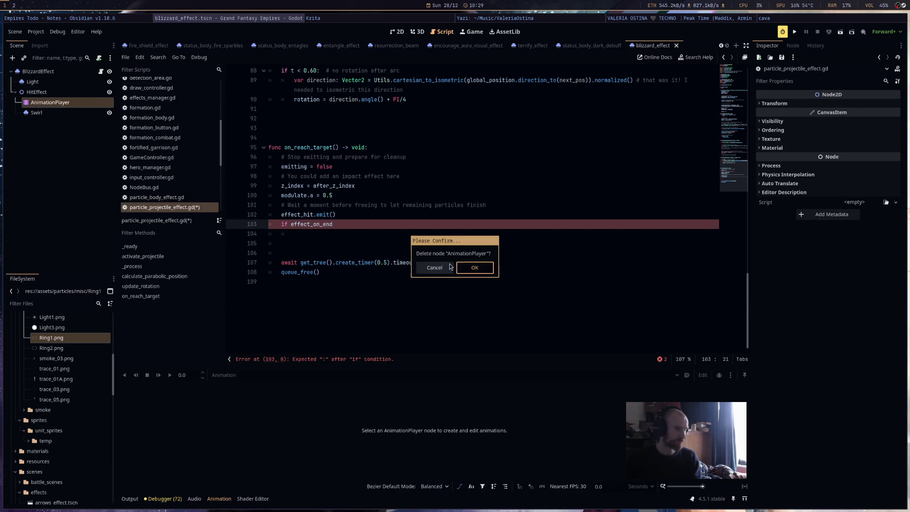
pyautogui.click(475, 268)
pyautogui.rightClick(33, 93)
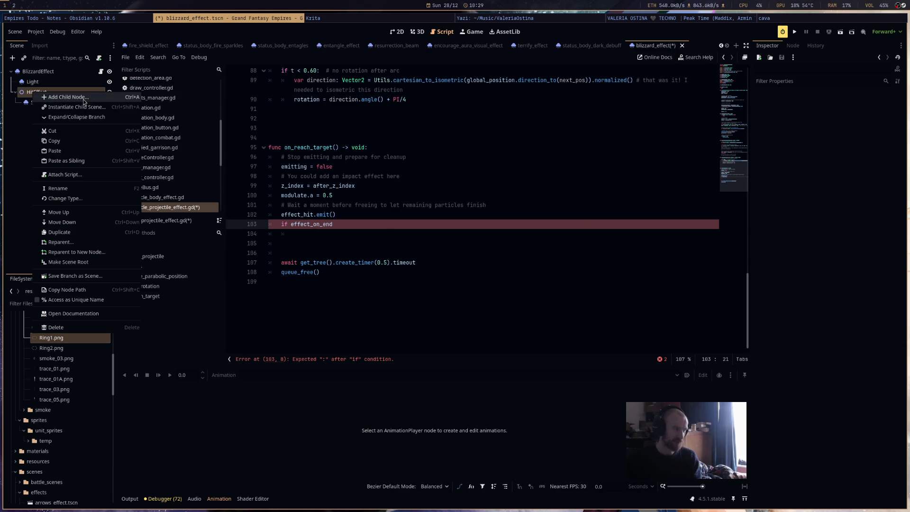
pyautogui.click(52, 95)
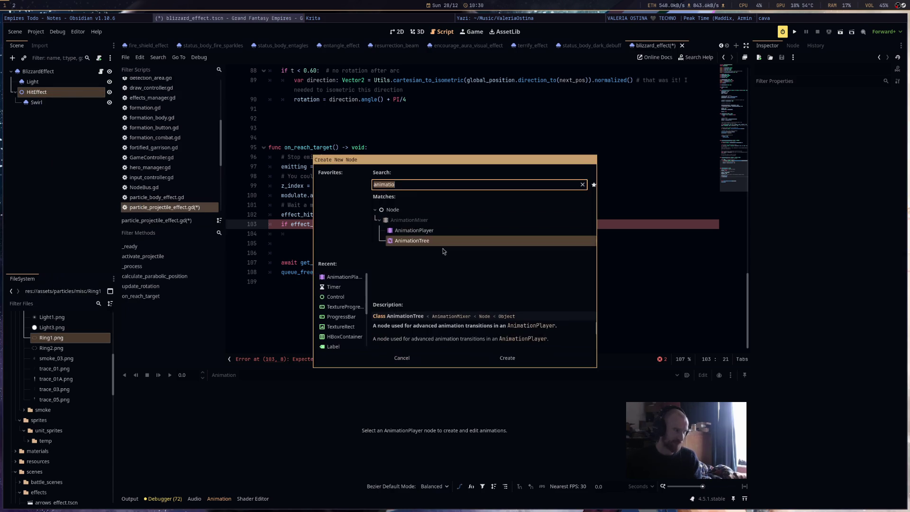
pyautogui.click(338, 284)
pyautogui.doubleClick(340, 284)
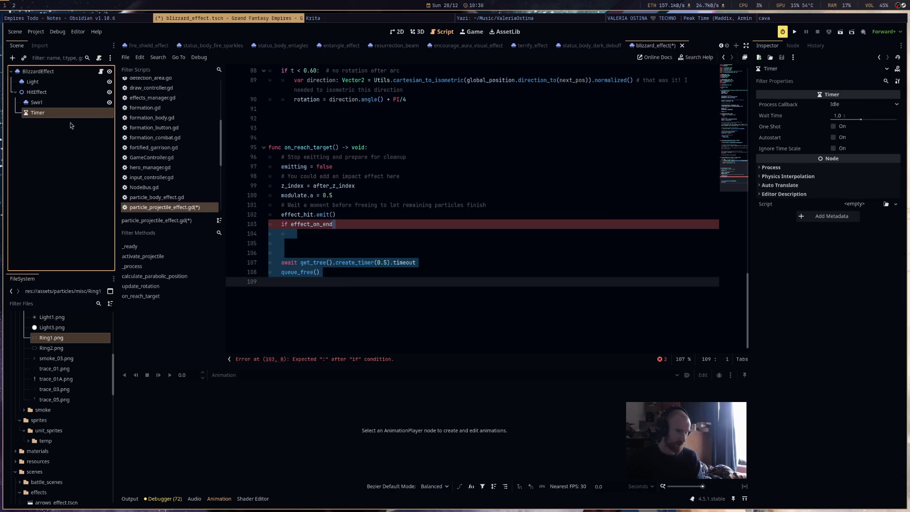
pyautogui.click(386, 264)
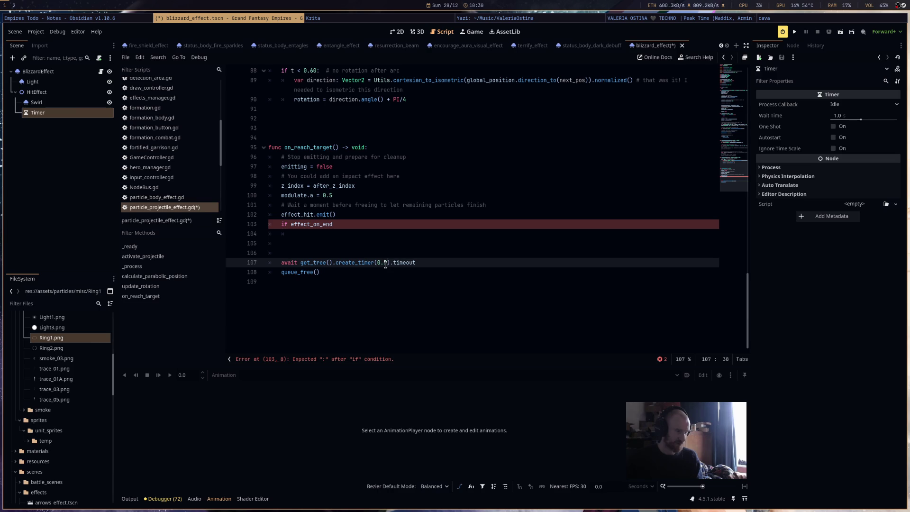
# Add a false argument after 0.5 in create_timer and rename the Timer node to HitEffectTimer.
pyautogui.write(',false')
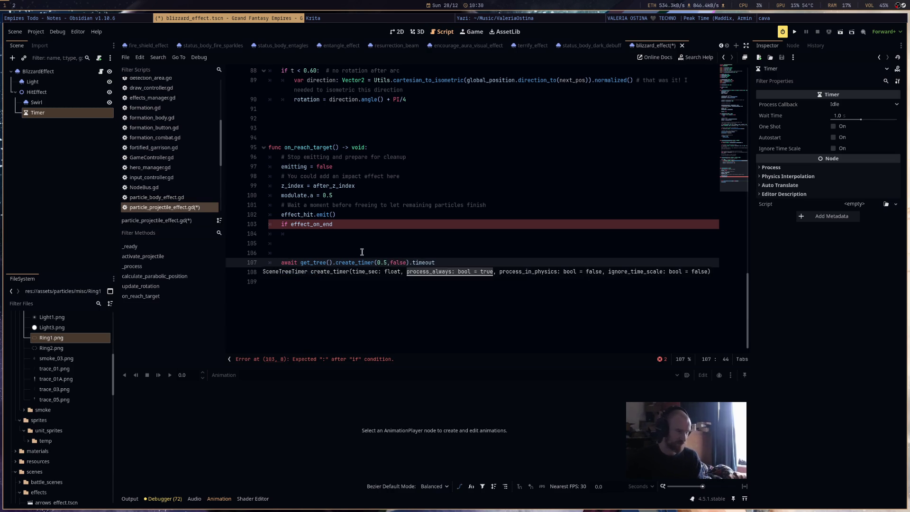
pyautogui.click(363, 251)
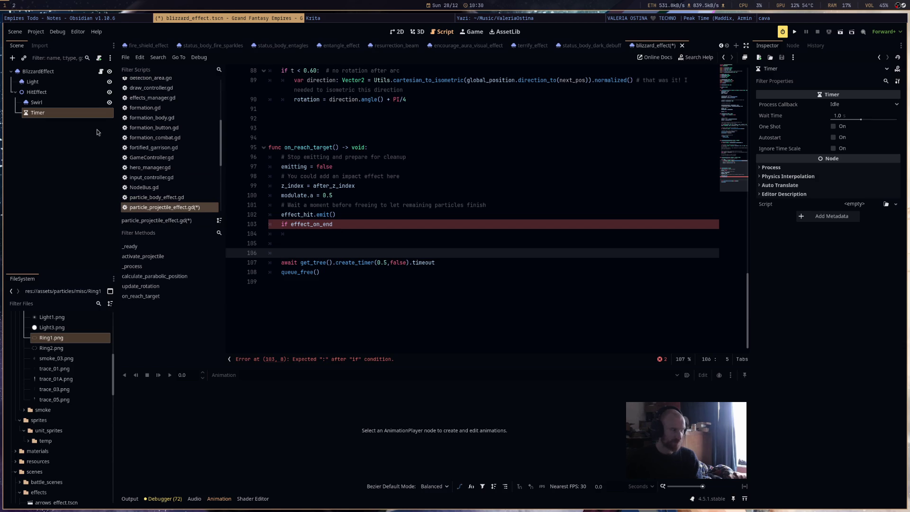
pyautogui.click(58, 113)
pyautogui.write('HitEffectTi')
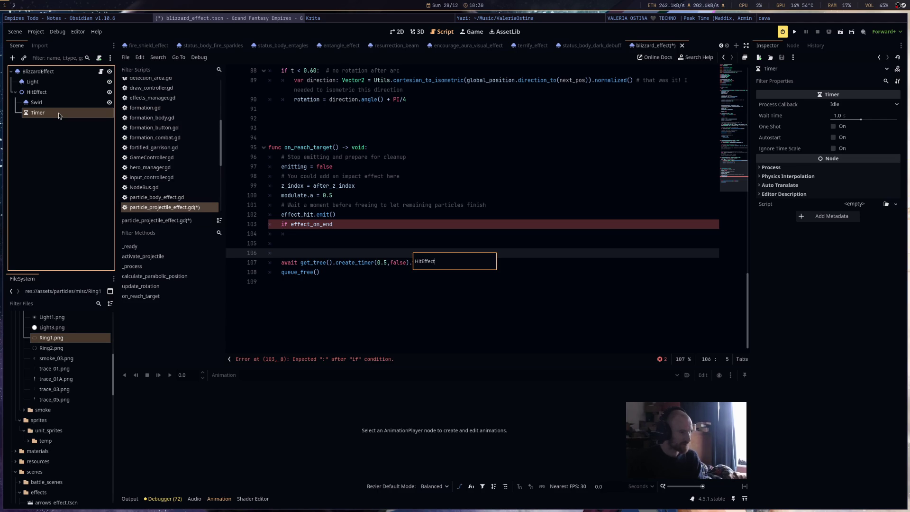
pyautogui.write('mer')
pyautogui.press('Return')
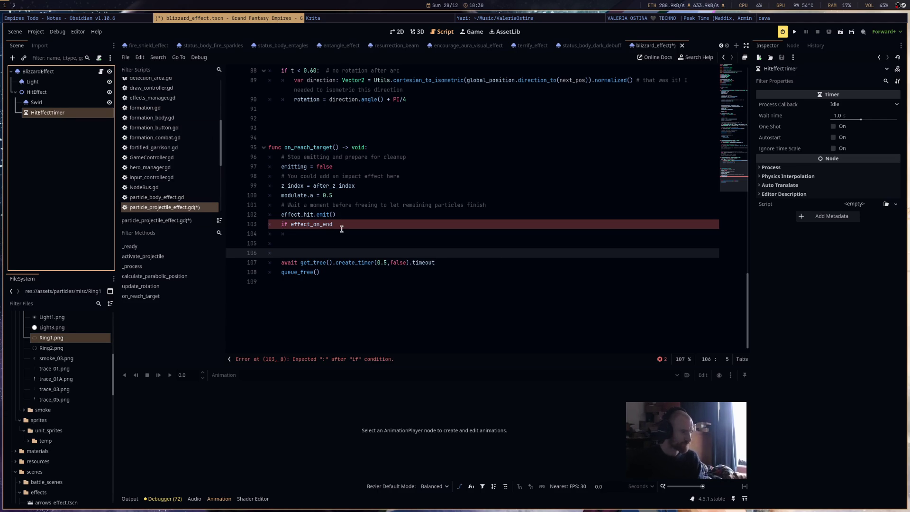
# Complete line 103 as 'if effect_on_end:' with an indented body line.
pyautogui.click(343, 225)
pyautogui.write(':')
pyautogui.press('Return')
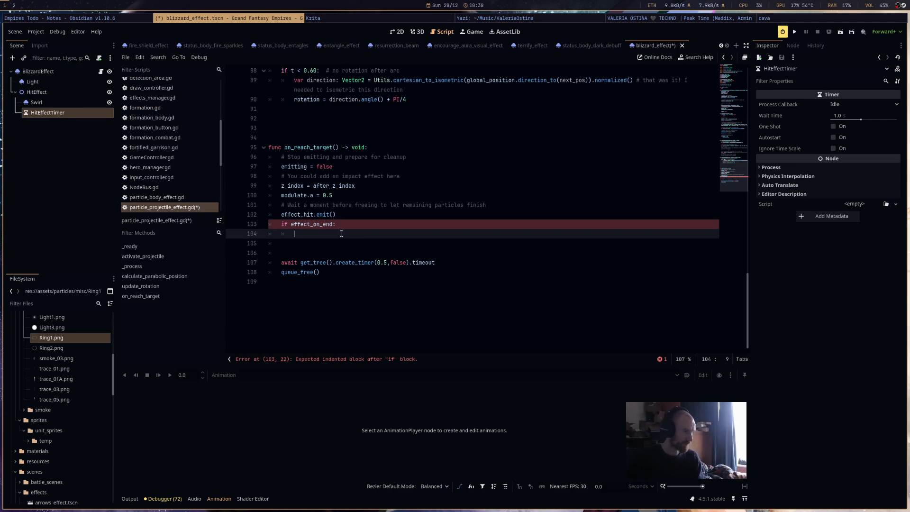
pyautogui.write('var ')
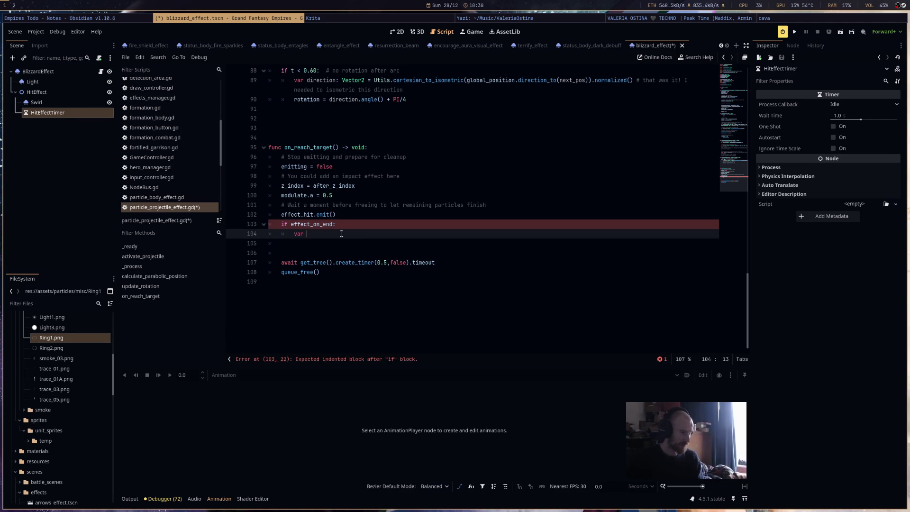
pyautogui.write('parti')
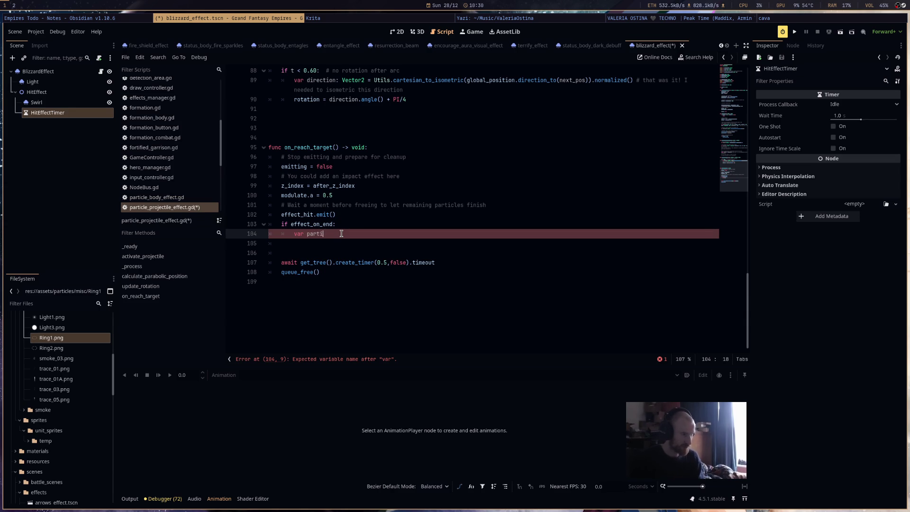
pyautogui.write('cle_effect =')
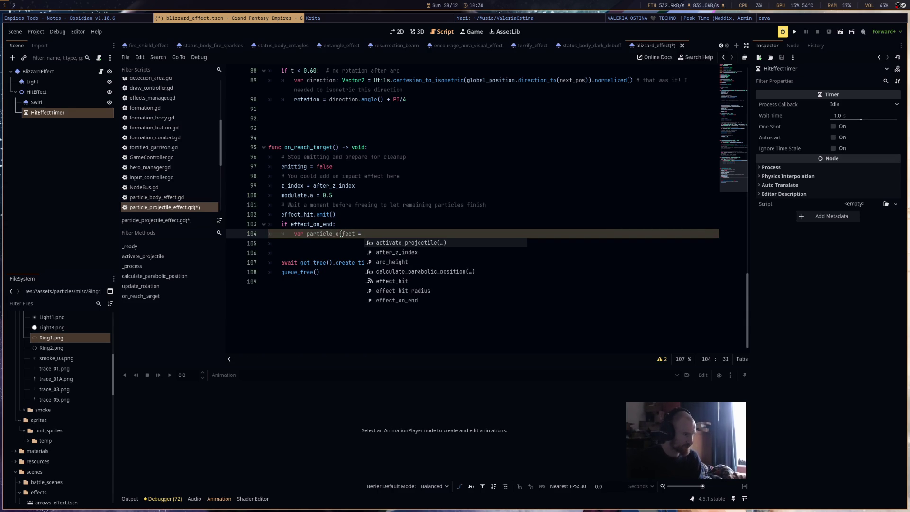
pyautogui.moveTo(36, 92)
pyautogui.mouseDown()
pyautogui.moveTo(350, 198)
pyautogui.moveTo(379, 234)
pyautogui.mouseUp()
pyautogui.click(382, 224)
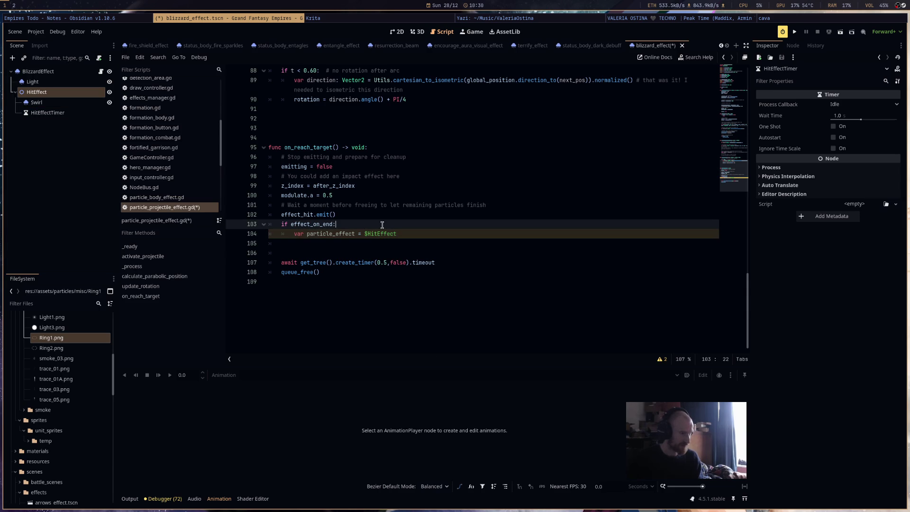
pyautogui.hotkey('ctrl', 'z')
pyautogui.click(59, 94)
pyautogui.moveTo(59, 94)
pyautogui.mouseDown()
pyautogui.moveTo(379, 216)
pyautogui.moveTo(375, 235)
pyautogui.moveTo(428, 235)
pyautogui.mouseUp()
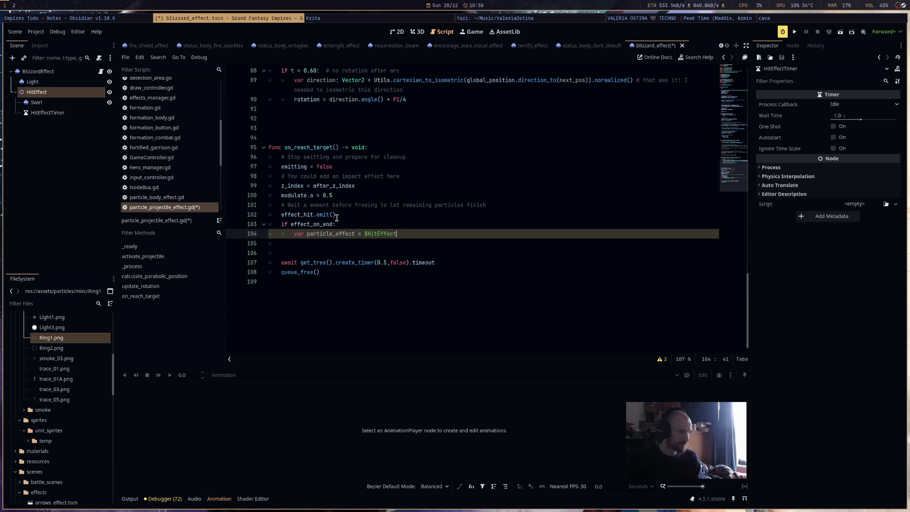
pyautogui.hotkey('ctrl', 'BackSpace')
pyautogui.hotkey('ctrl', 'shift', 'Return')
pyautogui.moveTo(36, 92); pyautogui.dragTo(334, 234)
pyautogui.press('BackSpace')
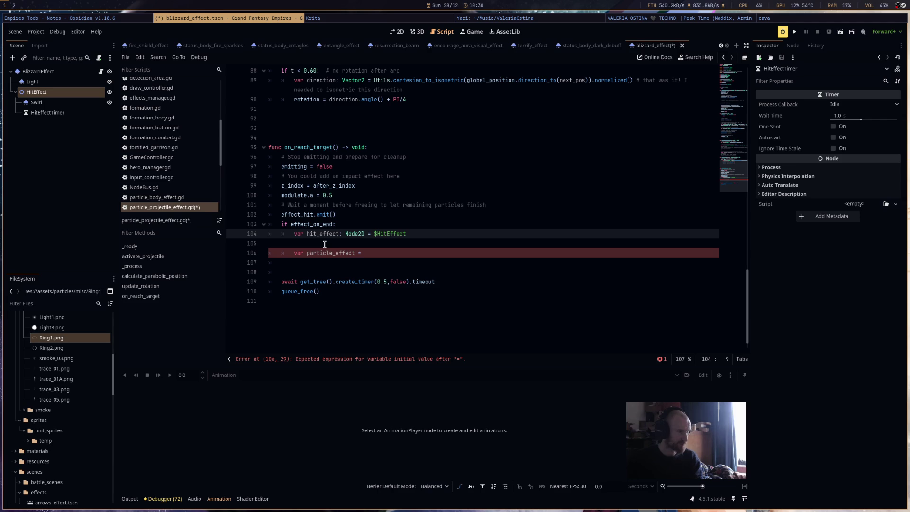
# Declare 'var particle_effects: Array = []' in the if block and begin a 'for child: Node' loop.
pyautogui.click(294, 253)
pyautogui.press('BackSpace')
pyautogui.press('BackSpace')
pyautogui.press('BackSpace')
pyautogui.press('Tab')
pyautogui.press('Tab')
pyautogui.click(356, 243)
pyautogui.write('s:')
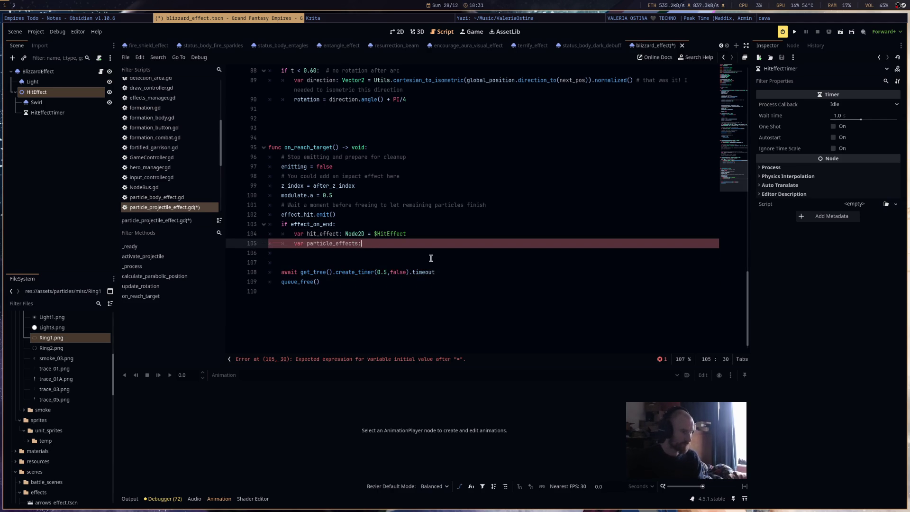
pyautogui.press('BackSpace')
pyautogui.write(': Array = []')
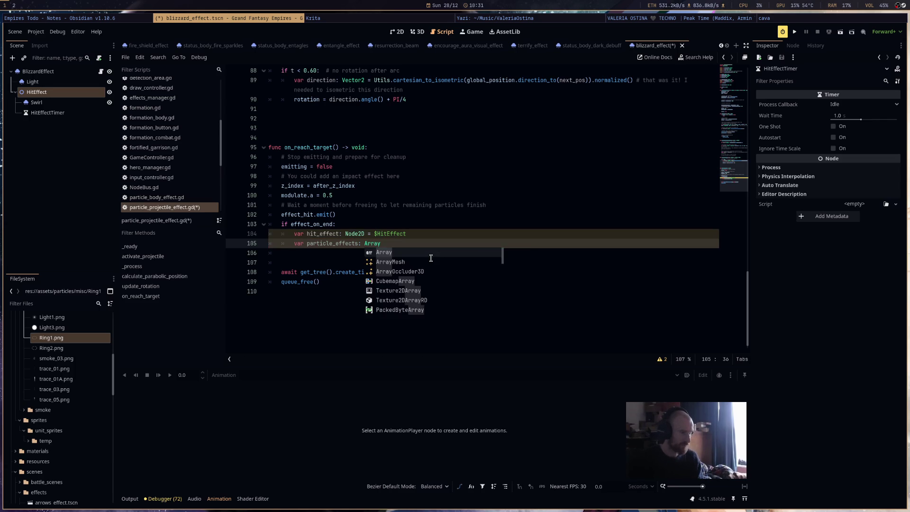
pyautogui.press('Return')
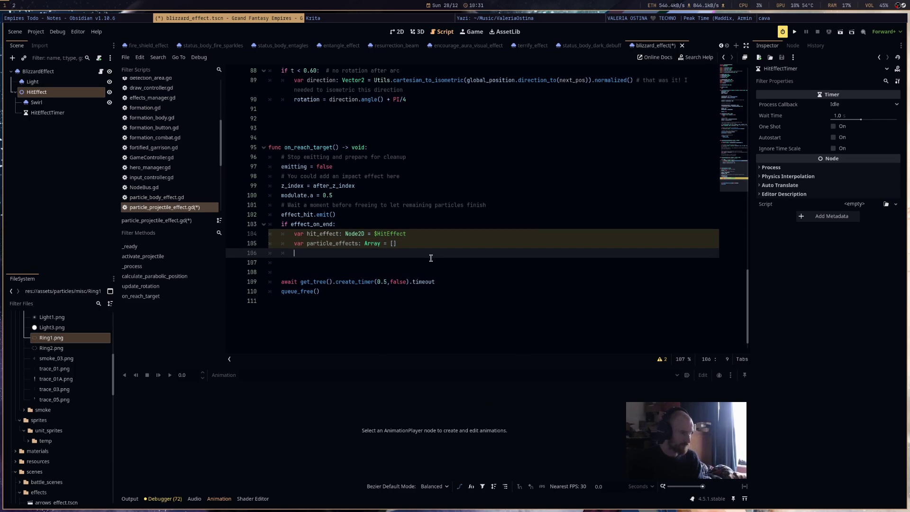
pyautogui.write('for')
pyautogui.write(' child')
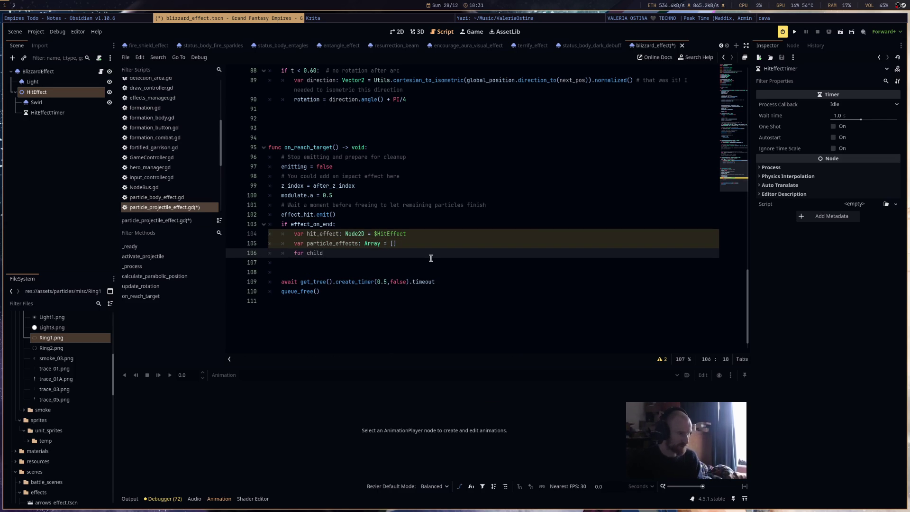
pyautogui.write(': Node in hit')
# Make the loop iterate over hit_effect.get_children().
pyautogui.press('Return')
pyautogui.write('.')
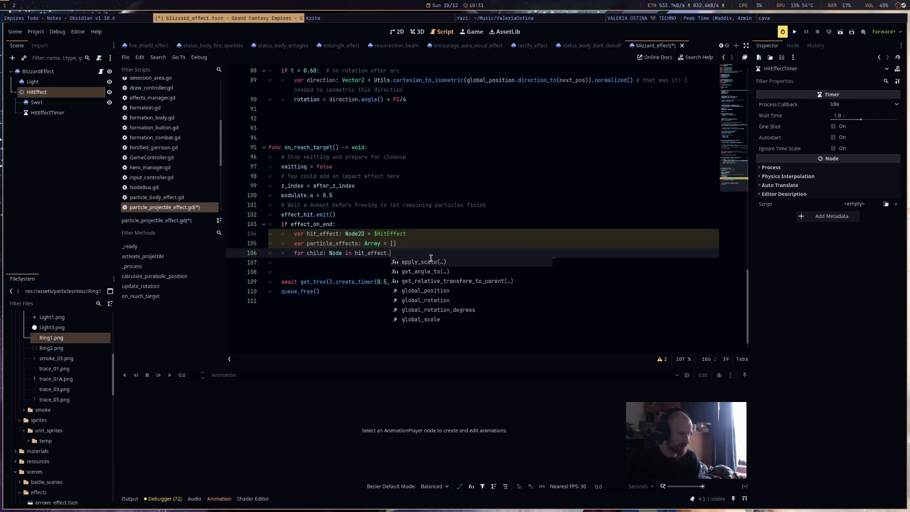
pyautogui.write('get_children')
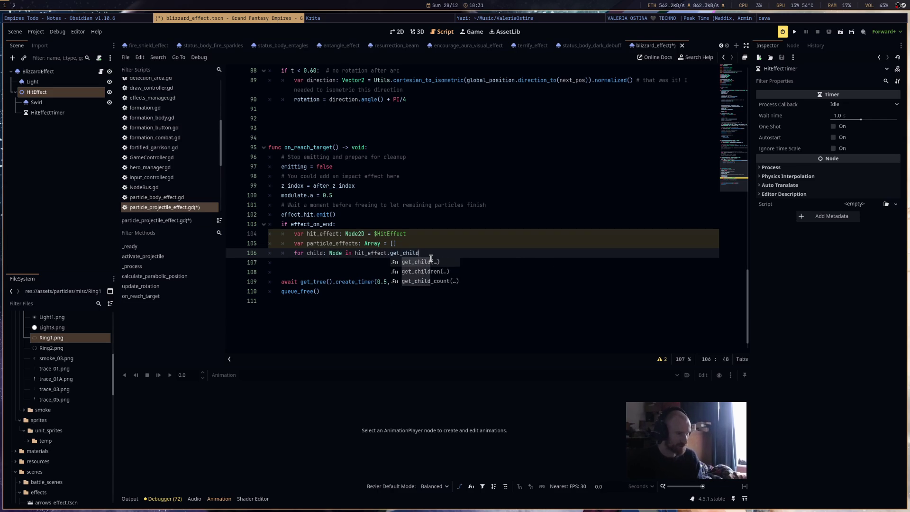
pyautogui.press('Return')
pyautogui.write(':')
pyautogui.press('Return')
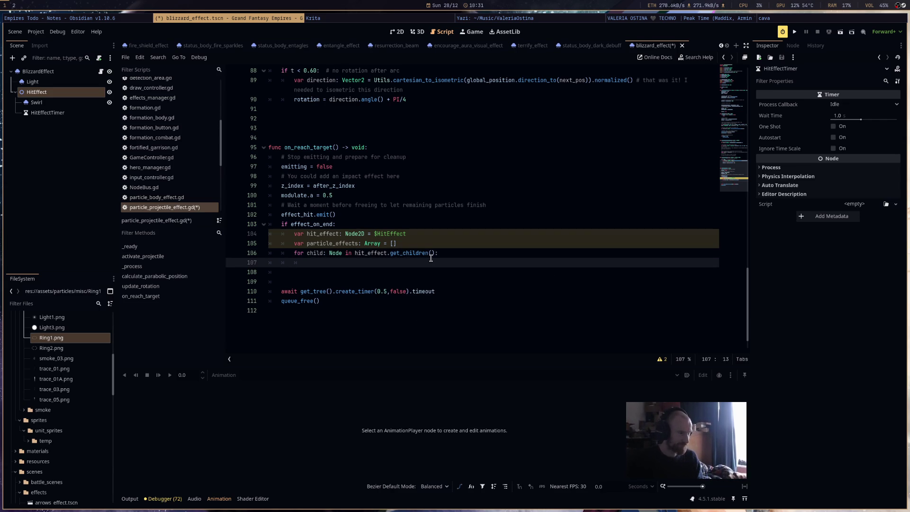
# Inside the loop, append each GPUParticles2D child to particle_effects.
pyautogui.write('p')
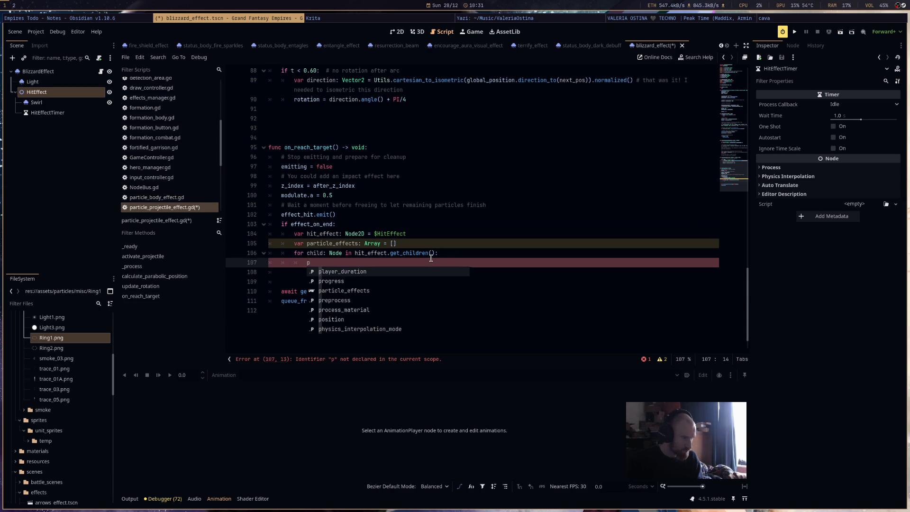
pyautogui.press('BackSpace')
pyautogui.write('if child.i')
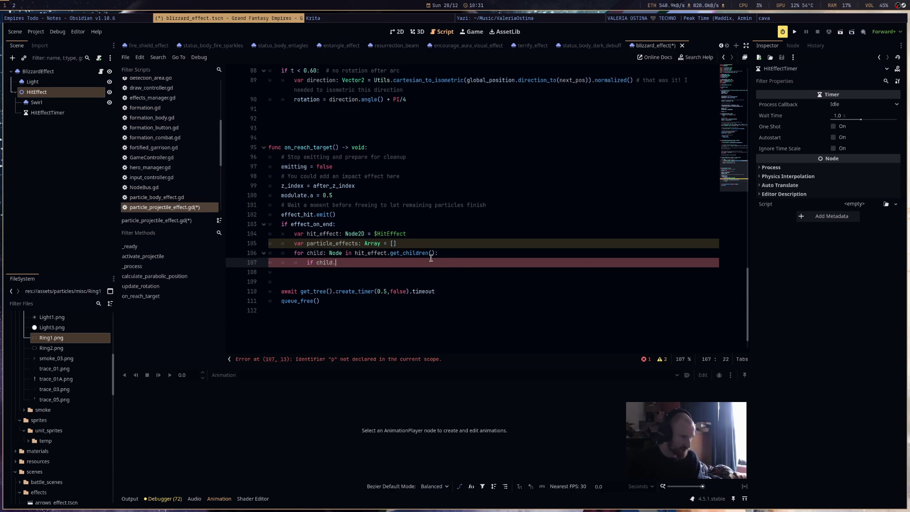
pyautogui.press('BackSpace')
pyautogui.press('BackSpace')
pyautogui.write('is ')
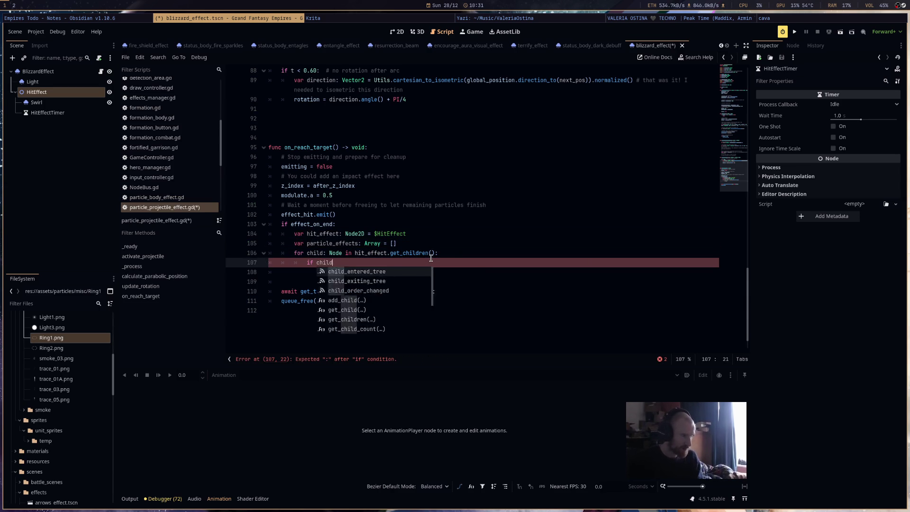
pyautogui.write('GPUP')
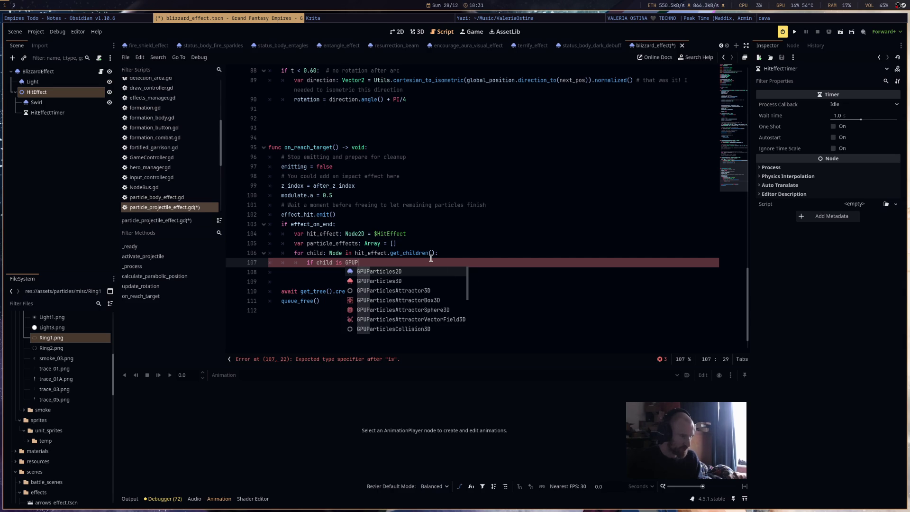
pyautogui.press('Return')
pyautogui.press('Return')
pyautogui.write('child')
pyautogui.press('BackSpace')
pyautogui.press('BackSpace')
pyautogui.press('BackSpace')
pyautogui.write('particle_effects.append(child')
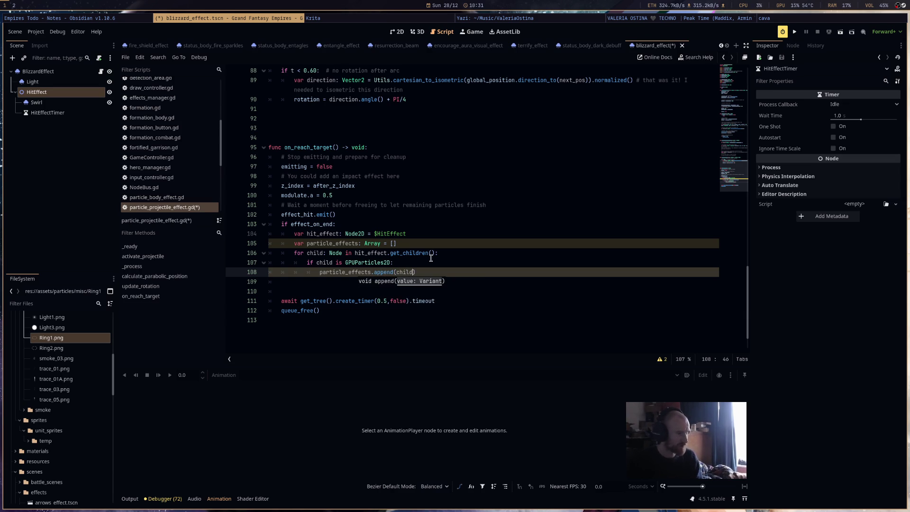
pyautogui.write(')')
# Add 'var timer: Timer = null' below the array declaration.
pyautogui.press('Up')
pyautogui.press('Up')
pyautogui.press('Up')
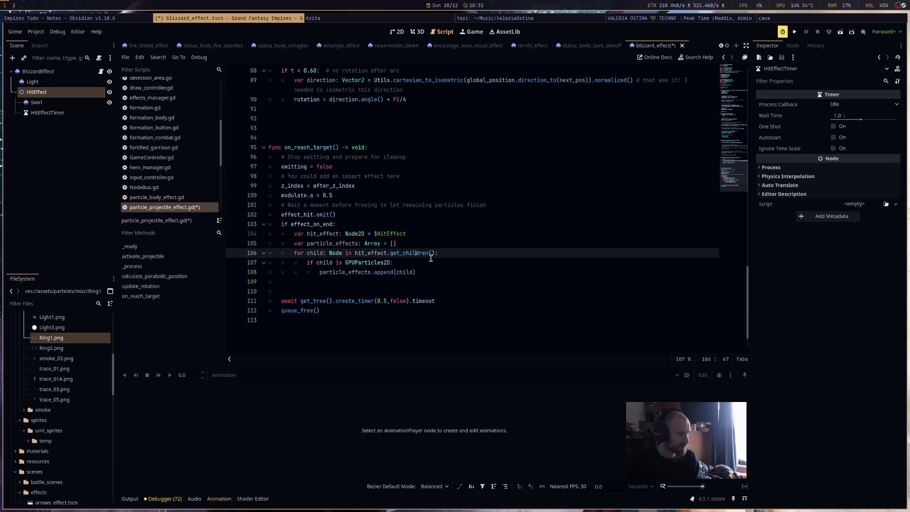
pyautogui.press('Return')
pyautogui.write('var time')
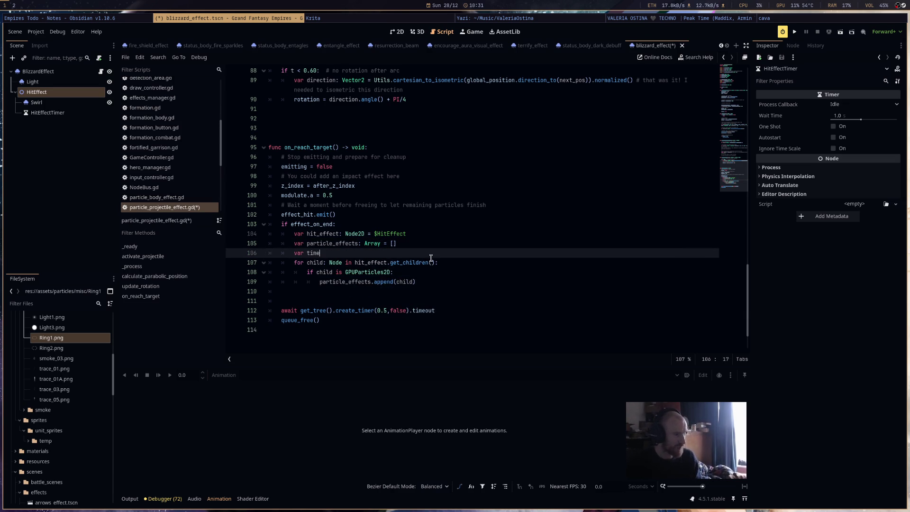
pyautogui.write('r: Timer ')
pyautogui.write('= null')
# Add 'if child is Timer: timer = child' inside the loop.
pyautogui.click(428, 283)
pyautogui.press('Return')
pyautogui.write('if child is T')
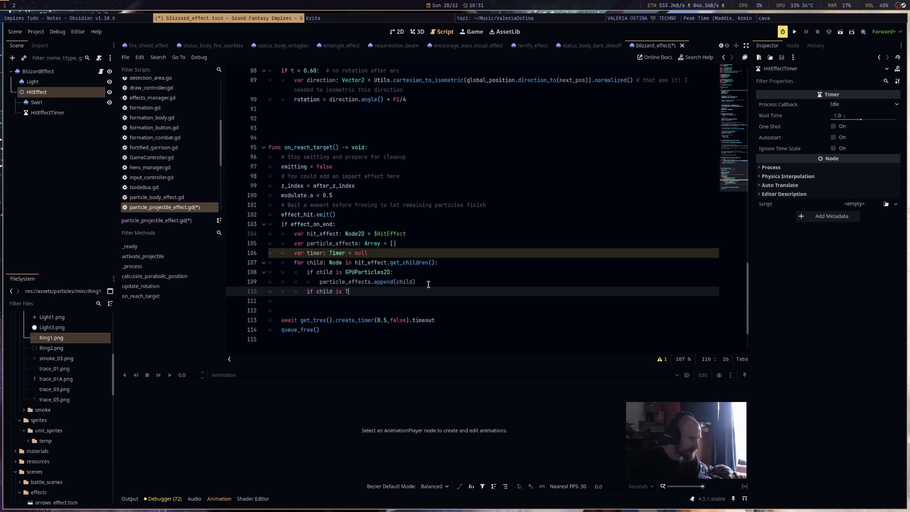
pyautogui.write('imer: ')
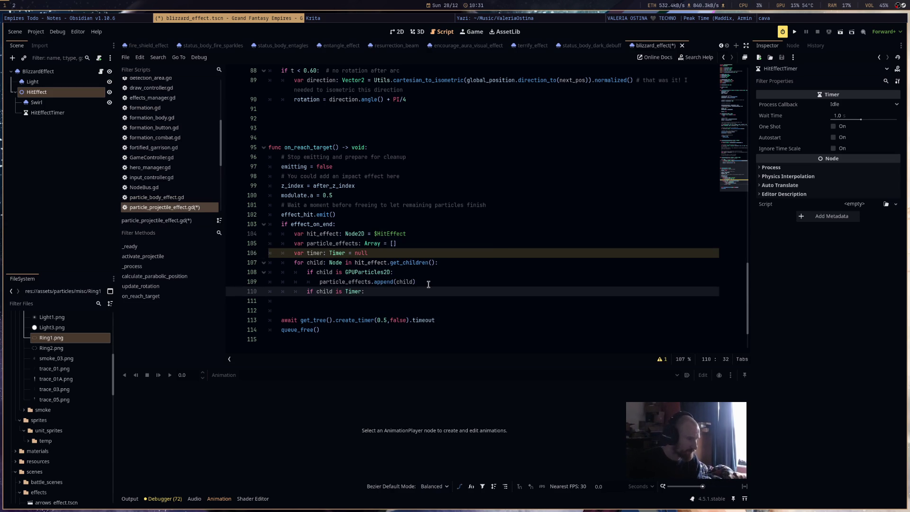
pyautogui.write('timer = ')
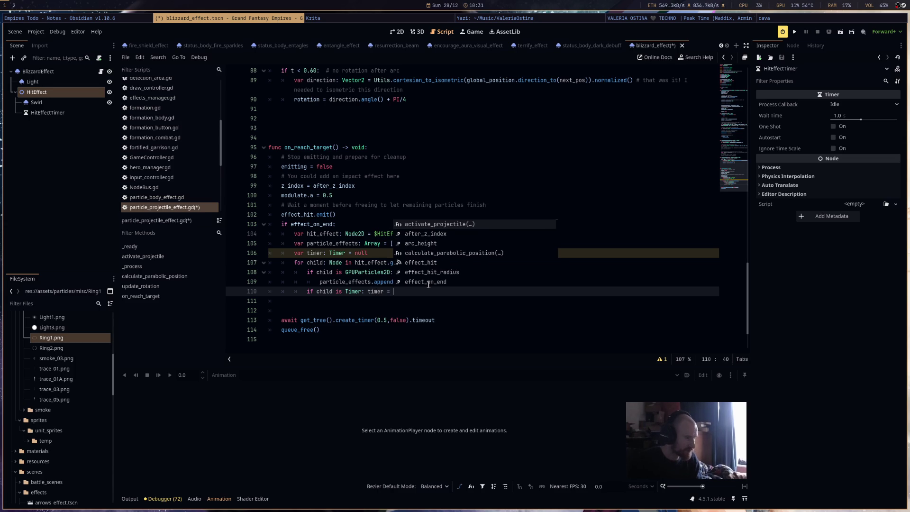
pyautogui.write('child')
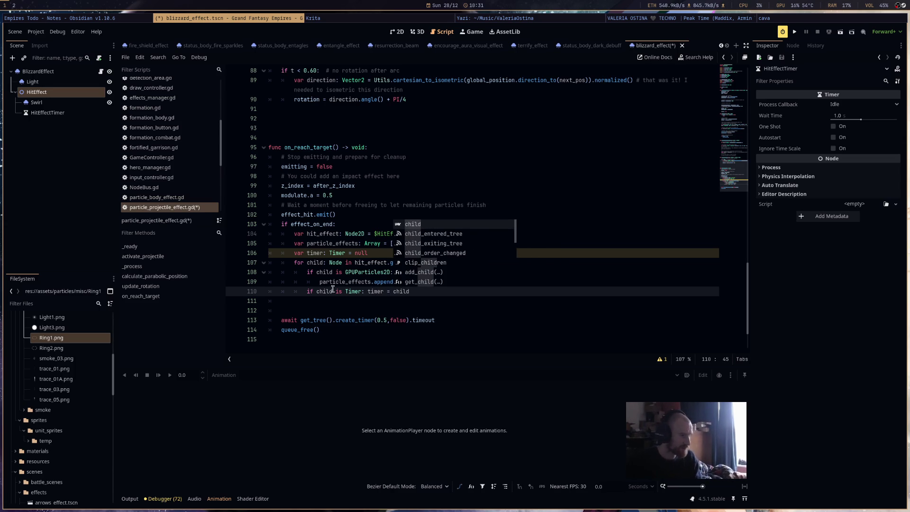
pyautogui.click(296, 273)
# Join the append call onto its GPUParticles2D check, save the script, and add a blank line.
pyautogui.click(318, 282)
pyautogui.press('BackSpace')
pyautogui.press('BackSpace')
pyautogui.press('BackSpace')
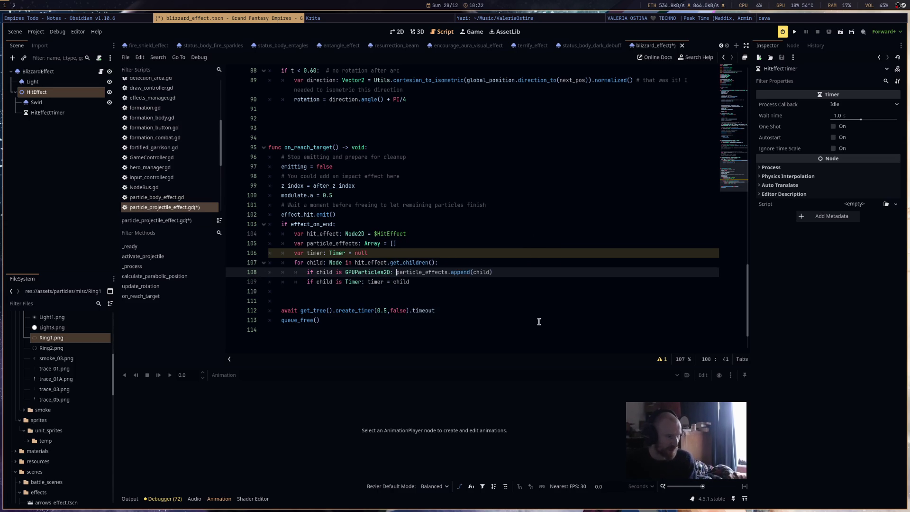
pyautogui.hotkey('ctrl', 's')
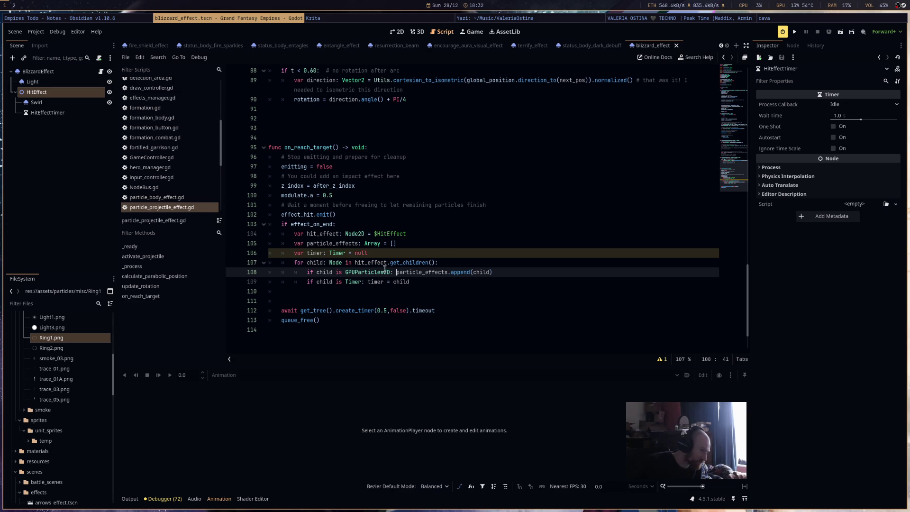
pyautogui.click(430, 280)
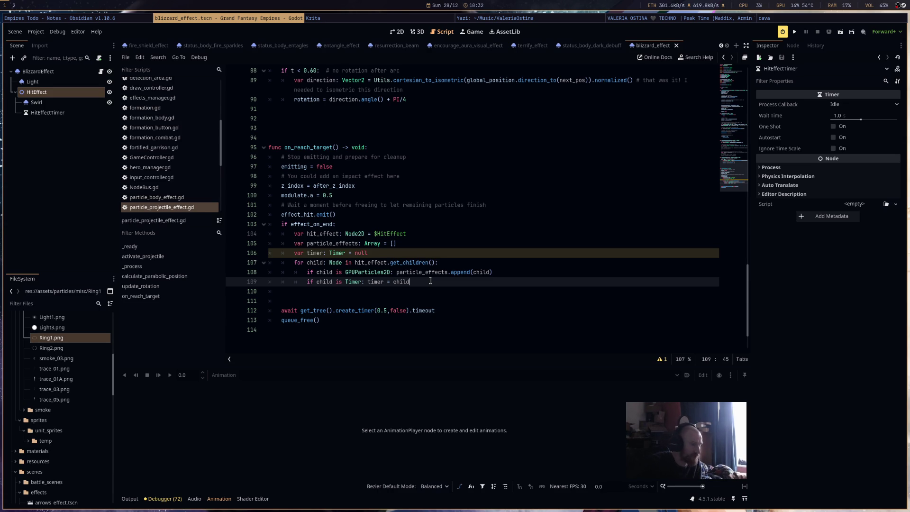
pyautogui.press('Return')
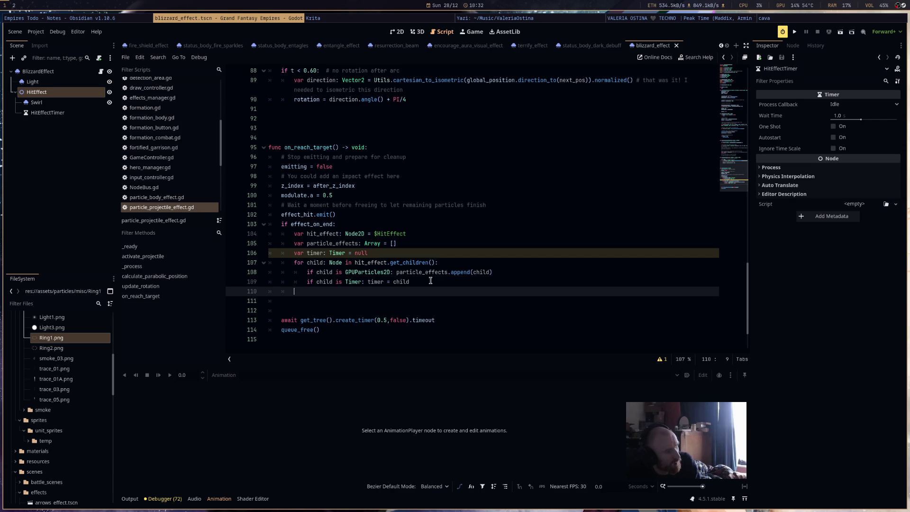
# Move the append call onto its own line and add 'child.emitting = true' below it.
pyautogui.press('Return')
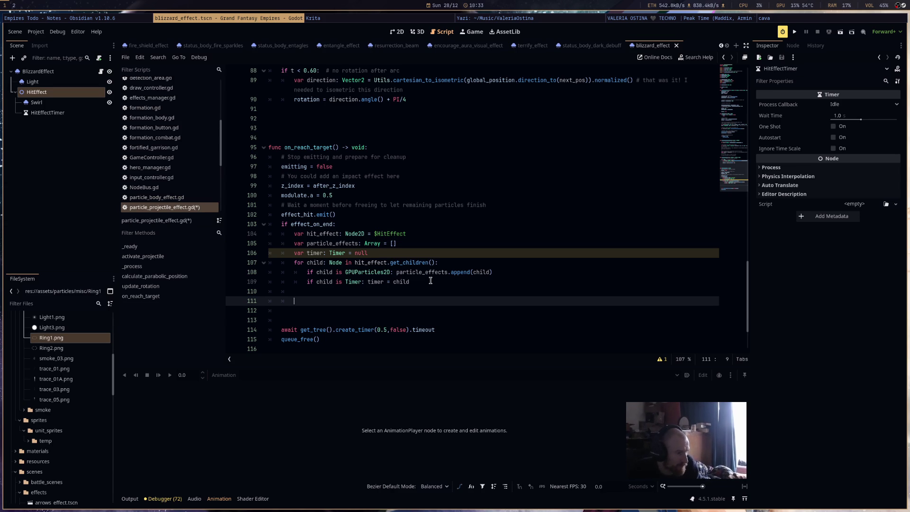
pyautogui.click(430, 281)
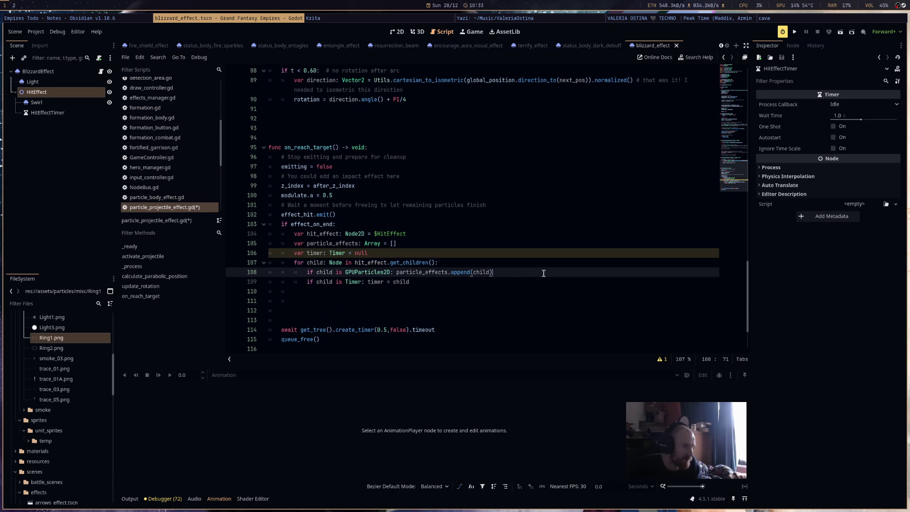
pyautogui.click(396, 272)
pyautogui.press('Return')
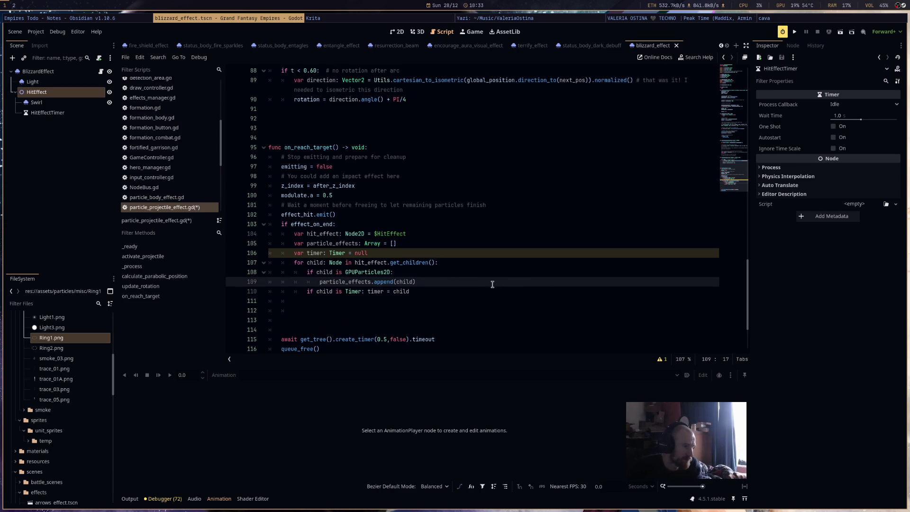
pyautogui.press('End')
pyautogui.press('Return')
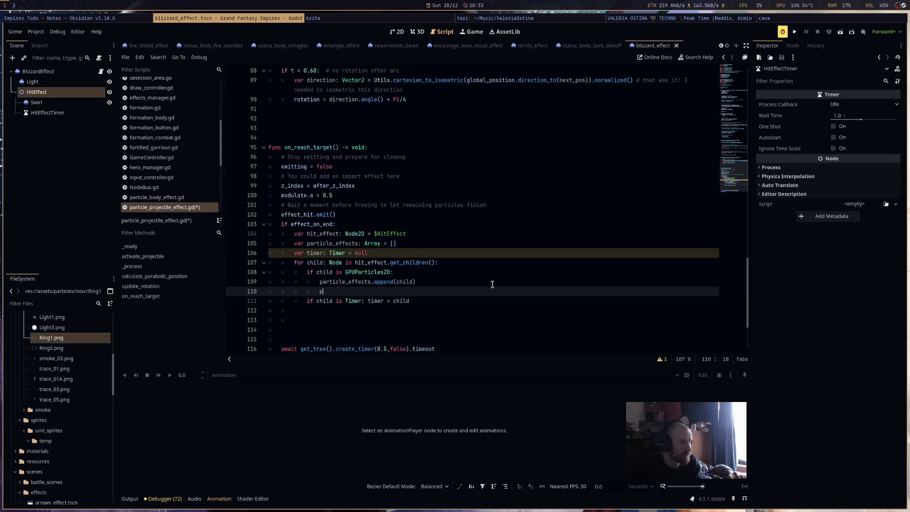
pyautogui.write('particle_effects')
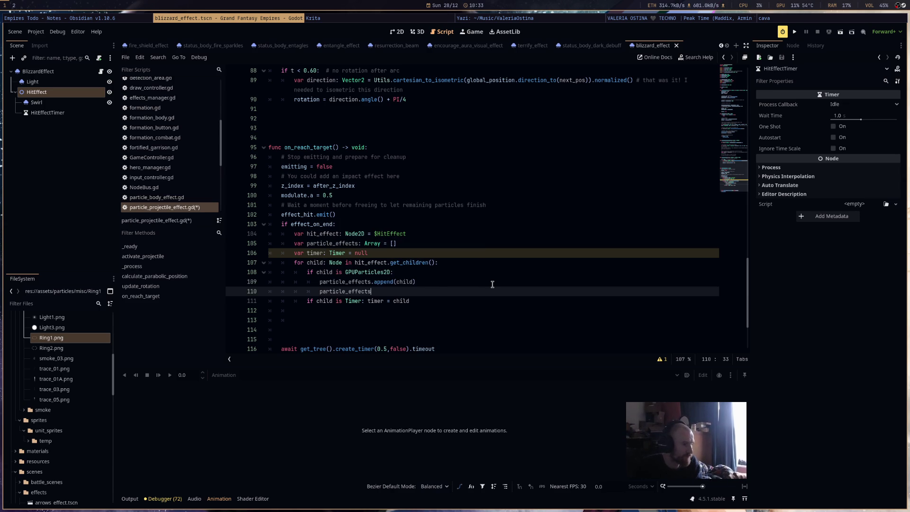
pyautogui.press('BackSpace')
pyautogui.press('BackSpace')
pyautogui.press('BackSpace')
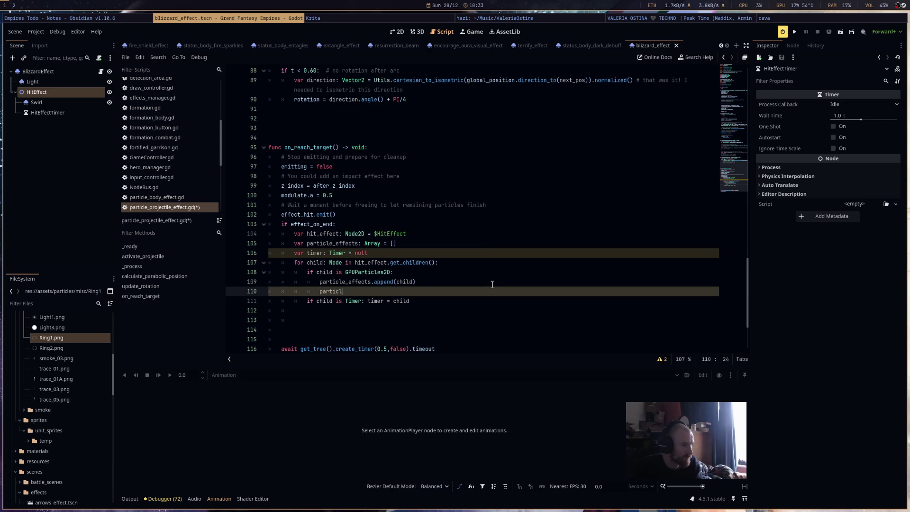
pyautogui.write('child.emitting = true')
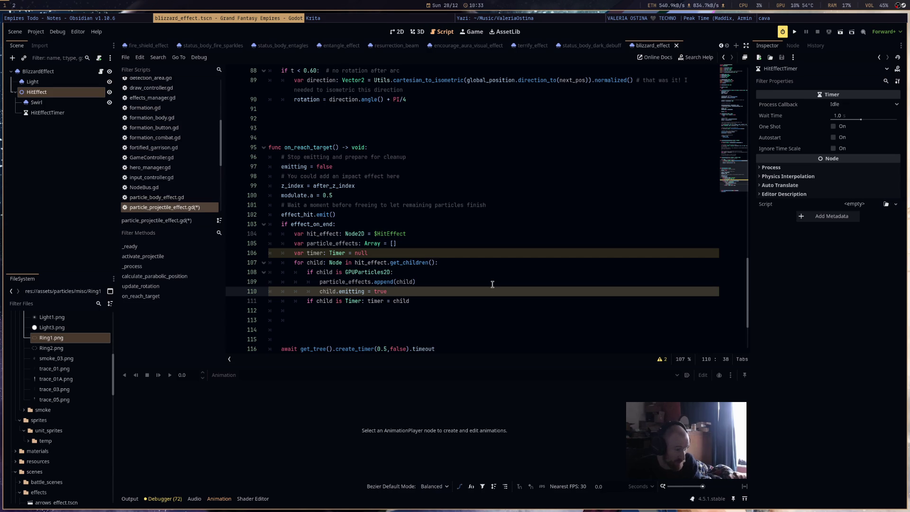
# Split the Timer check so timer = child is its own line, then add timer.start(player_duration).
pyautogui.click(472, 300)
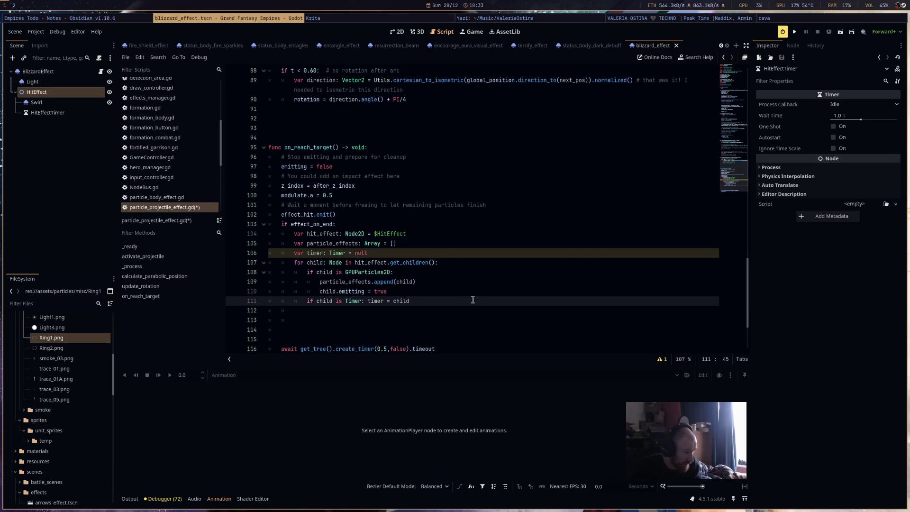
pyautogui.click(368, 306)
pyautogui.press('Return')
pyautogui.keyDown('shift'); pyautogui.click(420, 309); pyautogui.keyUp('shift')
pyautogui.click(420, 309)
pyautogui.press('Return')
pyautogui.write('timer.')
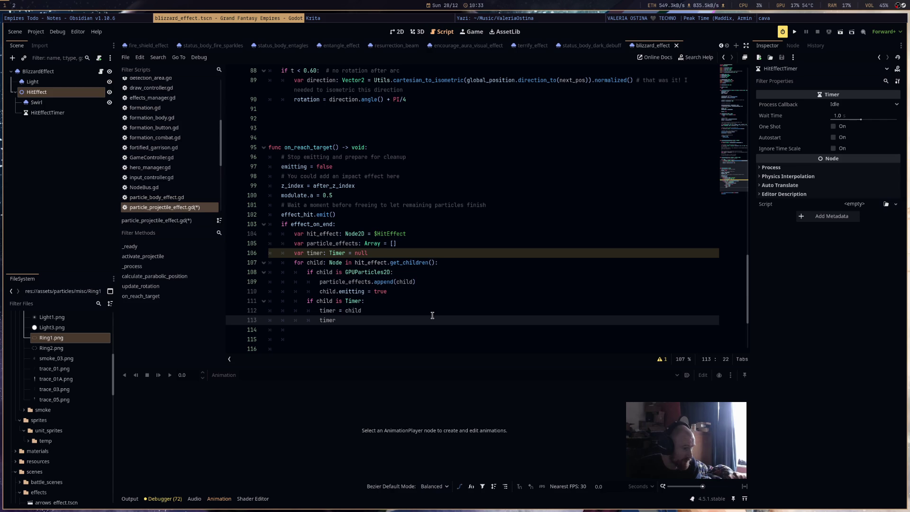
pyautogui.write('start(')
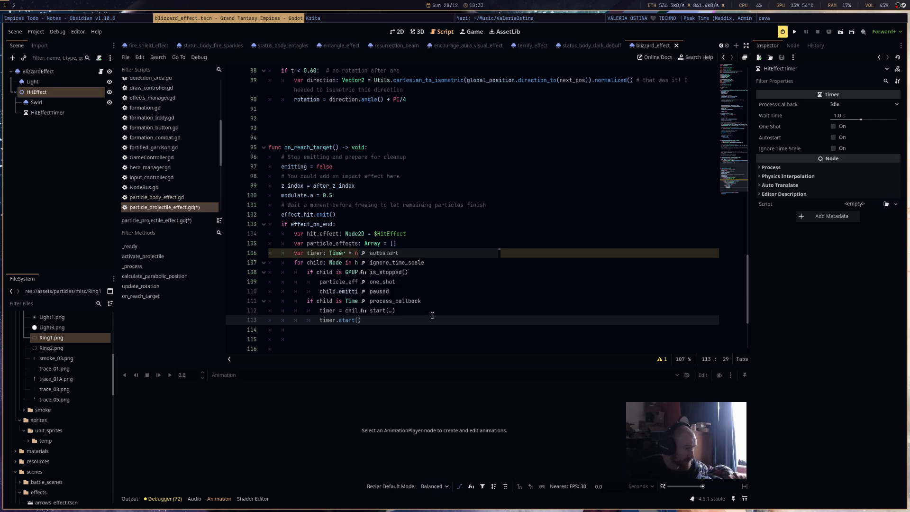
pyautogui.press('Return')
pyautogui.write('pl')
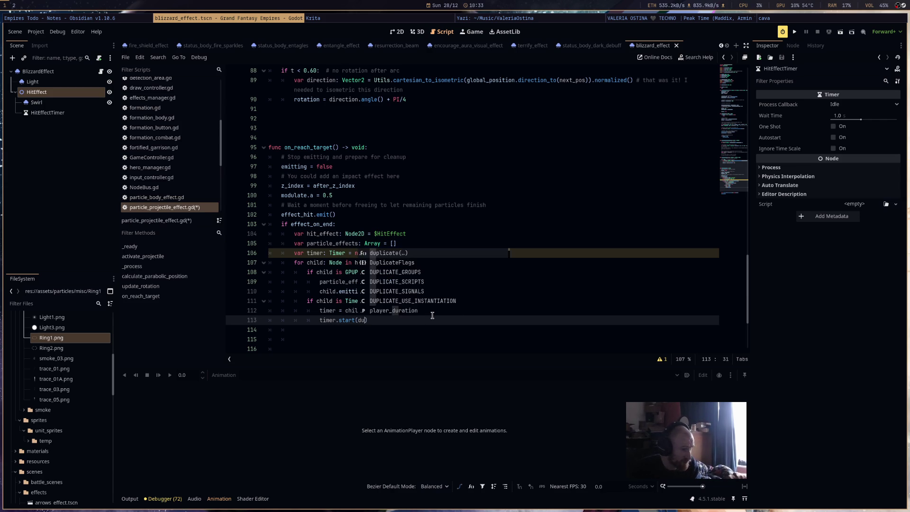
pyautogui.press('Return')
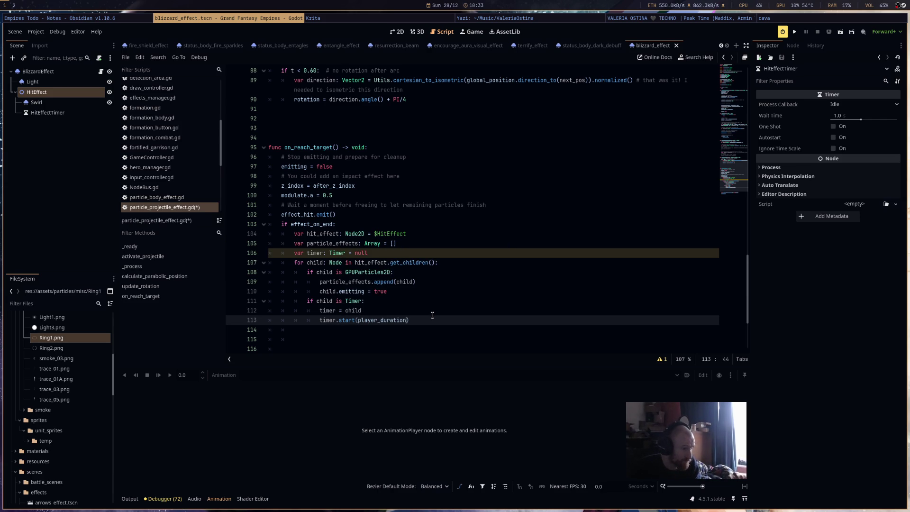
pyautogui.scroll(5, 509, 111)
pyautogui.scroll(10, 507, 111)
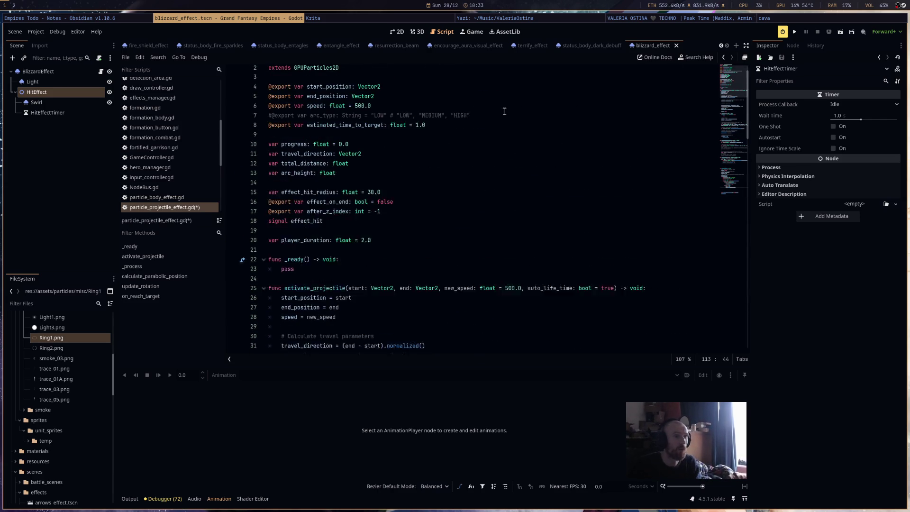
# Rename player_duration to effect_duration in its declaration and the timer.start call.
pyautogui.moveTo(299, 258); pyautogui.dragTo(281, 256)
pyautogui.write('effect')
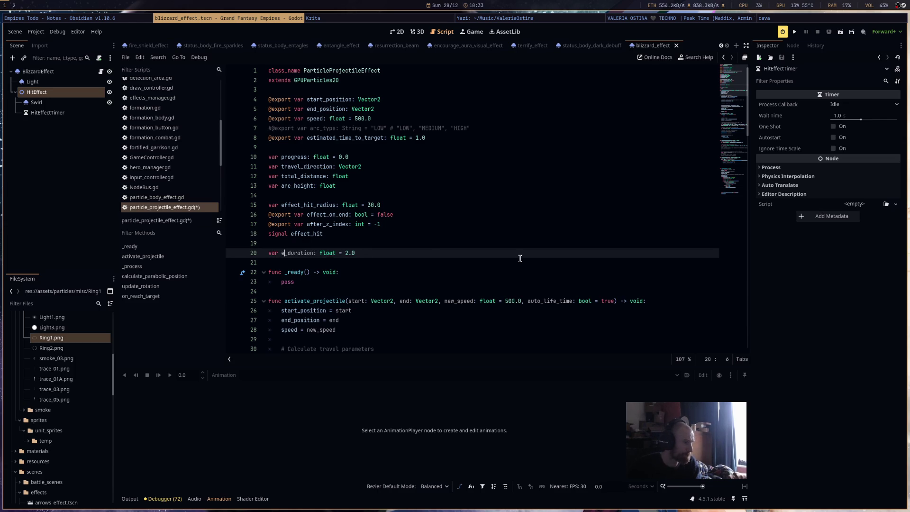
pyautogui.scroll(-1, 520, 258)
pyautogui.scroll(-20, 520, 260)
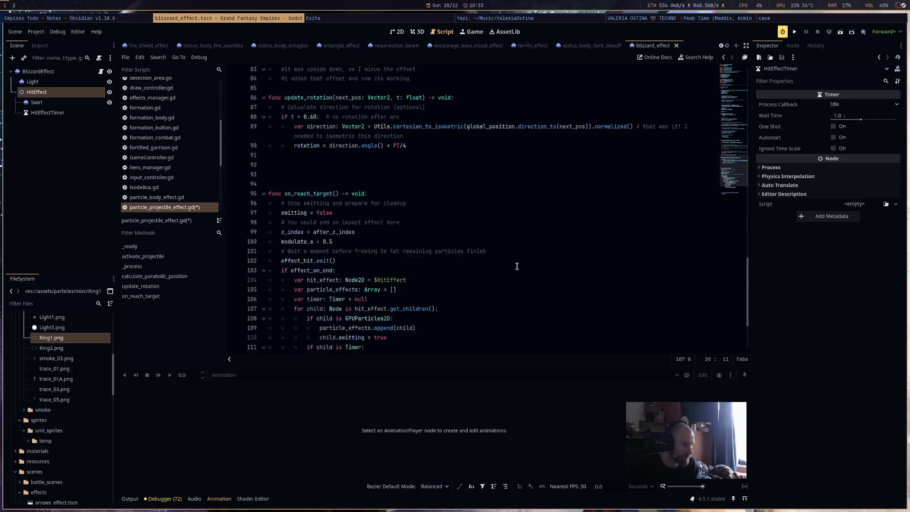
pyautogui.moveTo(377, 272); pyautogui.dragTo(358, 272)
pyautogui.write('effect')
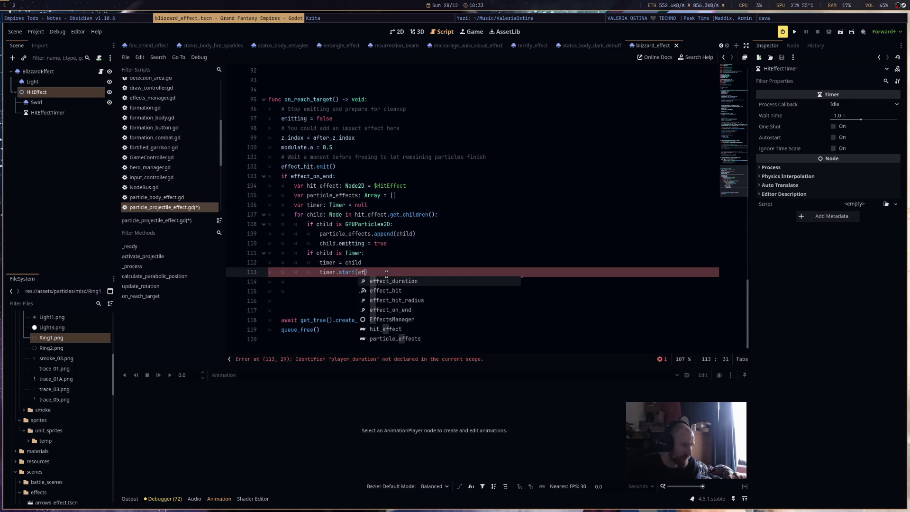
pyautogui.click(440, 271)
# Add 'await timer.timeout' after timer.start and save the script.
pyautogui.press('Return')
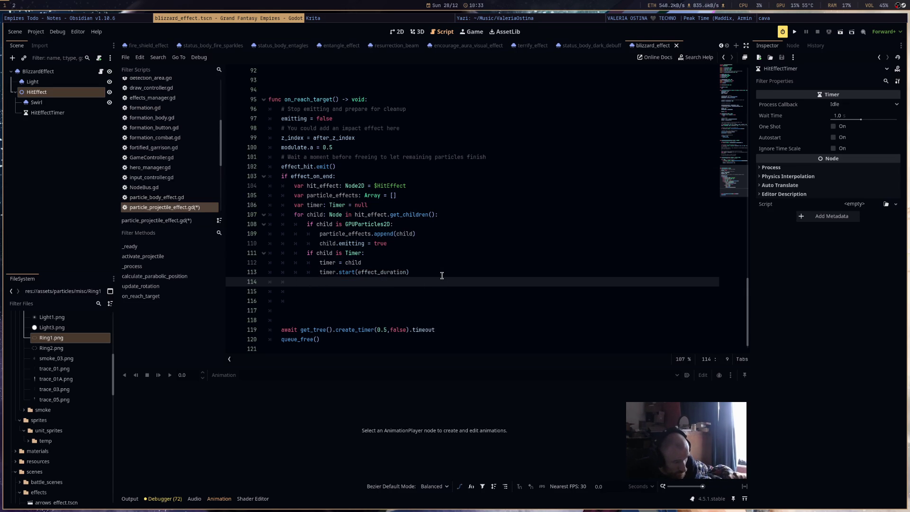
pyautogui.write('await gt')
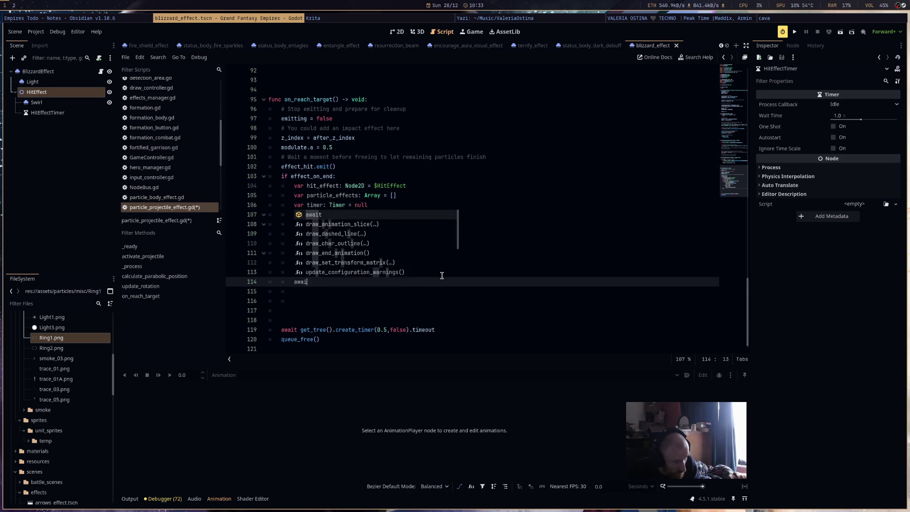
pyautogui.press('BackSpace')
pyautogui.press('BackSpace')
pyautogui.write('timer.timeout')
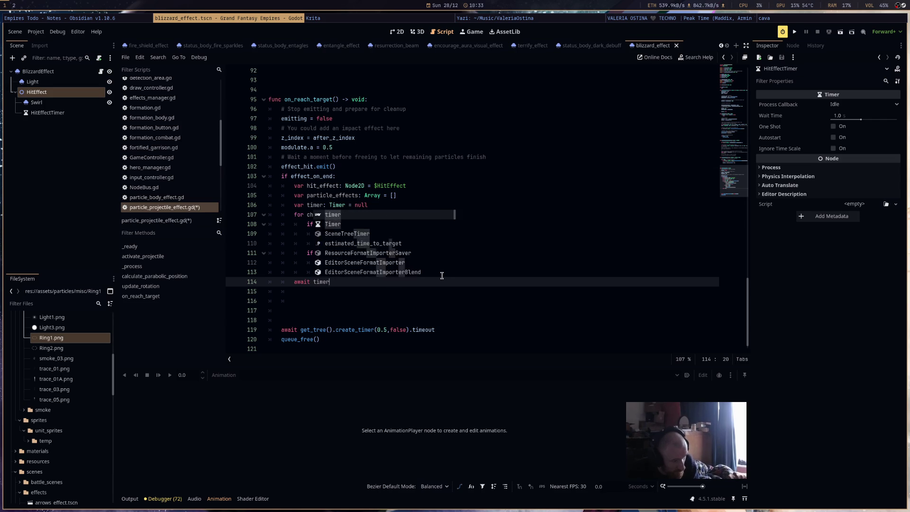
pyautogui.press('Return')
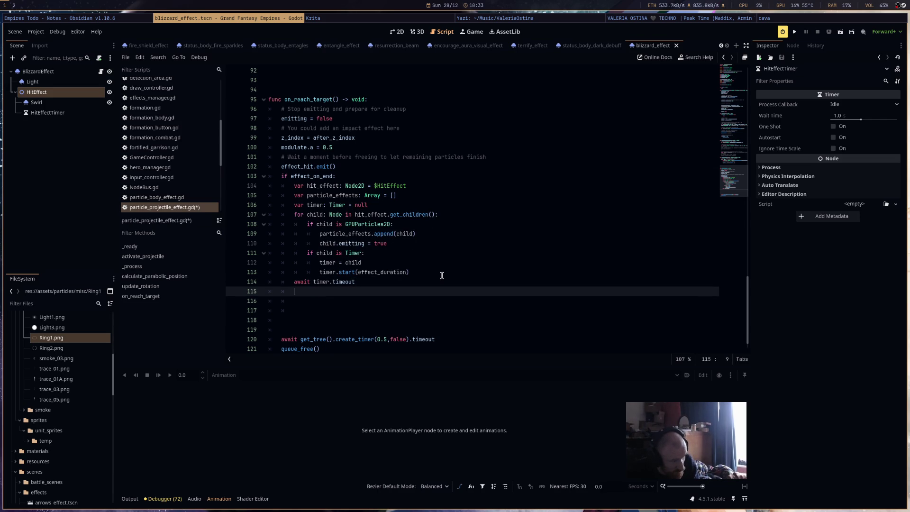
pyautogui.hotkey('ctrl', 's')
pyautogui.click(48, 113)
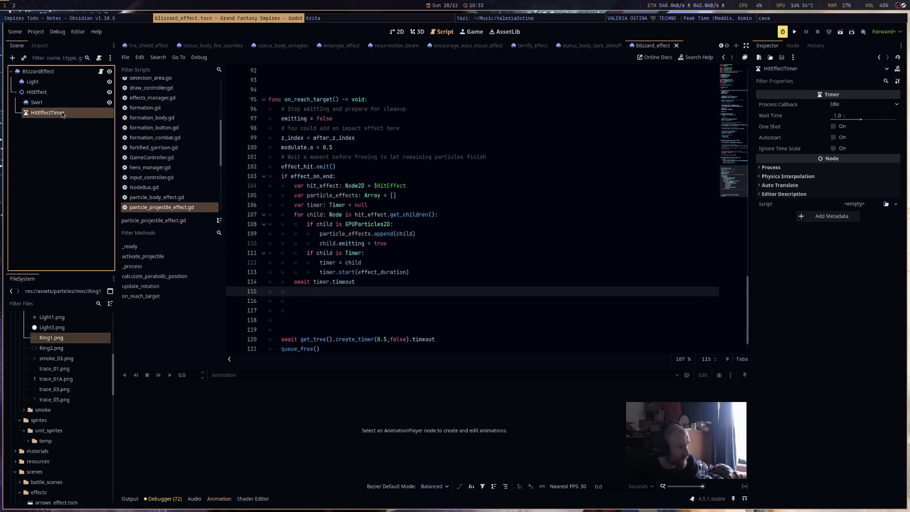
# Enable One Shot on HitEffectTimer and discard an unfinished timer line in the script.
pyautogui.click(842, 127)
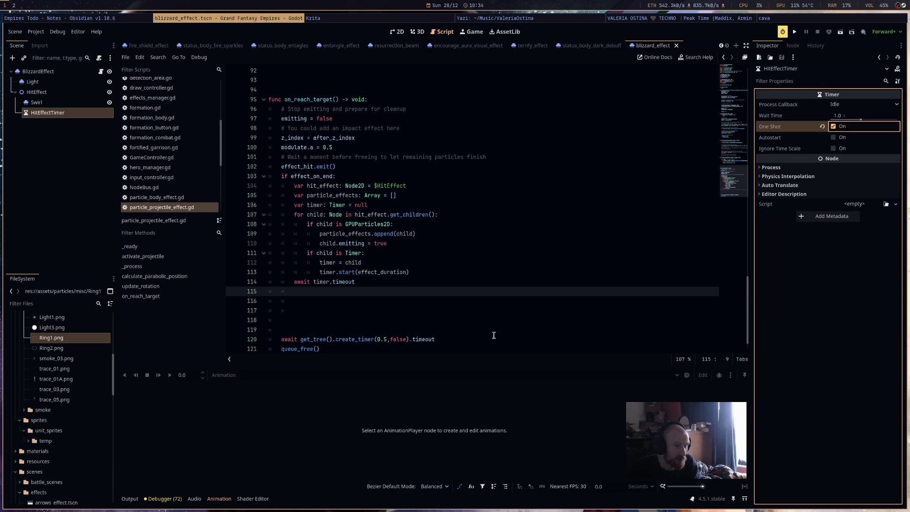
pyautogui.click(347, 293)
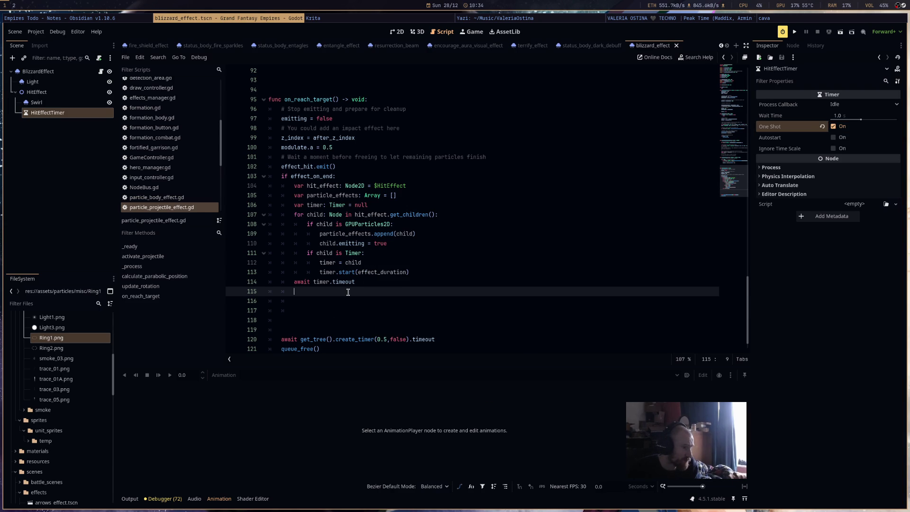
pyautogui.click(377, 263)
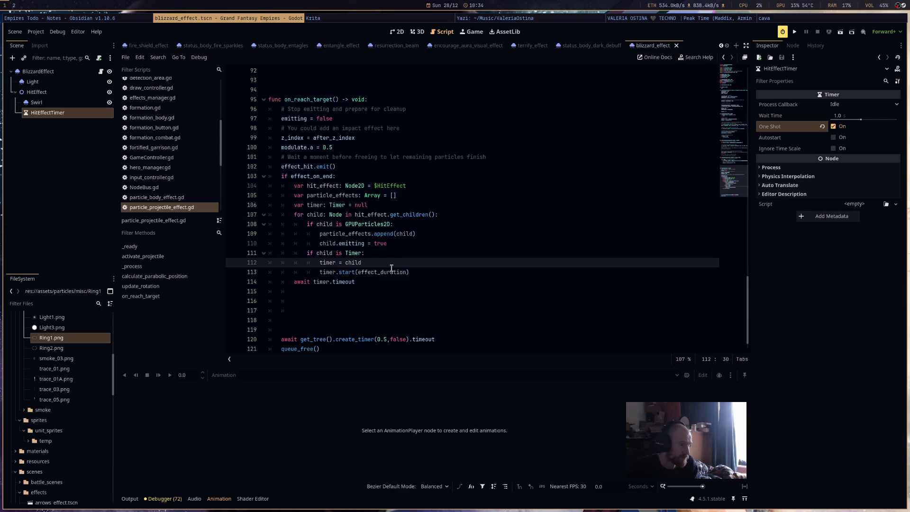
pyautogui.press('Return')
pyautogui.write('timer.')
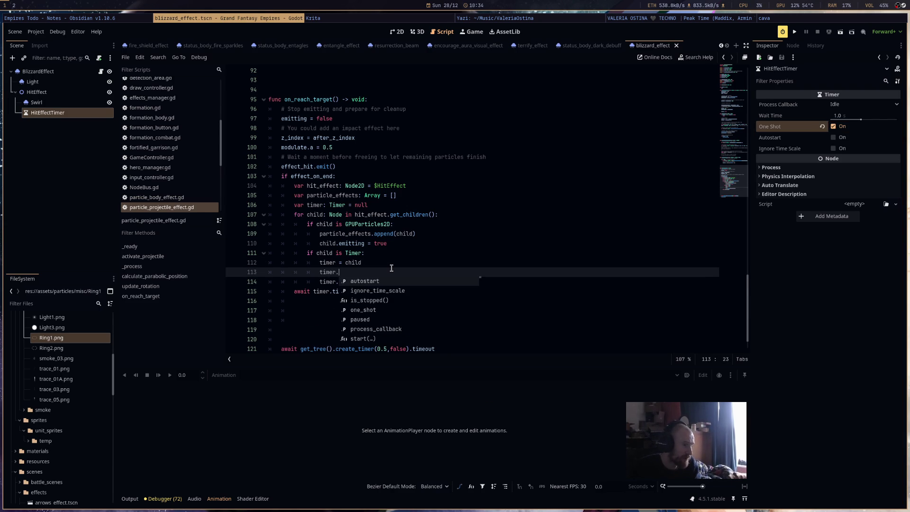
pyautogui.press('BackSpace')
pyautogui.press('BackSpace')
pyautogui.press('BackSpace')
pyautogui.press('BackSpace')
pyautogui.press('BackSpace')
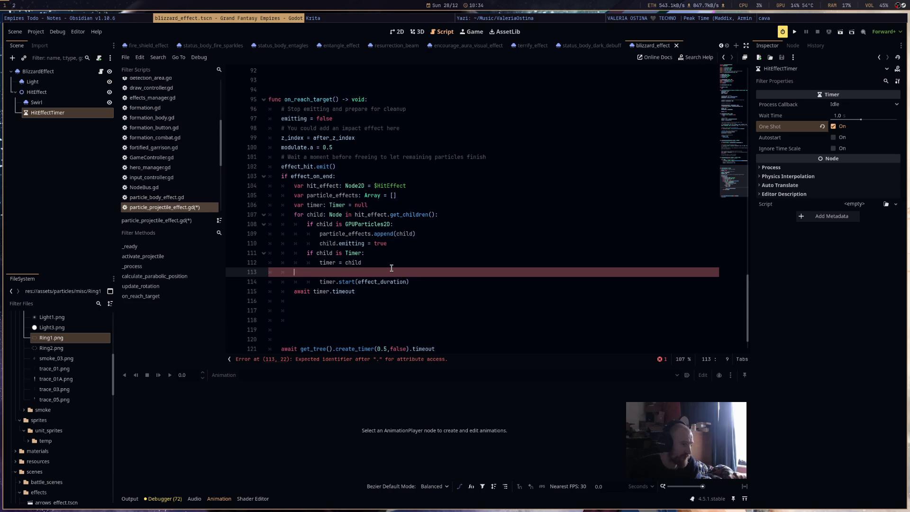
pyautogui.press('BackSpace')
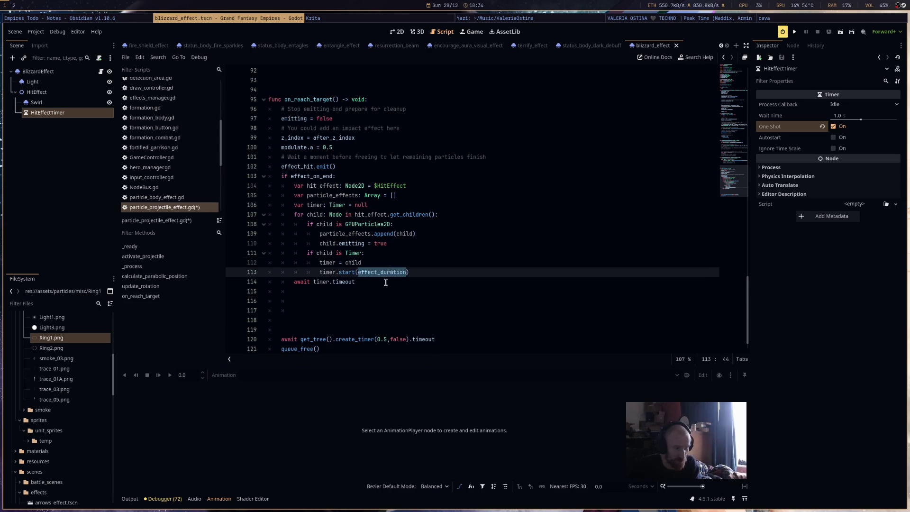
# After the await, loop over particle_effects setting emitting = false on each, and save.
pyautogui.click(386, 290)
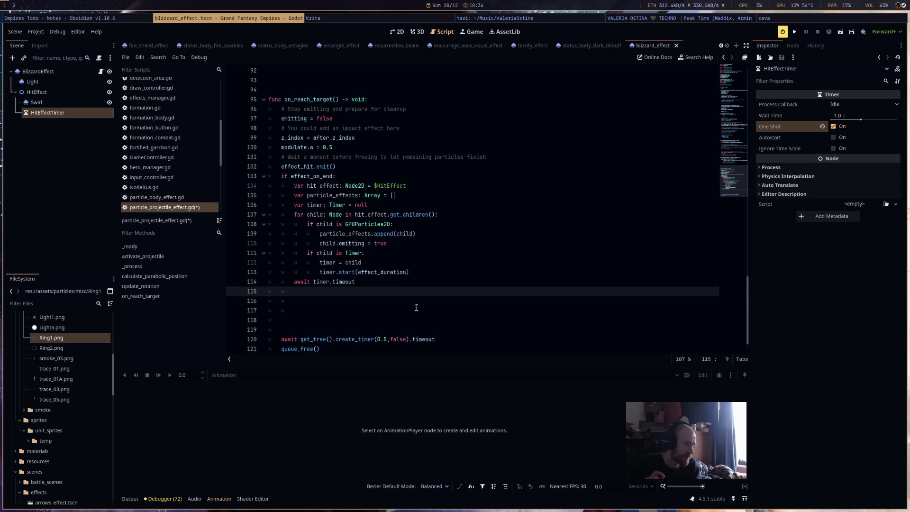
pyautogui.write('for')
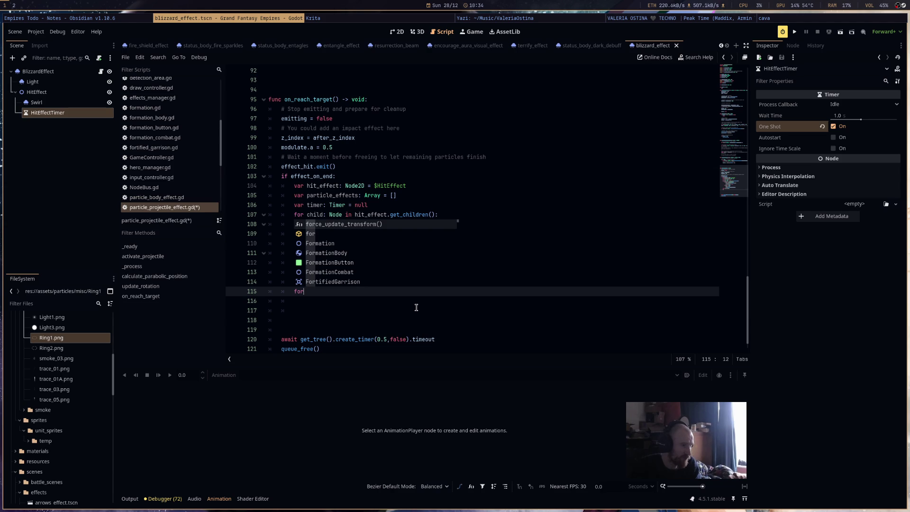
pyautogui.write(' particle_effects')
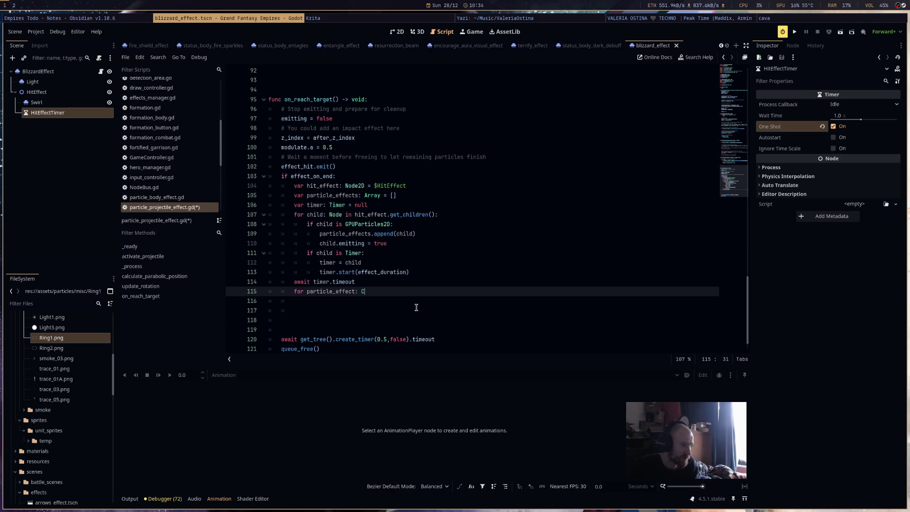
pyautogui.press('BackSpace')
pyautogui.write('GPU')
pyautogui.press('Return')
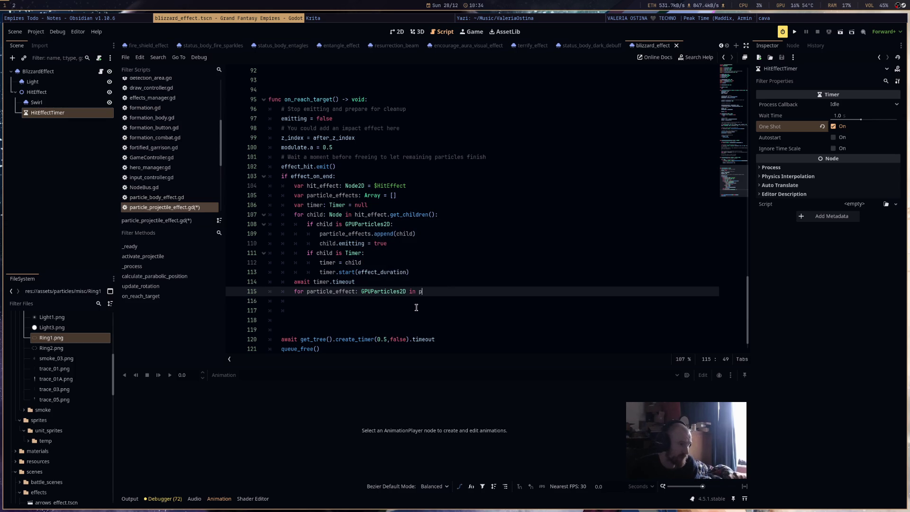
pyautogui.write('ar')
pyautogui.press('Return')
pyautogui.write(':')
pyautogui.press('Return')
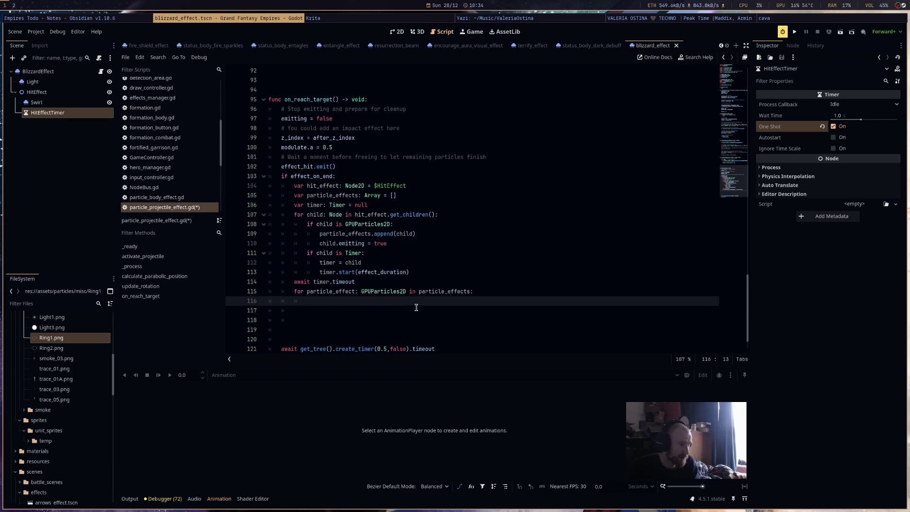
pyautogui.write('particle_effect.emitting = false')
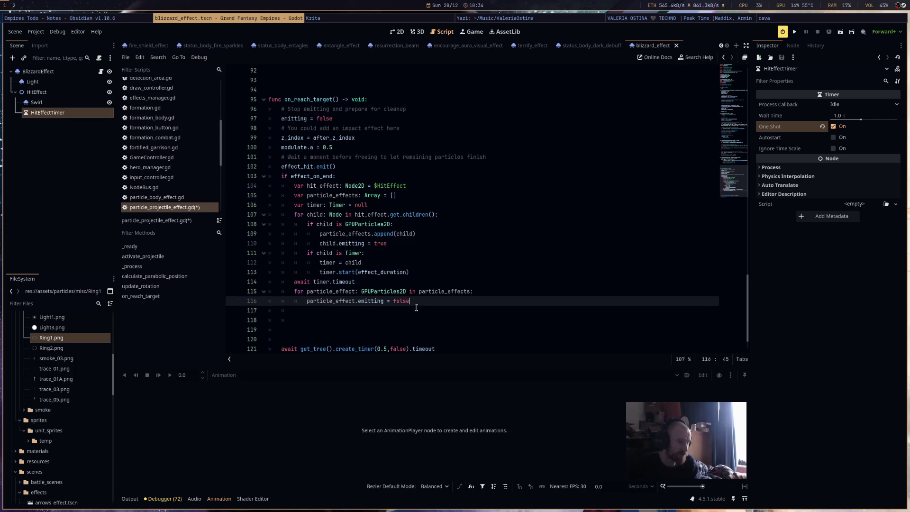
pyautogui.hotkey('ctrl', 's')
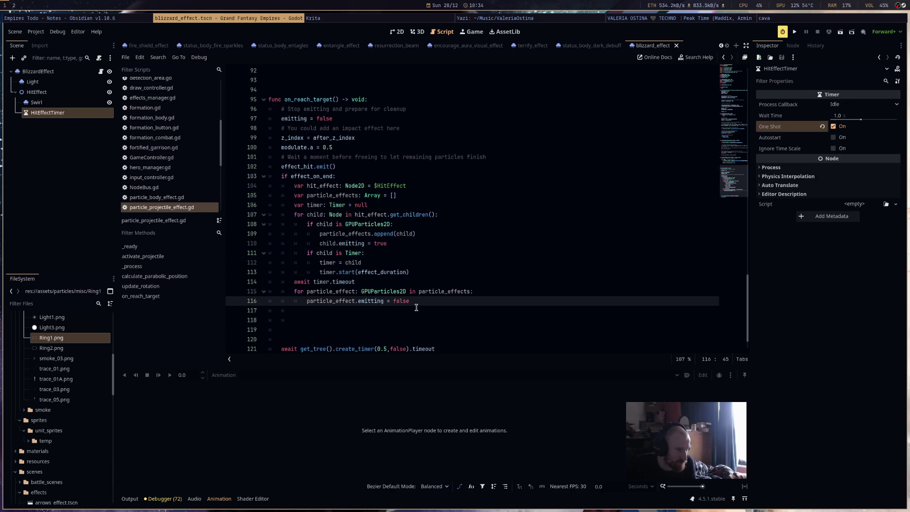
# Delete the leftover blank lines 117–120 at the end of the script.
pyautogui.moveTo(313, 340); pyautogui.dragTo(238, 316)
pyautogui.press('Delete')
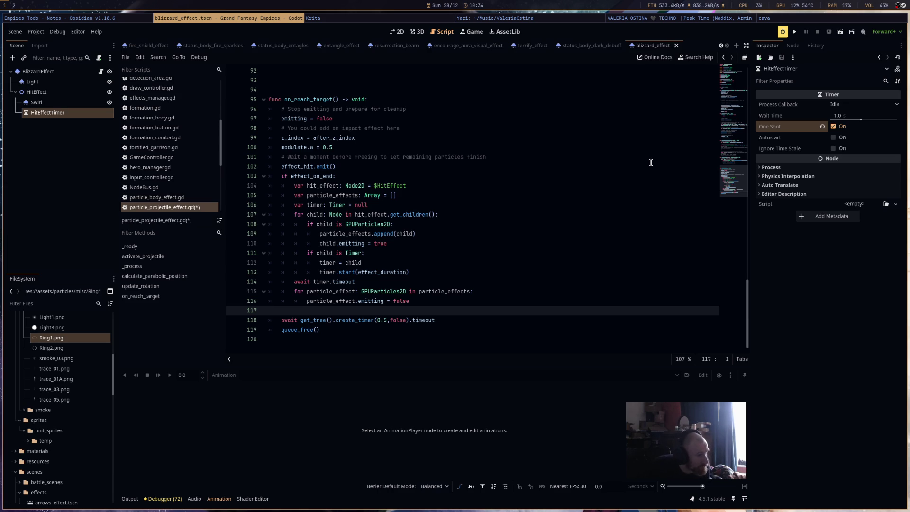
pyautogui.click(600, 49)
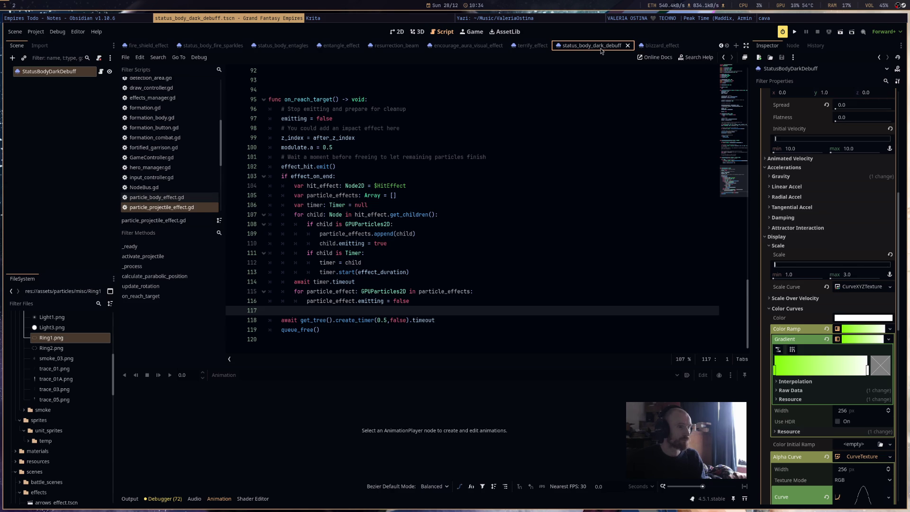
# Run the project from terrify_effect and have the hero cast Fireball at enemy regiments.
pyautogui.click(532, 46)
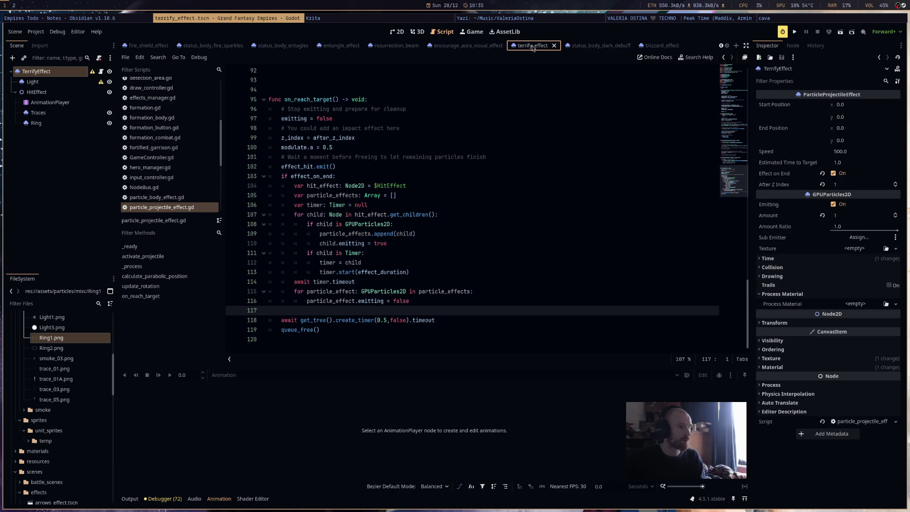
pyautogui.click(794, 32)
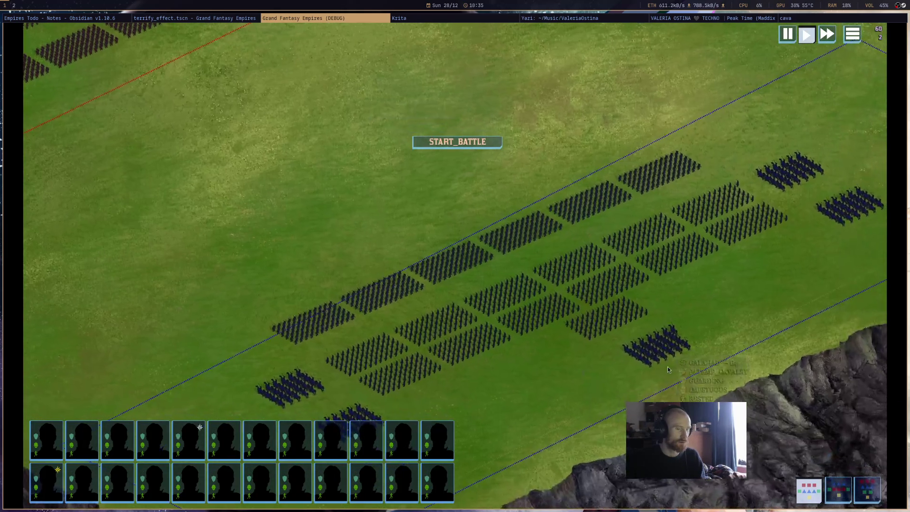
pyautogui.click(517, 278)
pyautogui.rightClick(579, 243)
pyautogui.click(613, 236)
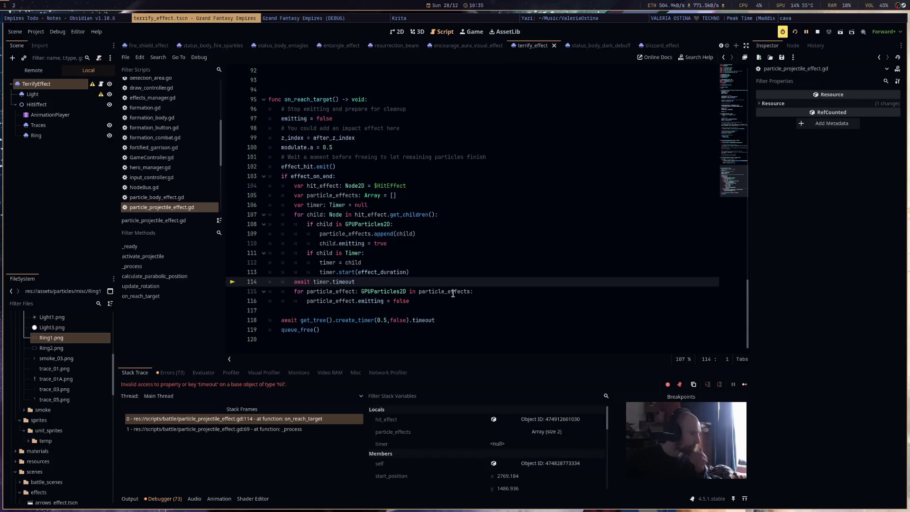
# Inspect the null timer default on line 106, then stop the crashed debug session.
pyautogui.moveTo(452, 293)
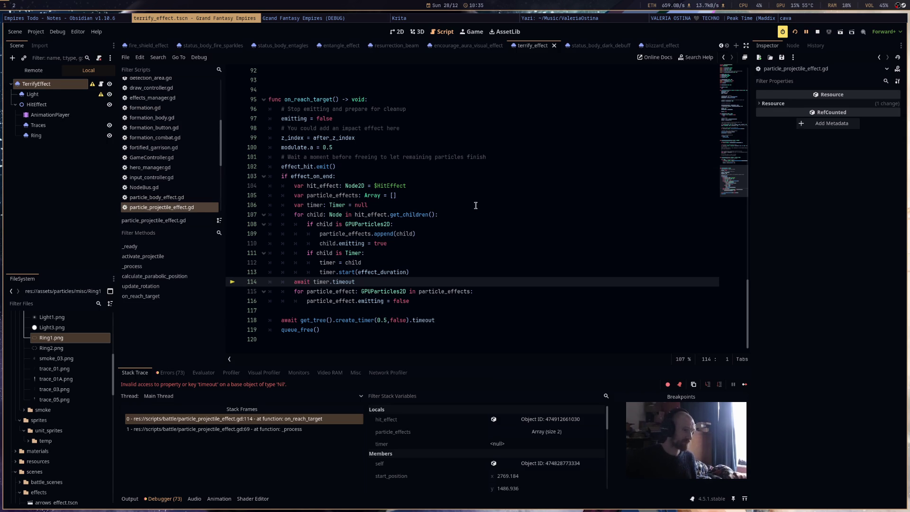
pyautogui.doubleClick(472, 208)
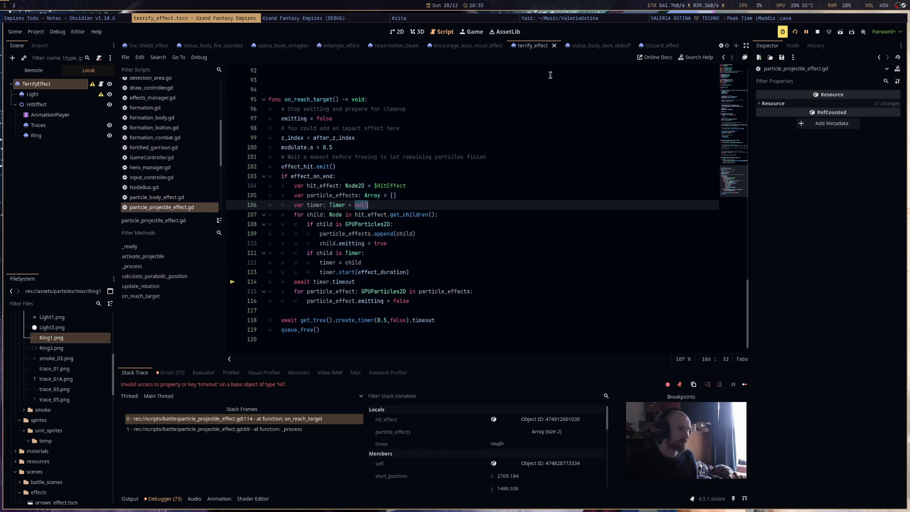
pyautogui.click(818, 31)
pyautogui.click(721, 46)
pyautogui.click(721, 45)
pyautogui.click(722, 45)
pyautogui.click(721, 46)
pyautogui.click(721, 46)
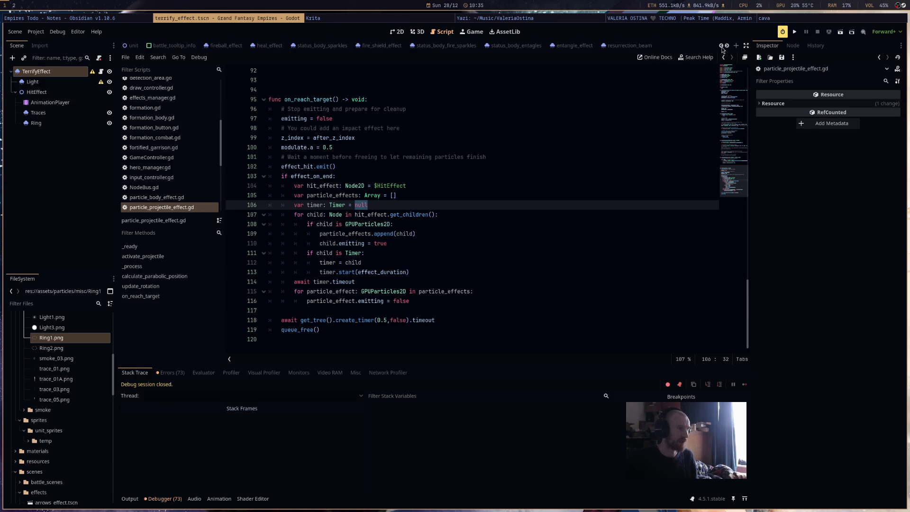
# In fireball_effect, delete the AnimationPlayer and add a Timer child under HitEffect.
pyautogui.click(214, 45)
pyautogui.rightClick(68, 106)
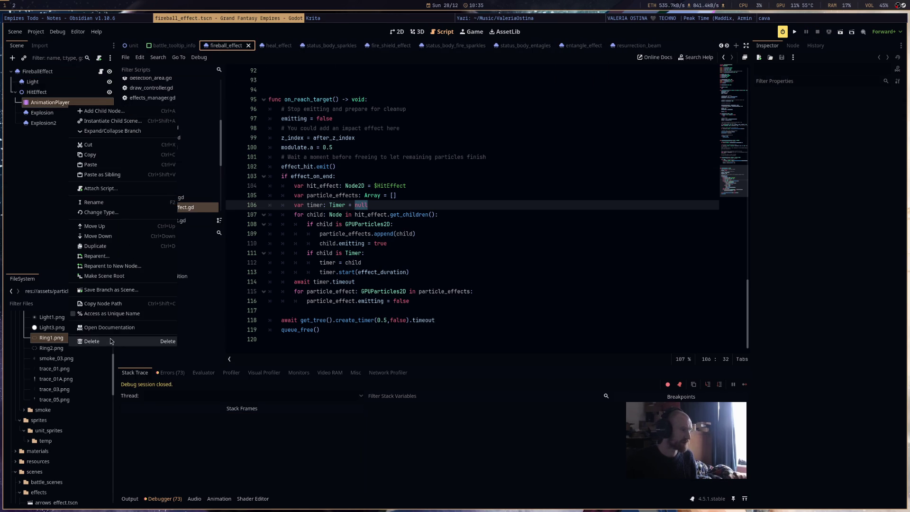
pyautogui.click(95, 341)
pyautogui.click(474, 268)
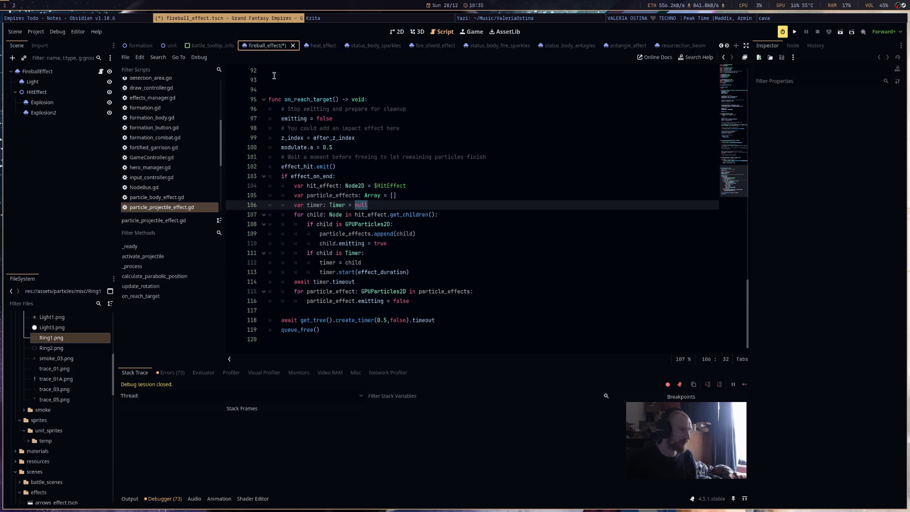
pyautogui.rightClick(37, 91)
pyautogui.click(81, 95)
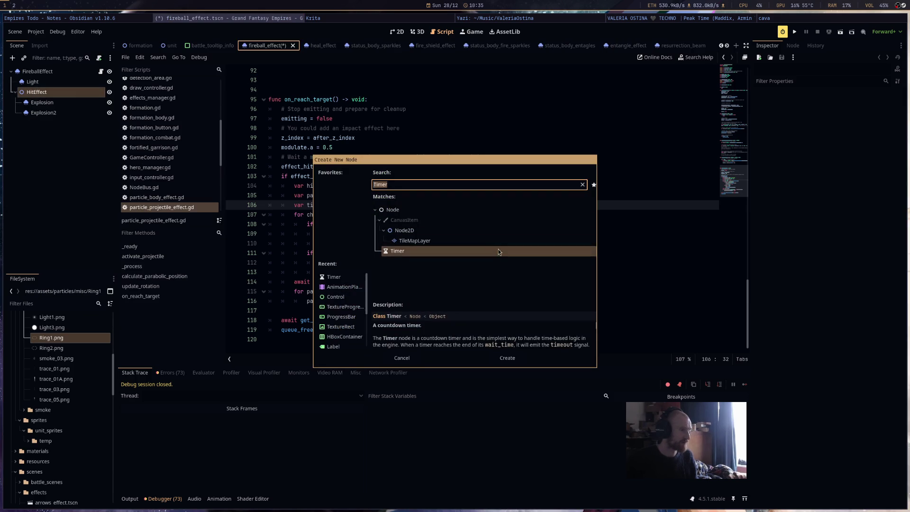
pyautogui.doubleClick(418, 253)
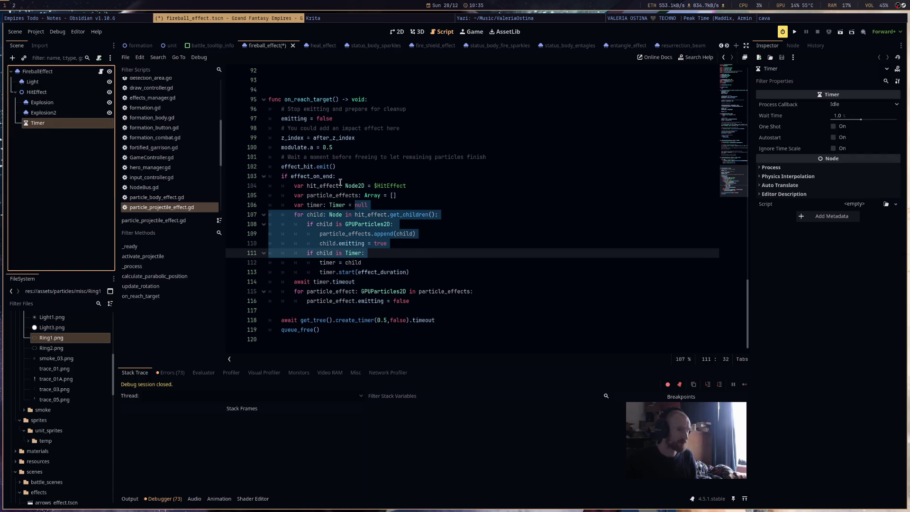
# In heal_effect, delete the AnimationPlayer and paste fireball's copied Timer under HitEffect.
pyautogui.click(317, 46)
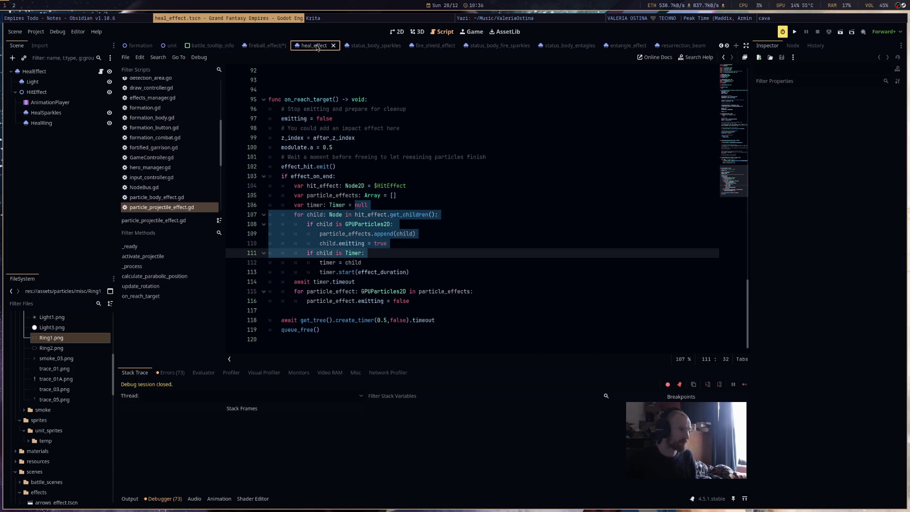
pyautogui.rightClick(69, 101)
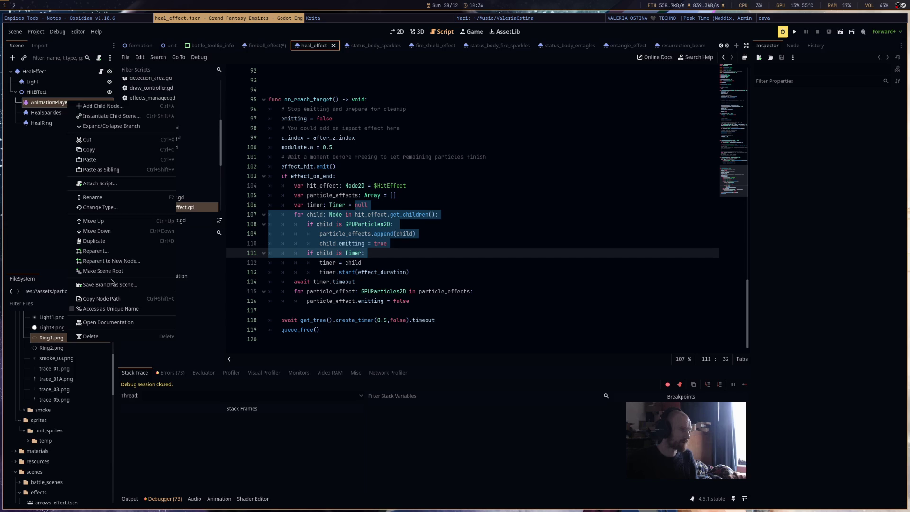
pyautogui.click(118, 337)
pyautogui.press('Return')
pyautogui.rightClick(62, 96)
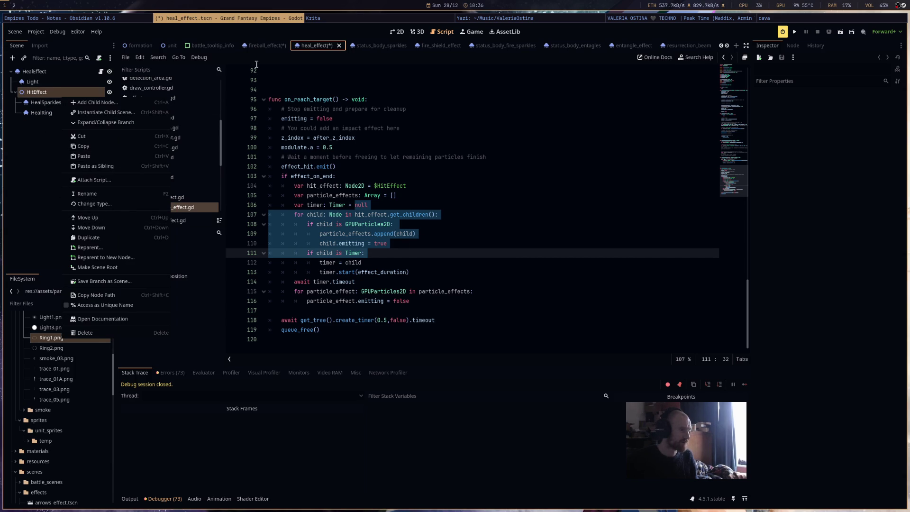
pyautogui.click(268, 45)
pyautogui.click(37, 123)
pyautogui.rightClick(67, 124)
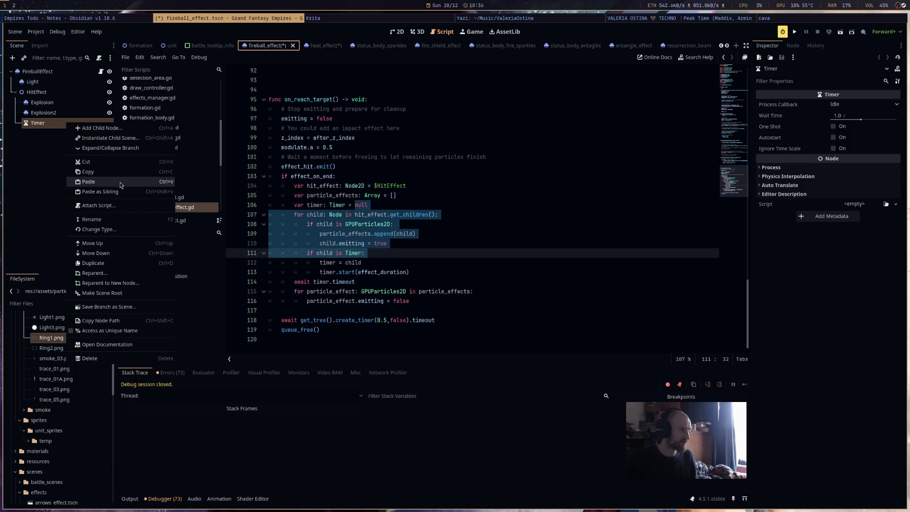
pyautogui.click(90, 171)
pyautogui.click(316, 45)
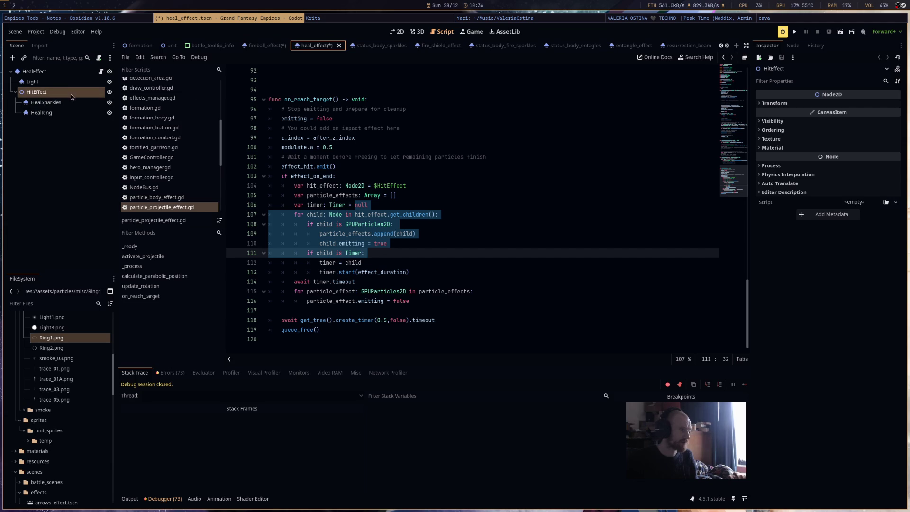
pyautogui.hotkey('ctrl', 'v')
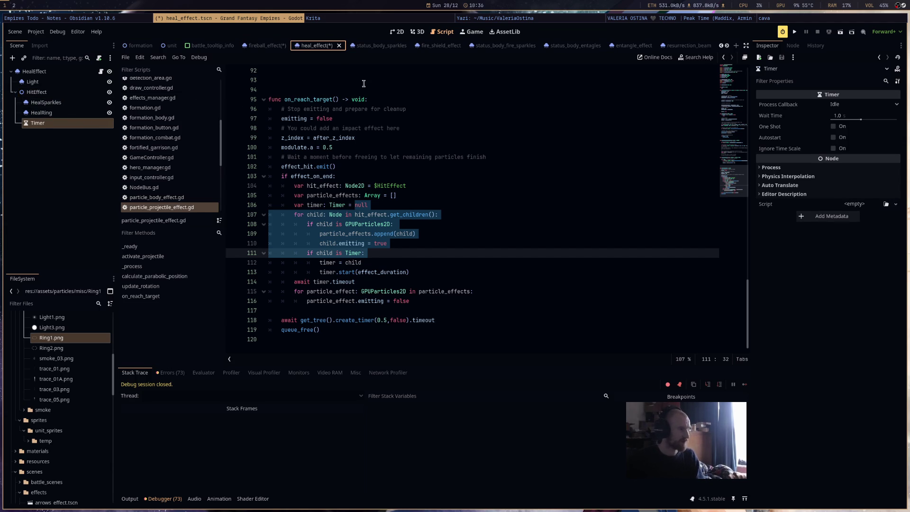
# In fire_shield_effect, replace the AnimationPlayer with the pasted Timer and save.
pyautogui.click(375, 46)
pyautogui.click(417, 46)
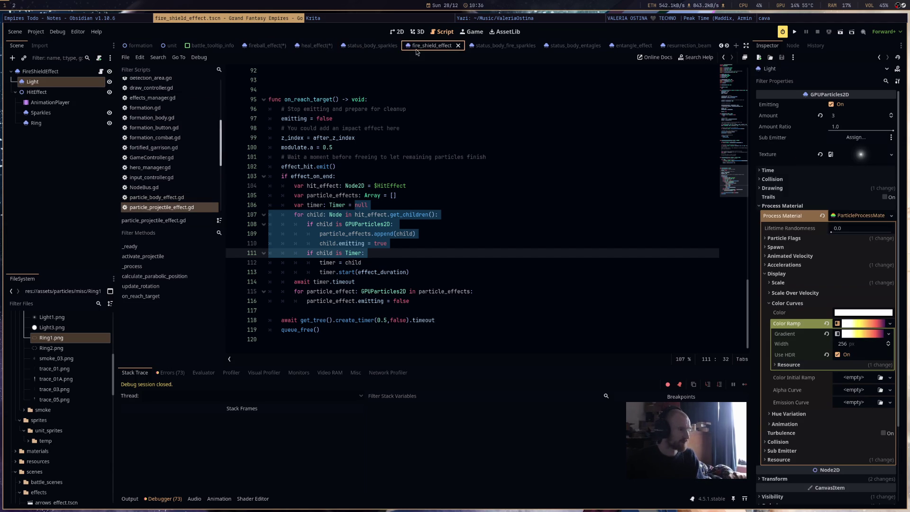
pyautogui.click(81, 106)
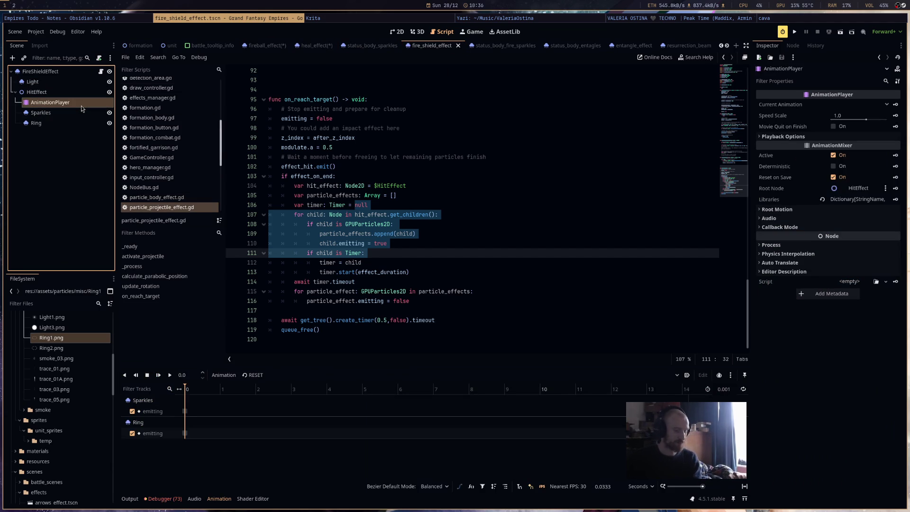
pyautogui.press('Delete')
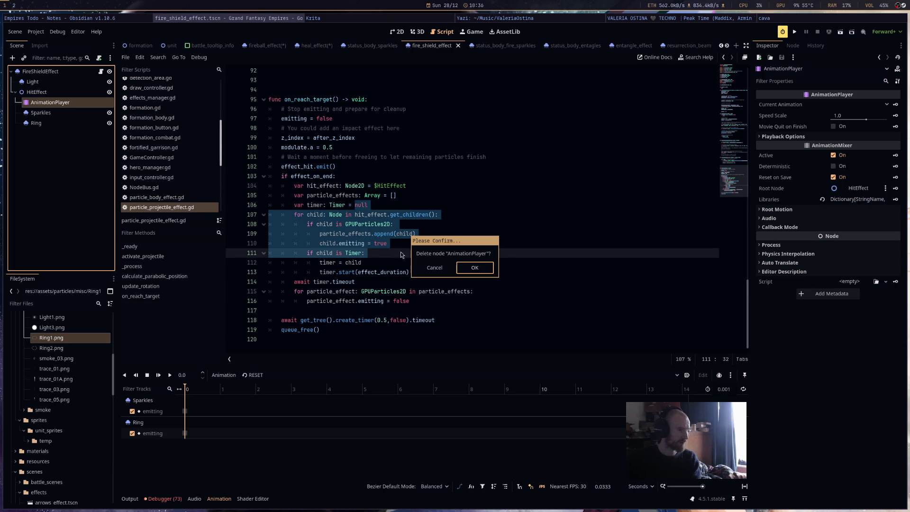
pyautogui.click(475, 269)
pyautogui.click(61, 90)
pyautogui.hotkey('ctrl', 'v')
pyautogui.hotkey('ctrl', 's')
# In entangle_effect, replace the AnimationPlayer with the pasted Timer under HitEffect and save.
pyautogui.click(315, 45)
pyautogui.click(472, 46)
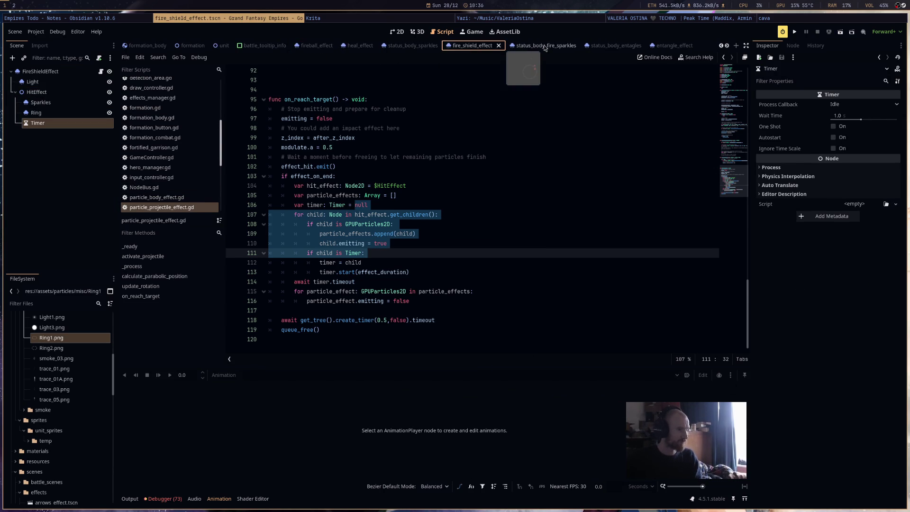
pyautogui.click(526, 46)
pyautogui.click(596, 47)
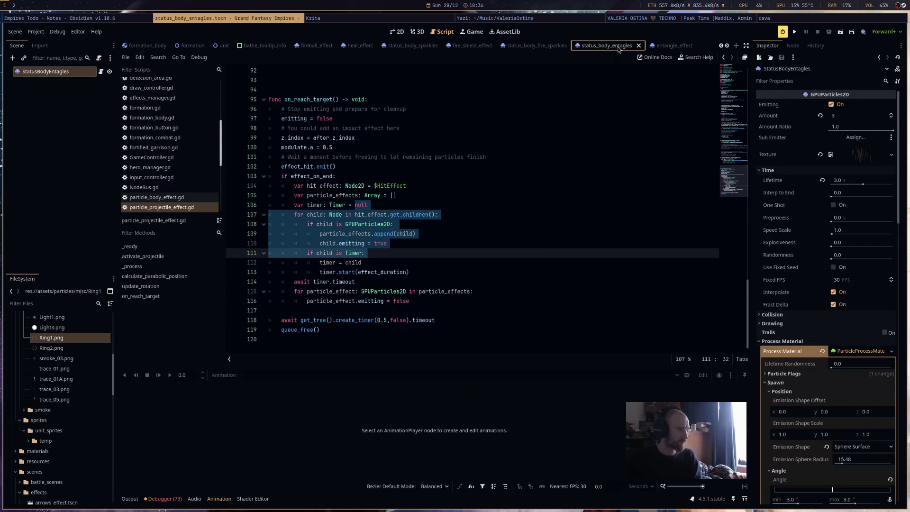
pyautogui.click(668, 46)
pyautogui.rightClick(72, 101)
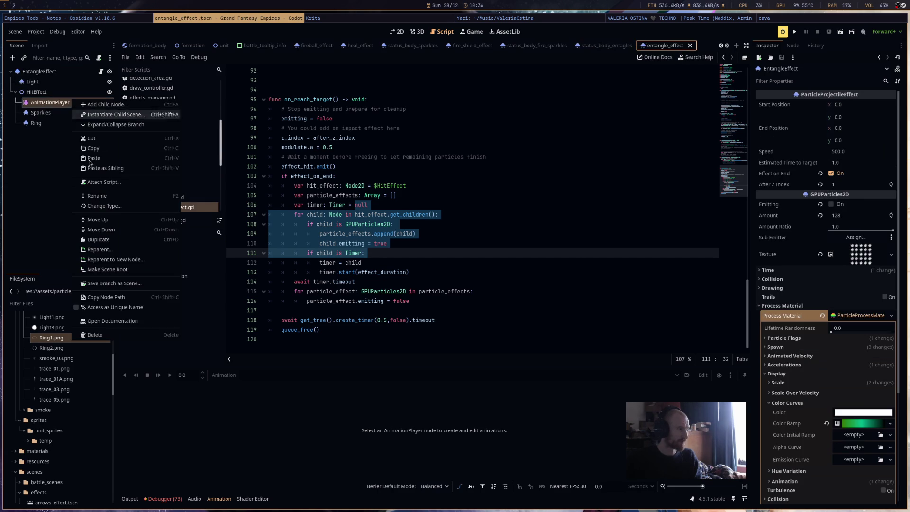
pyautogui.click(118, 337)
pyautogui.click(474, 271)
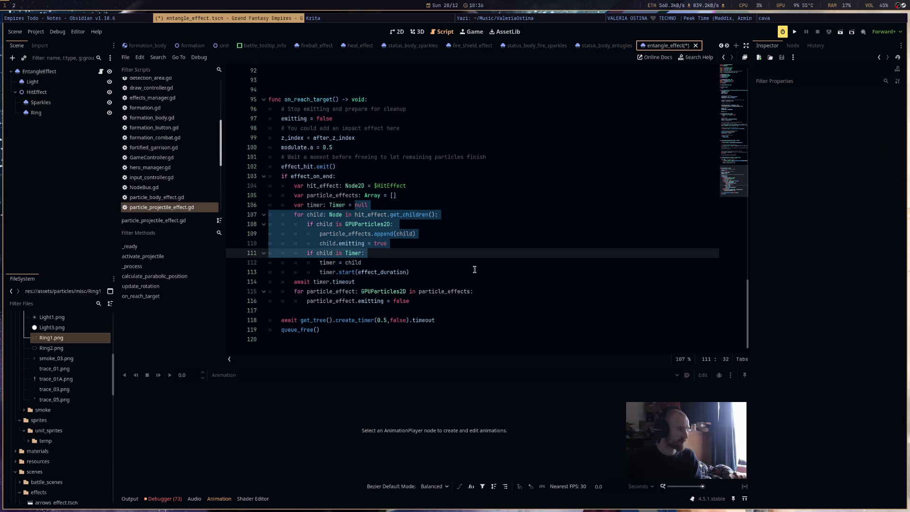
pyautogui.click(52, 92)
pyautogui.hotkey('ctrl', 'v')
pyautogui.hotkey('ctrl', 's')
# Delete terrify_effect's AnimationPlayer node and save the scene.
pyautogui.click(727, 45)
pyautogui.click(729, 48)
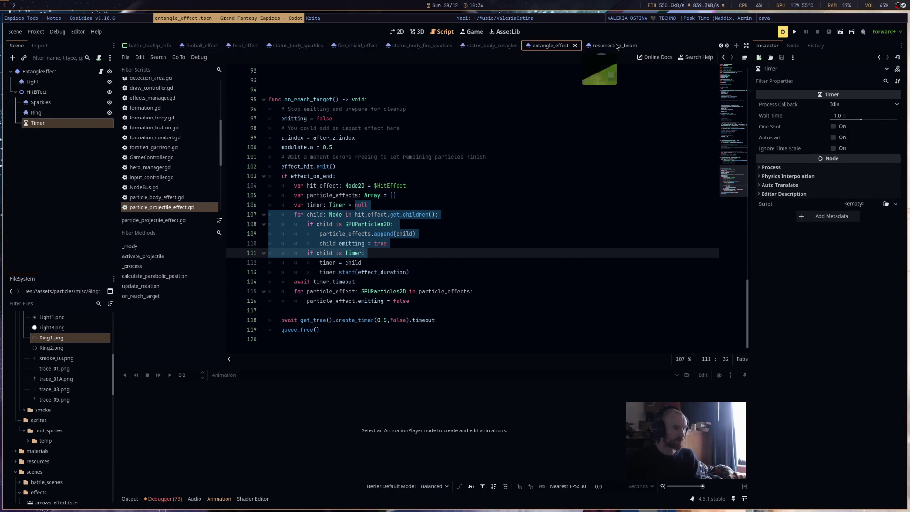
pyautogui.click(728, 46)
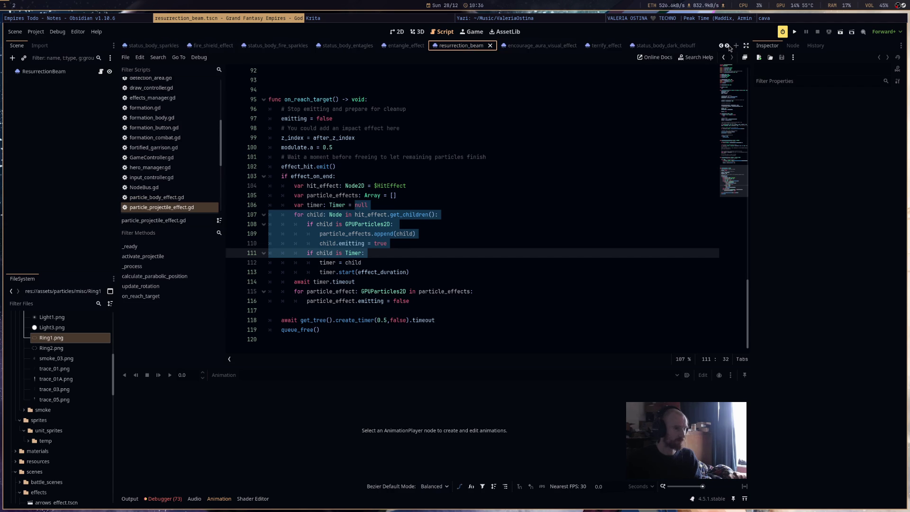
pyautogui.click(528, 47)
pyautogui.click(595, 46)
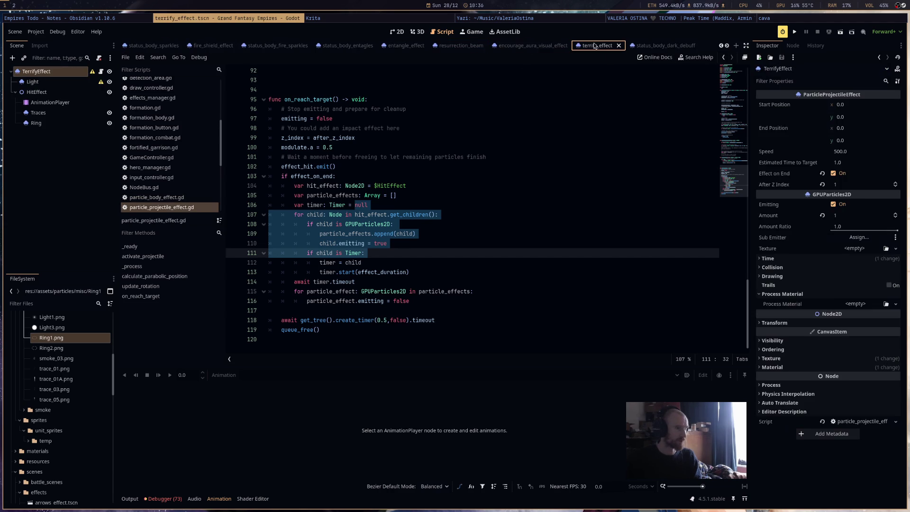
pyautogui.click(80, 103)
pyautogui.press('Delete')
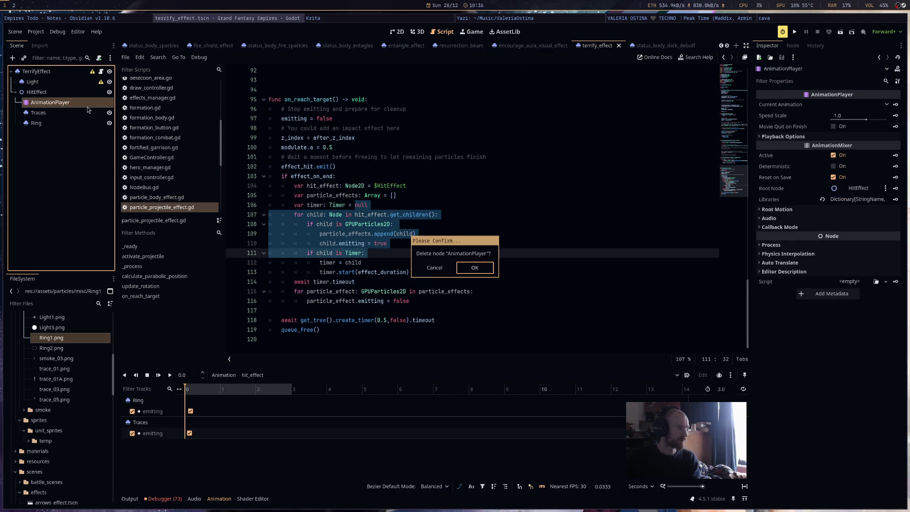
pyautogui.click(471, 267)
pyautogui.click(76, 93)
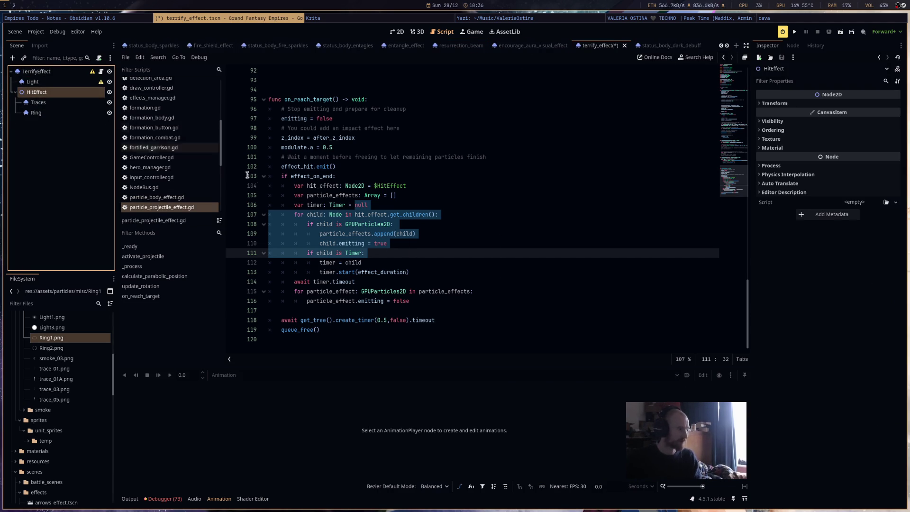
pyautogui.hotkey('ctrl', 's')
# Bring up the status_body_dark_debuff and blizzard_effect scenes.
pyautogui.click(659, 46)
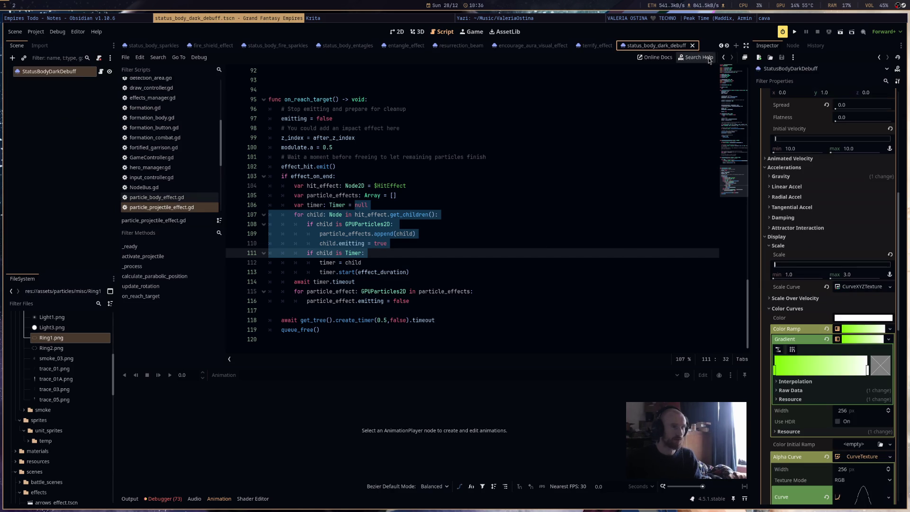
pyautogui.click(728, 47)
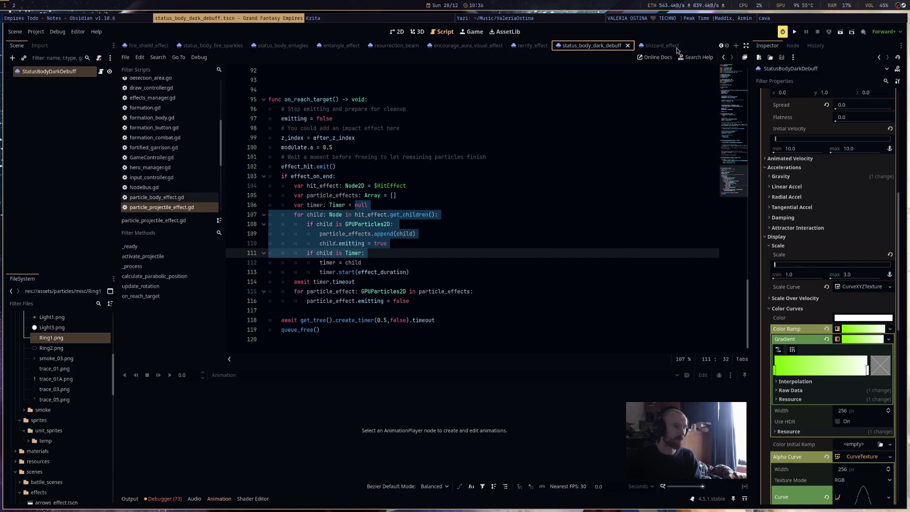
pyautogui.click(677, 49)
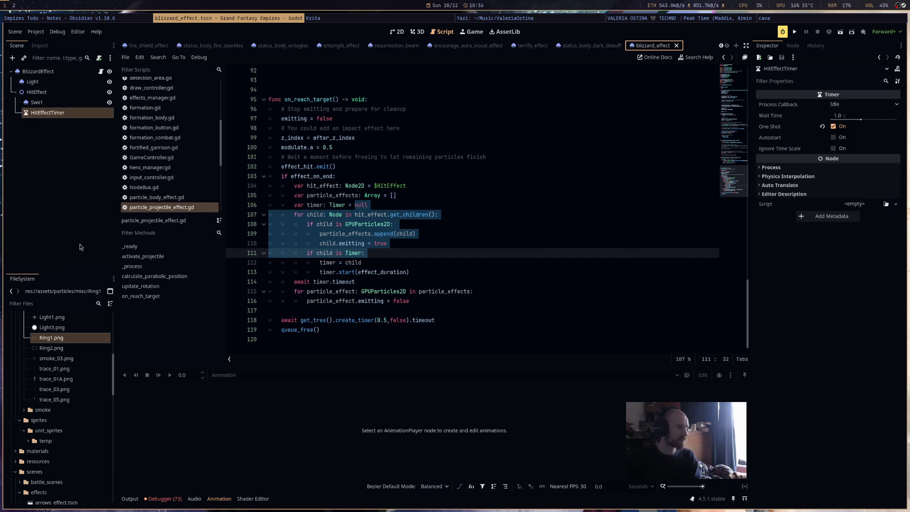
# Rename blizzard's HitEffectTimer node to 'Timer' and launch the game for testing.
pyautogui.doubleClick(73, 115)
pyautogui.write('Timer')
pyautogui.press('Return')
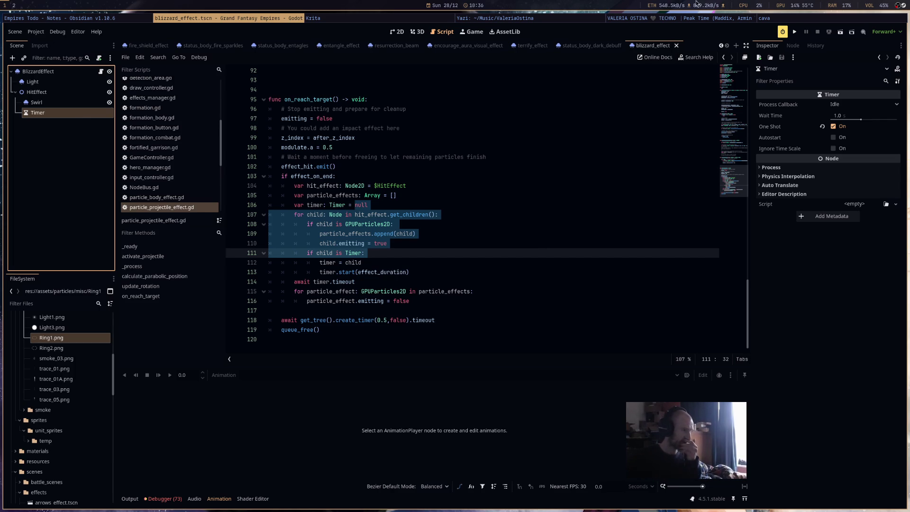
pyautogui.click(721, 46)
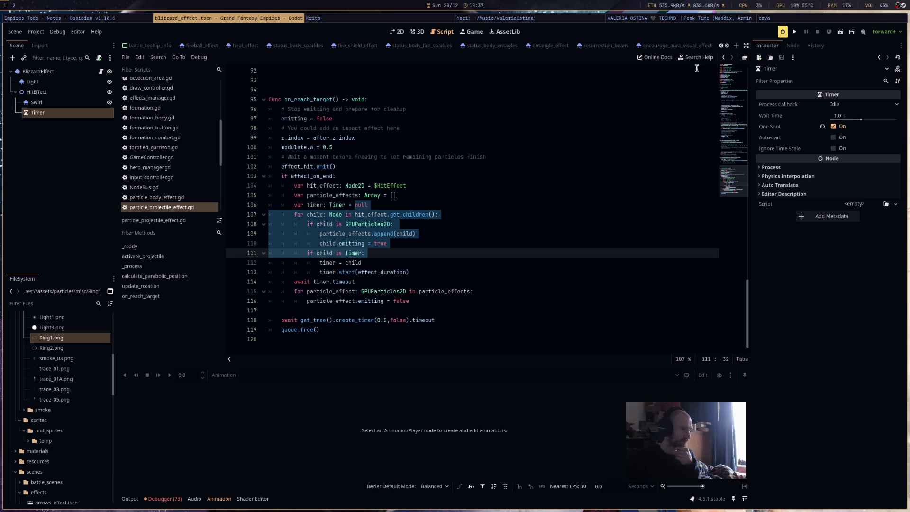
pyautogui.click(726, 45)
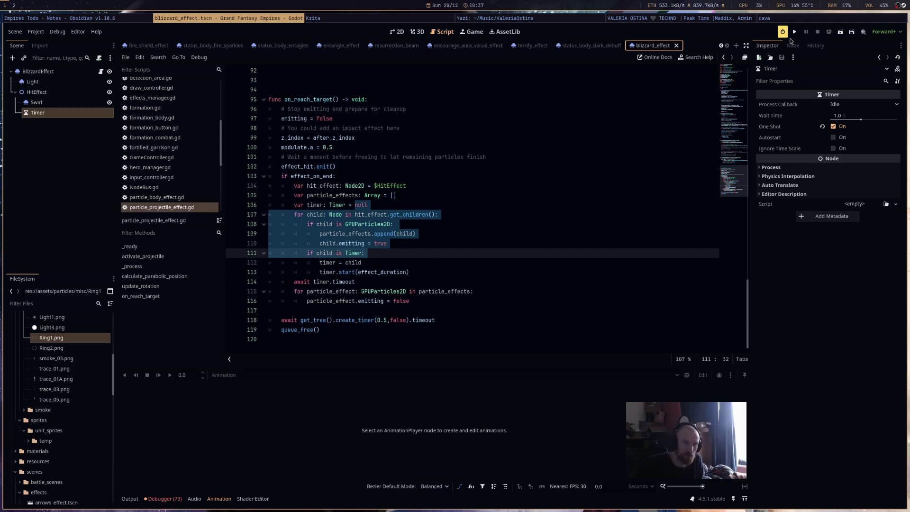
pyautogui.click(793, 34)
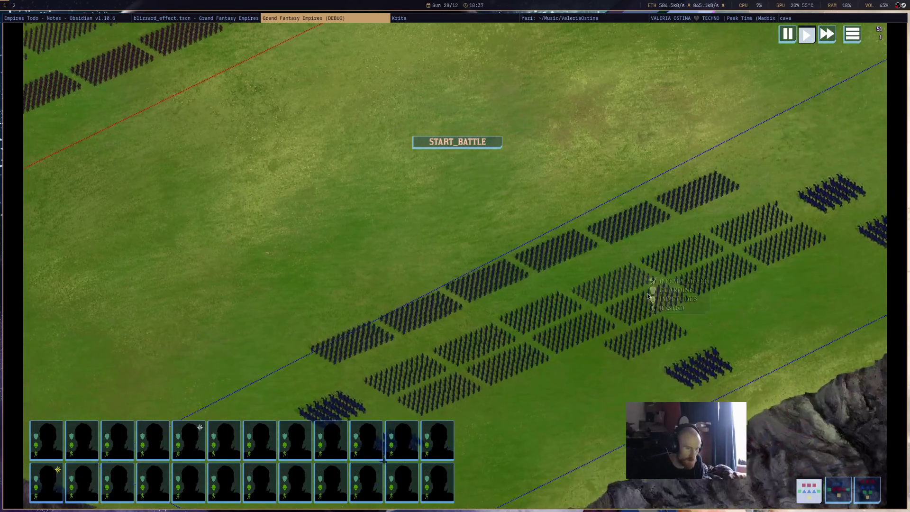
# Cast Fireball and Resurrection on the enemy block to check their hit effects.
pyautogui.click(683, 354)
pyautogui.rightClick(599, 272)
pyautogui.click(621, 264)
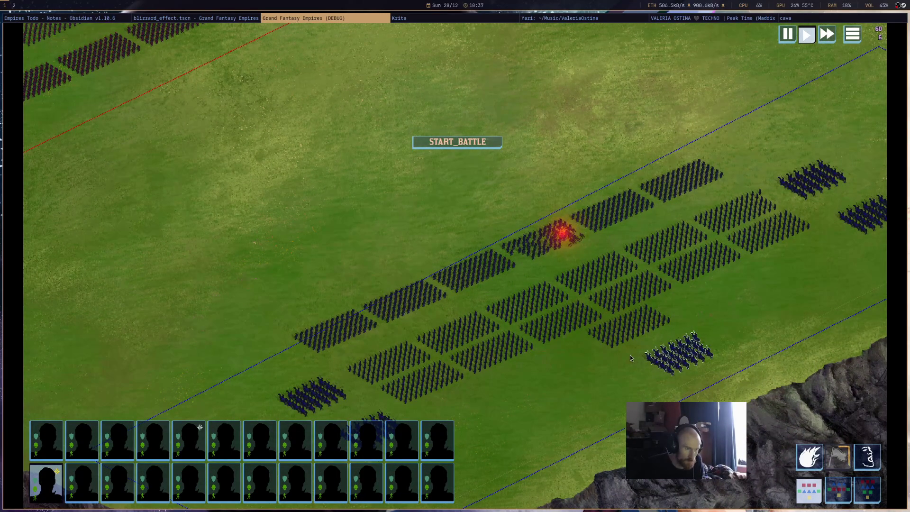
pyautogui.click(742, 211)
pyautogui.click(867, 456)
pyautogui.click(568, 242)
pyautogui.click(597, 234)
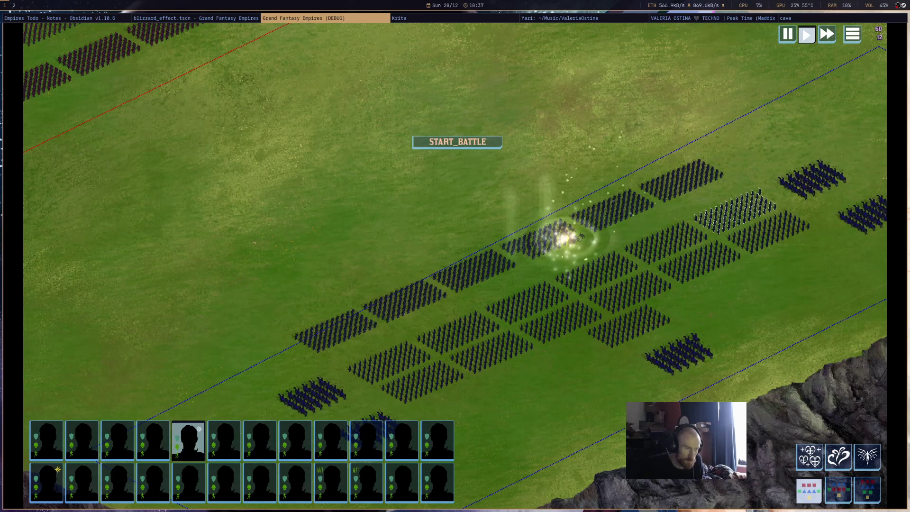
# Fire the green projectile and yellow blast at the enemy, then arm the flag ability.
pyautogui.click(838, 459)
pyautogui.click(573, 226)
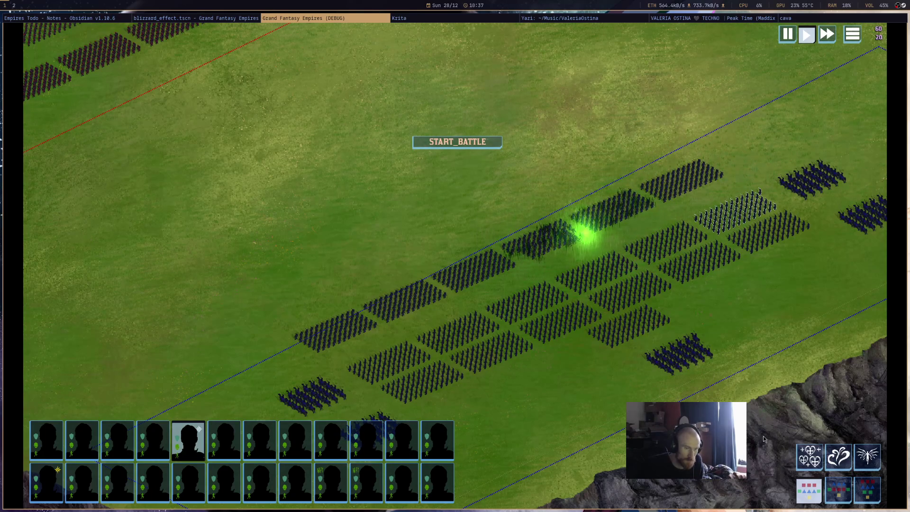
pyautogui.press('1')
pyautogui.click(590, 234)
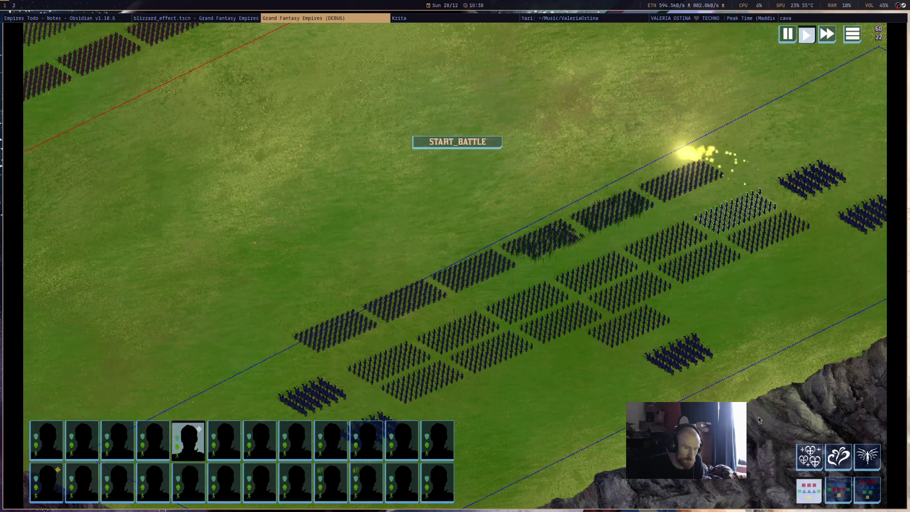
pyautogui.click(675, 361)
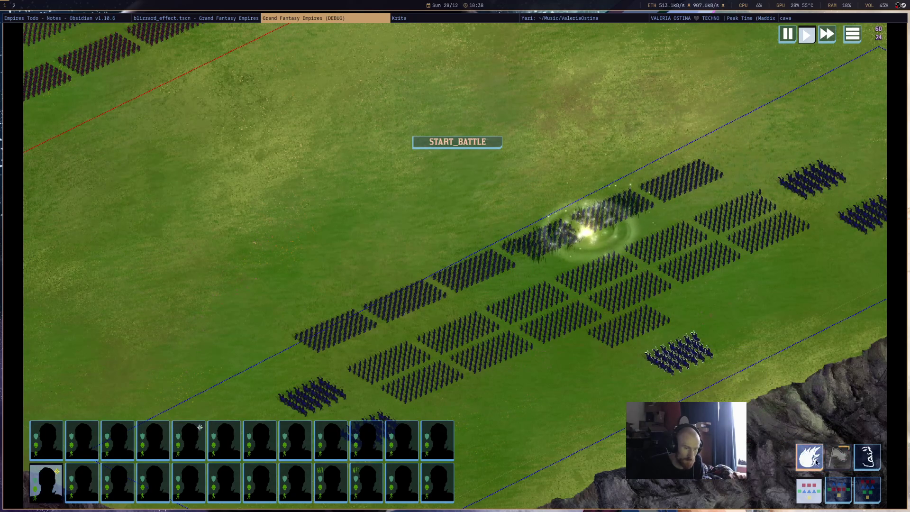
pyautogui.press('2')
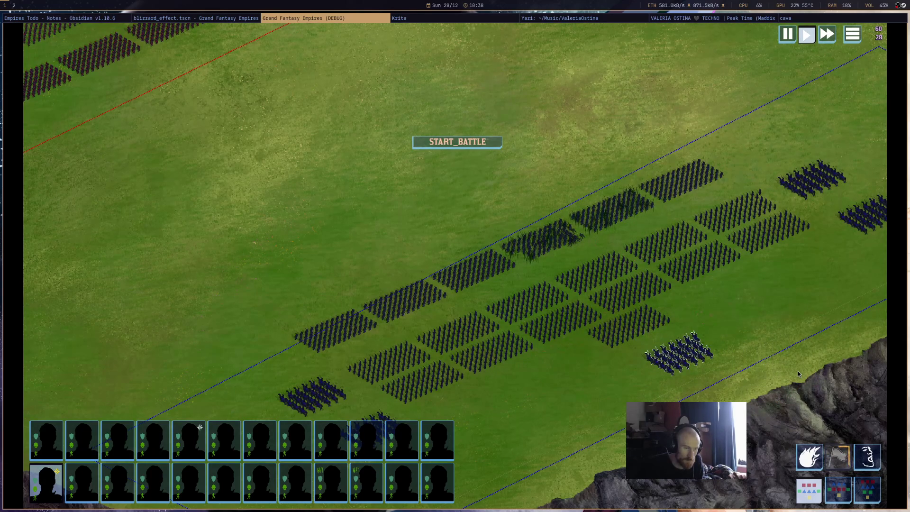
# Switch through the open windows back to the Godot editor.
pyautogui.click(804, 17)
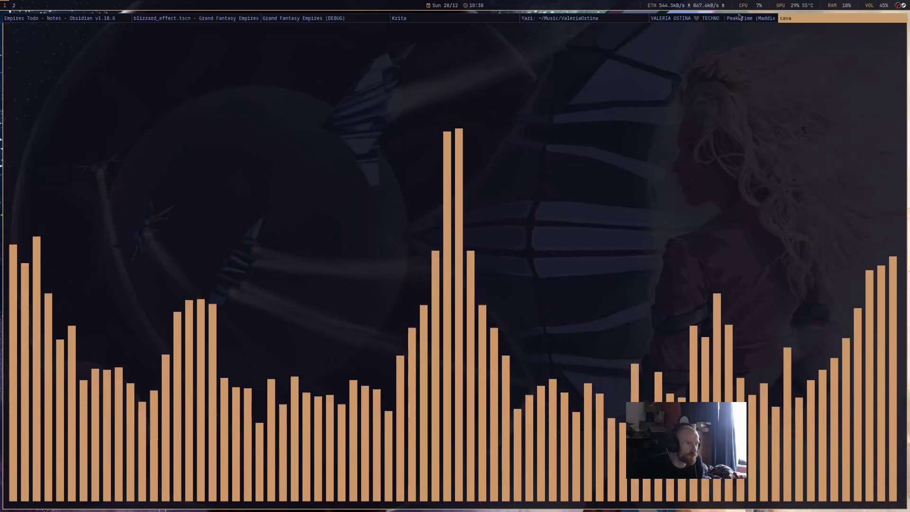
pyautogui.click(739, 17)
pyautogui.click(548, 19)
pyautogui.click(500, 20)
pyautogui.click(300, 21)
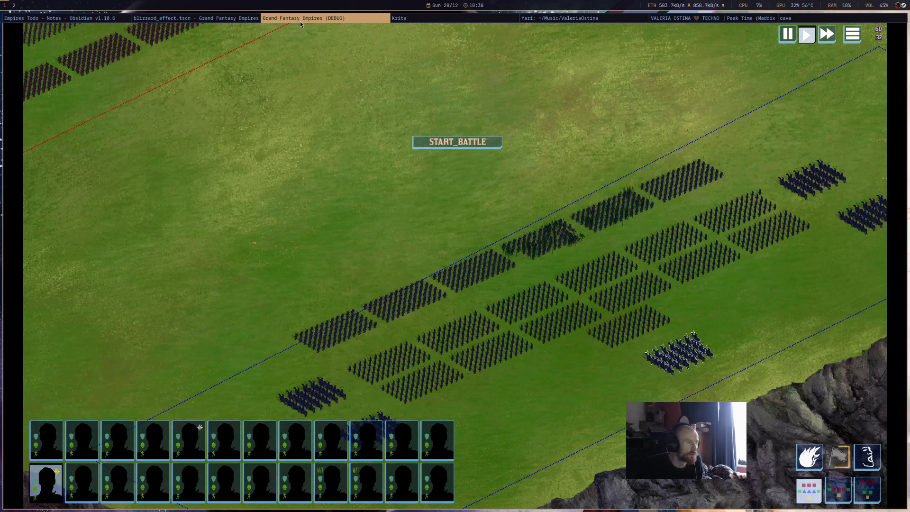
pyautogui.click(251, 19)
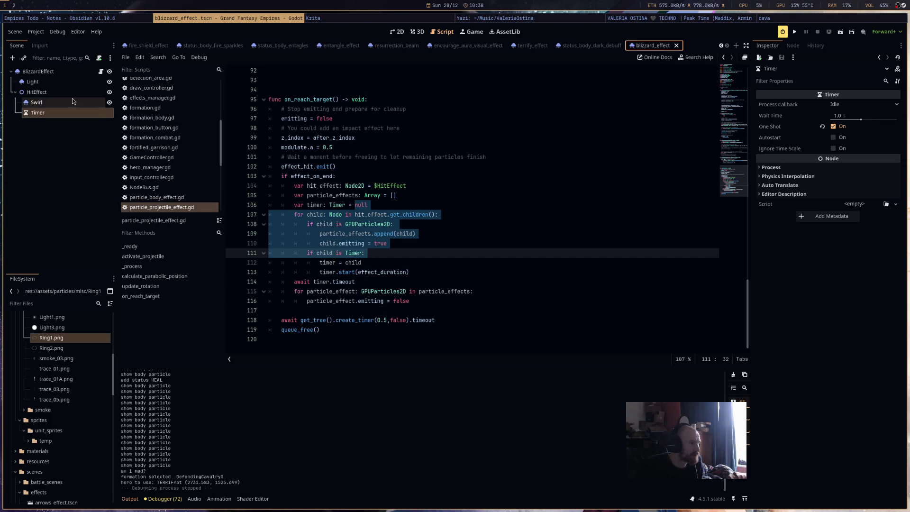
# Delete the Traces node from terrify_effect, then return to blizzard_effect at line 104.
pyautogui.click(530, 45)
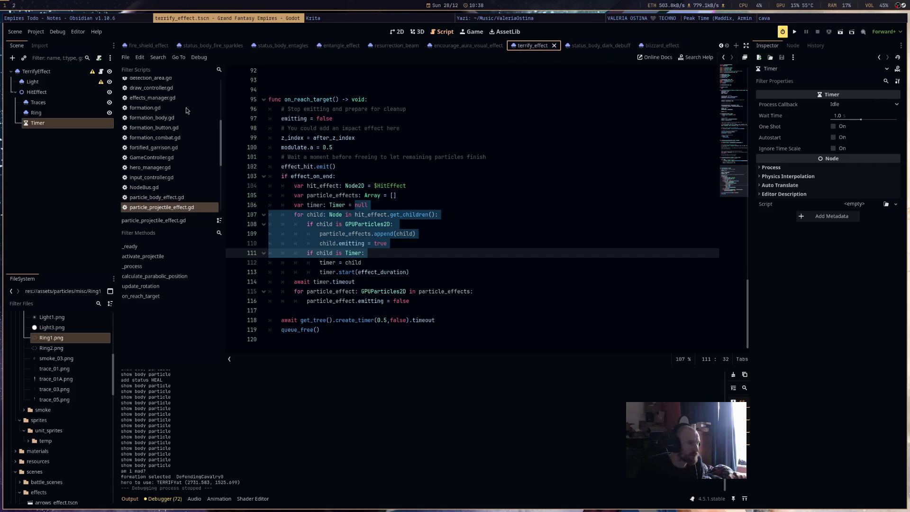
pyautogui.click(86, 103)
pyautogui.rightClick(84, 103)
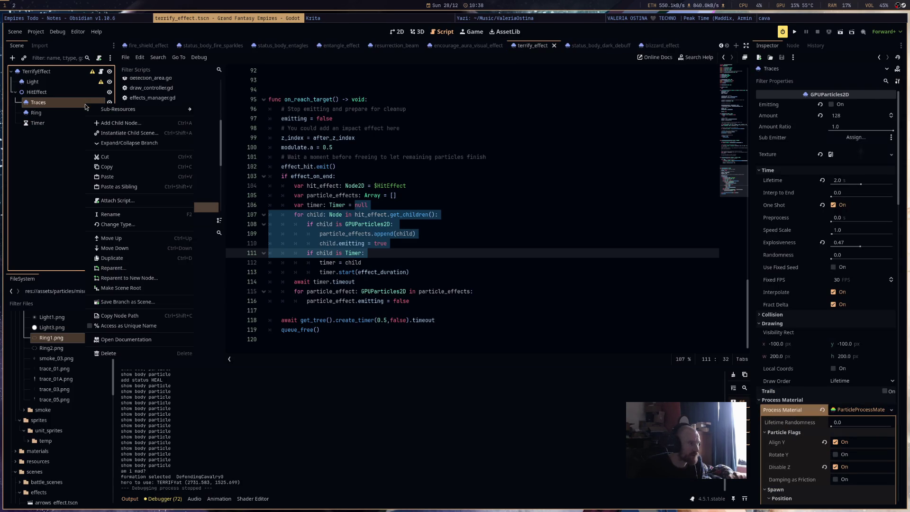
pyautogui.click(137, 355)
pyautogui.click(475, 269)
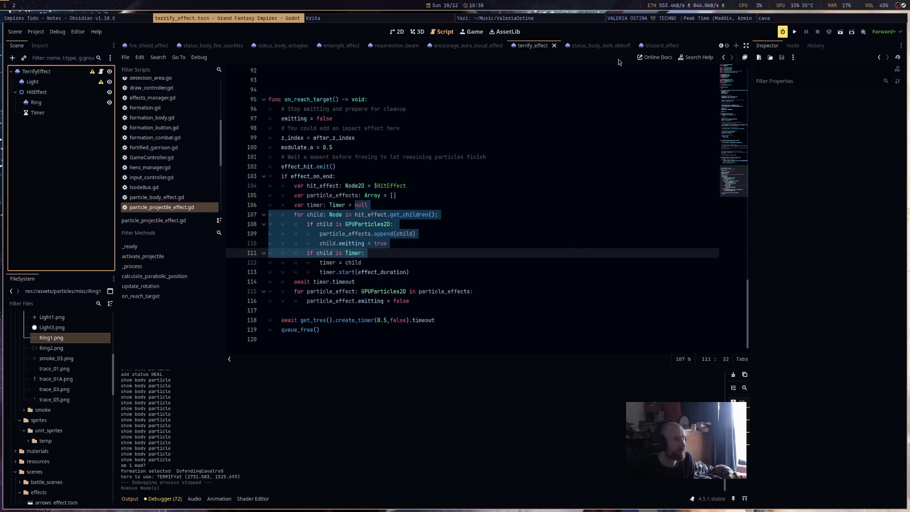
pyautogui.click(652, 46)
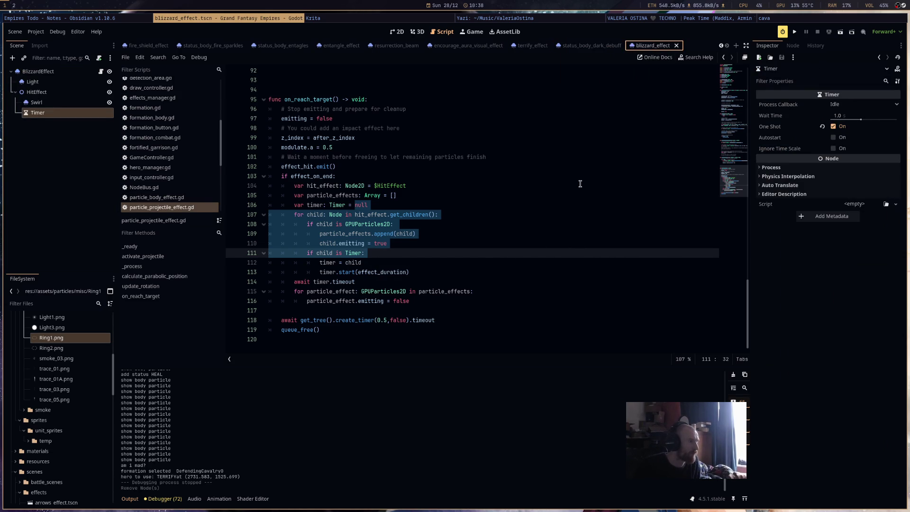
pyautogui.click(580, 184)
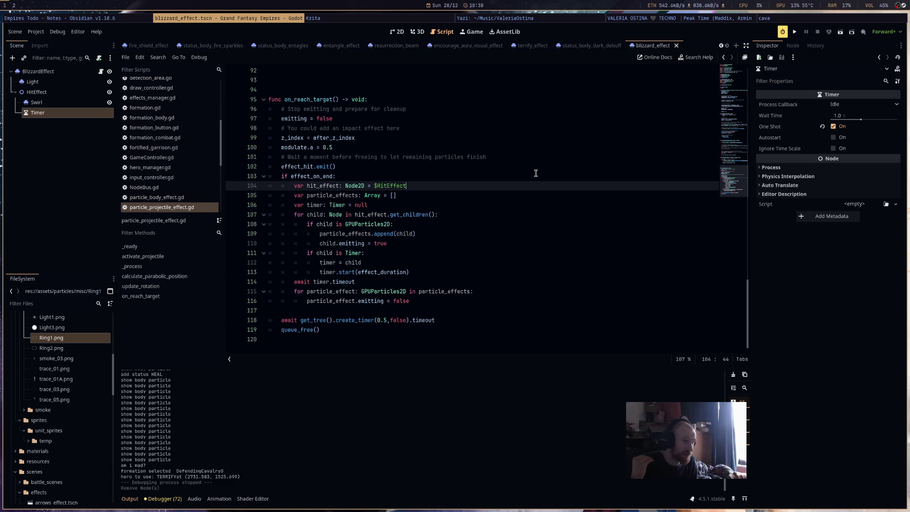
# Frame blizzard_effect's particles in the 2D workspace with the BlizzardEffect root selected.
pyautogui.click(419, 31)
pyautogui.click(397, 31)
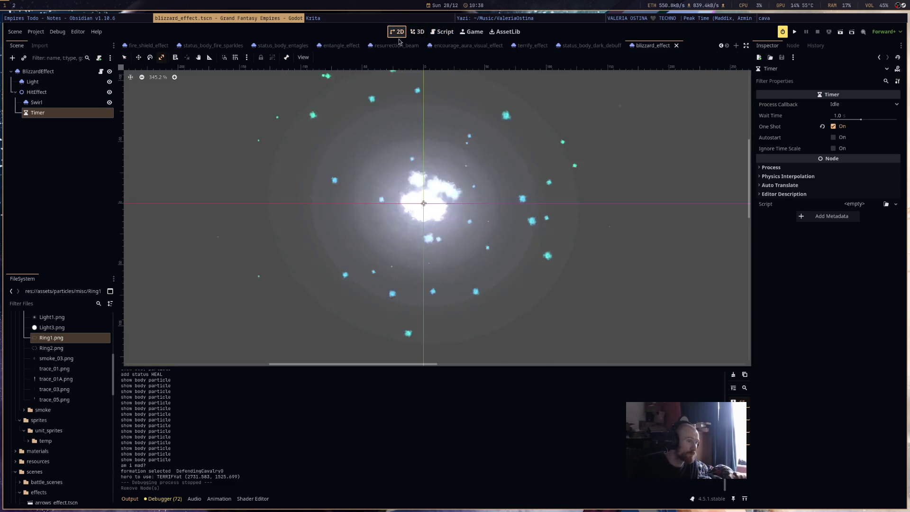
pyautogui.moveTo(600, 244); pyautogui.dragTo(424, 195)
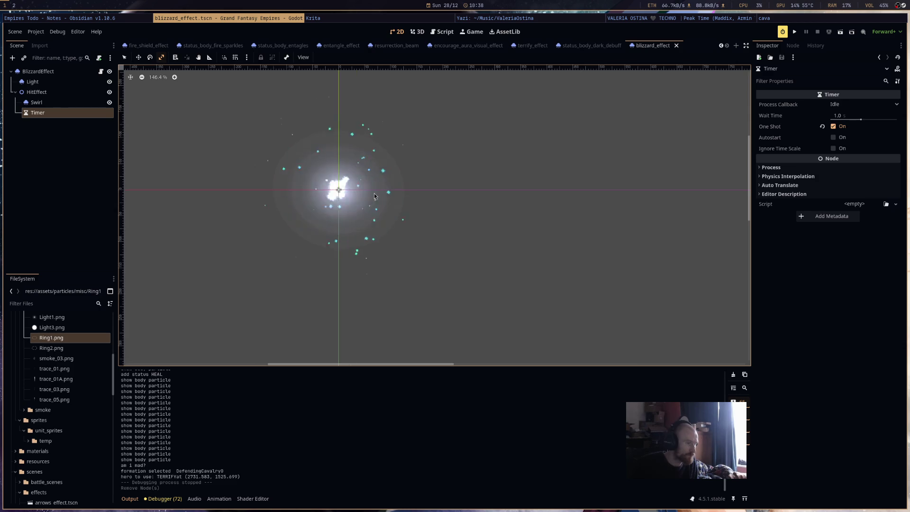
pyautogui.scroll(2, 223, 176)
pyautogui.click(38, 71)
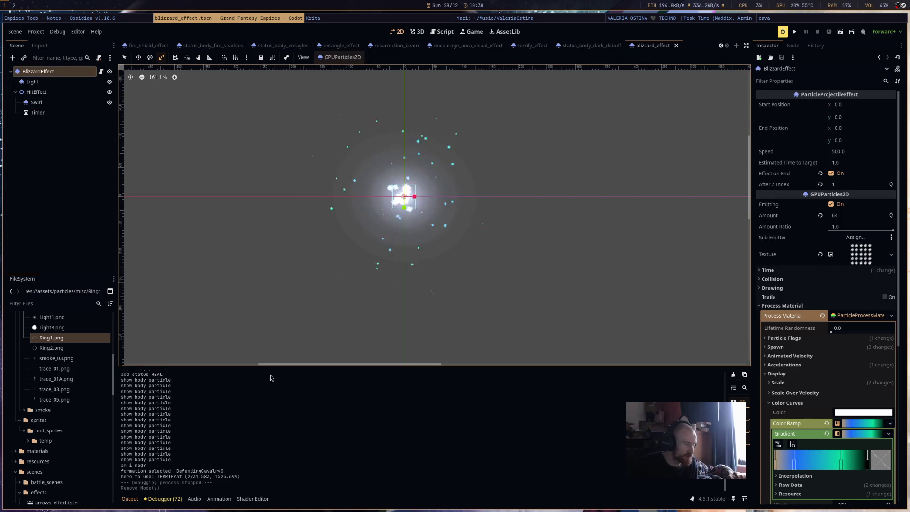
pyautogui.scroll(3, 62, 450)
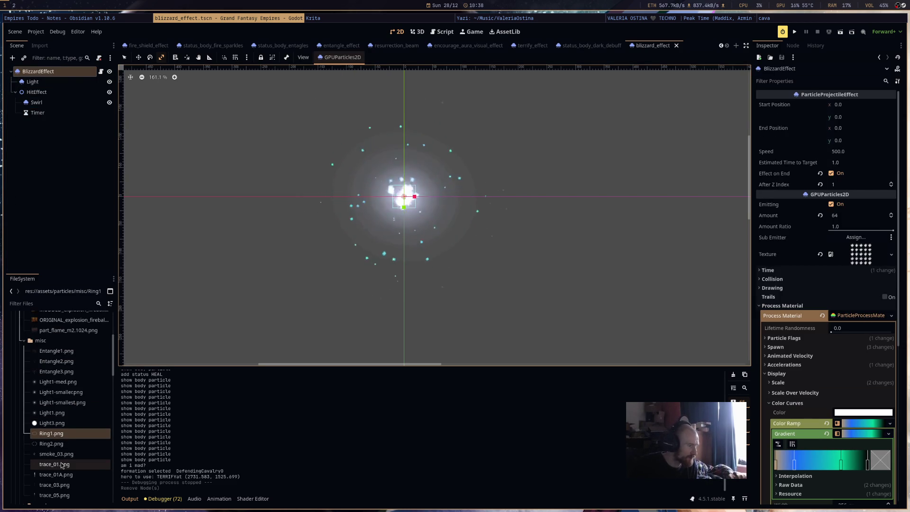
pyautogui.moveTo(67, 456)
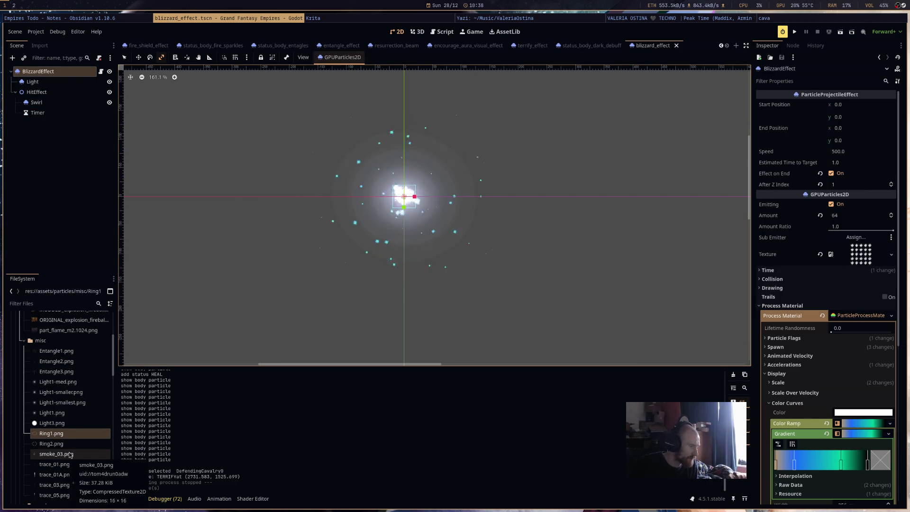
pyautogui.moveTo(82, 376)
pyautogui.scroll(3, 84, 386)
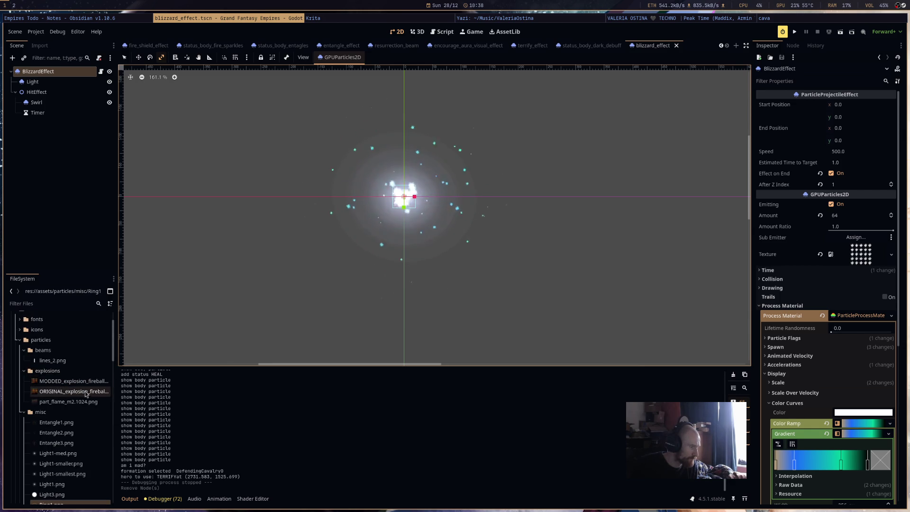
pyautogui.moveTo(85, 402)
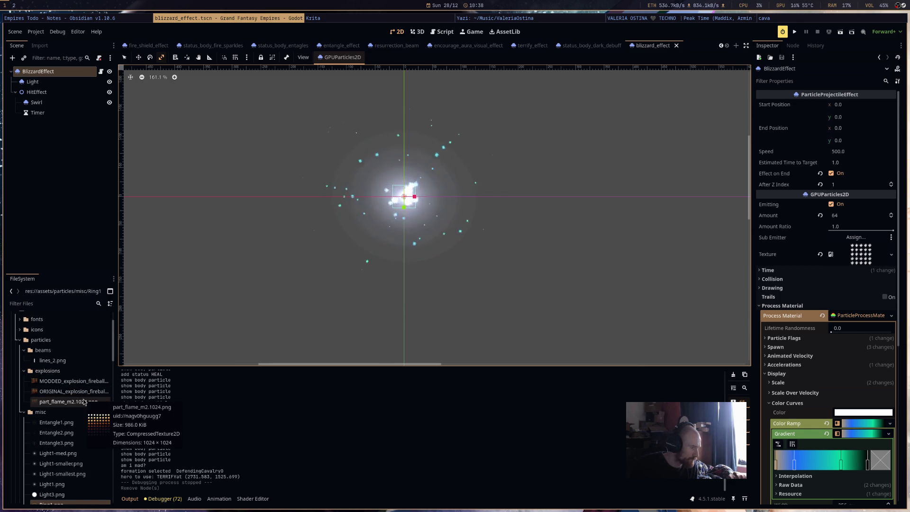
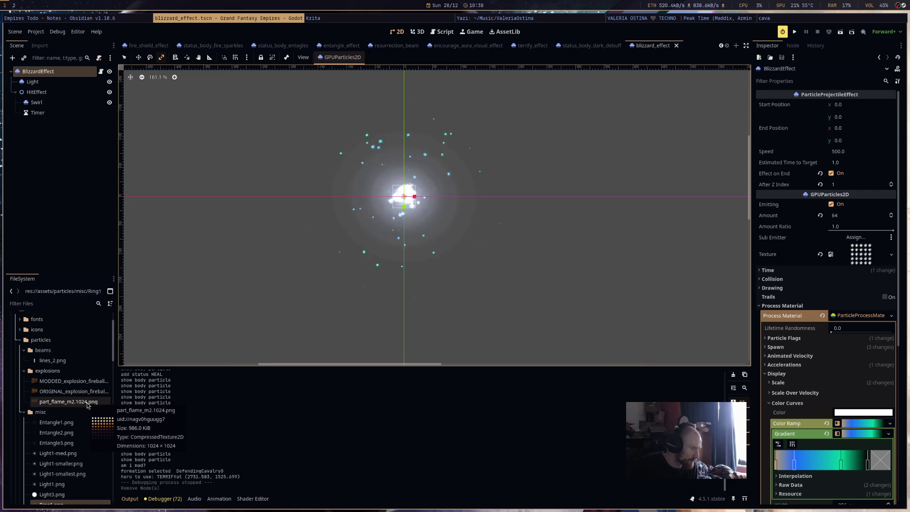
# Preview the whole blizzard effect and a Swirl burst, check the Light particles, and save.
pyautogui.click(74, 104)
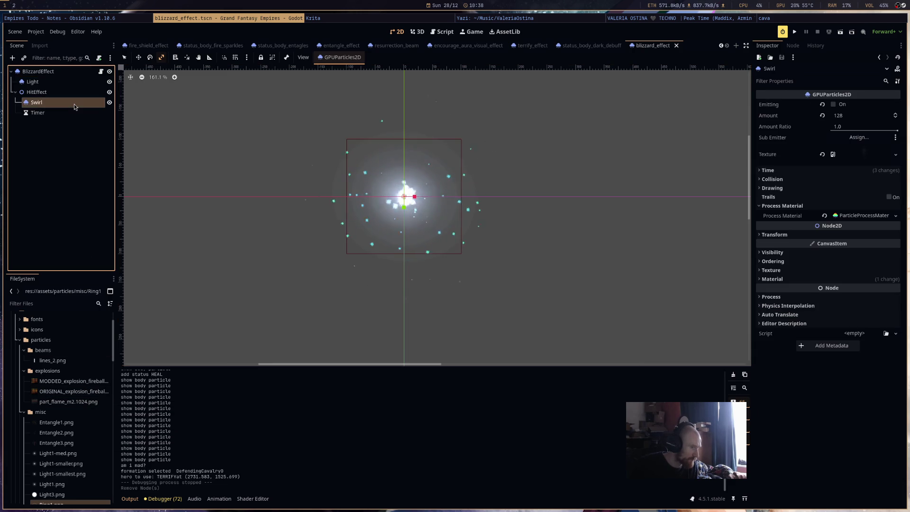
pyautogui.click(102, 75)
pyautogui.click(836, 204)
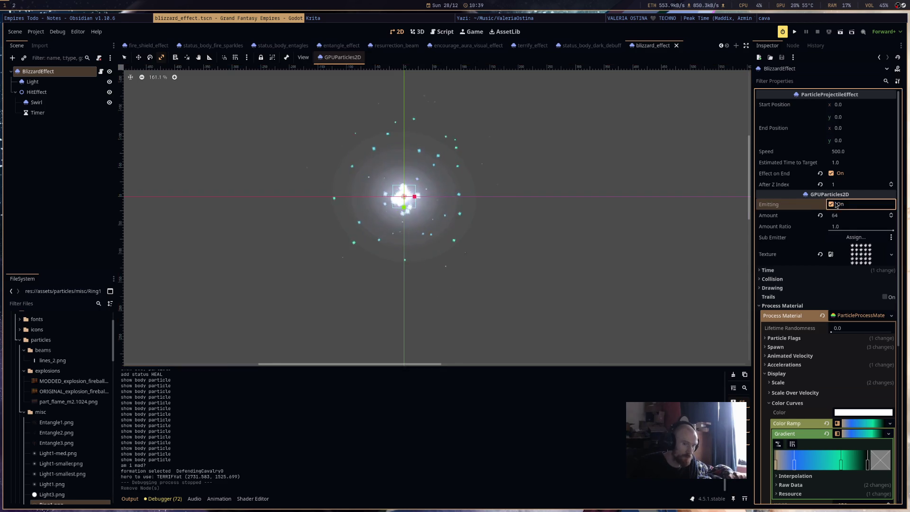
pyautogui.click(57, 82)
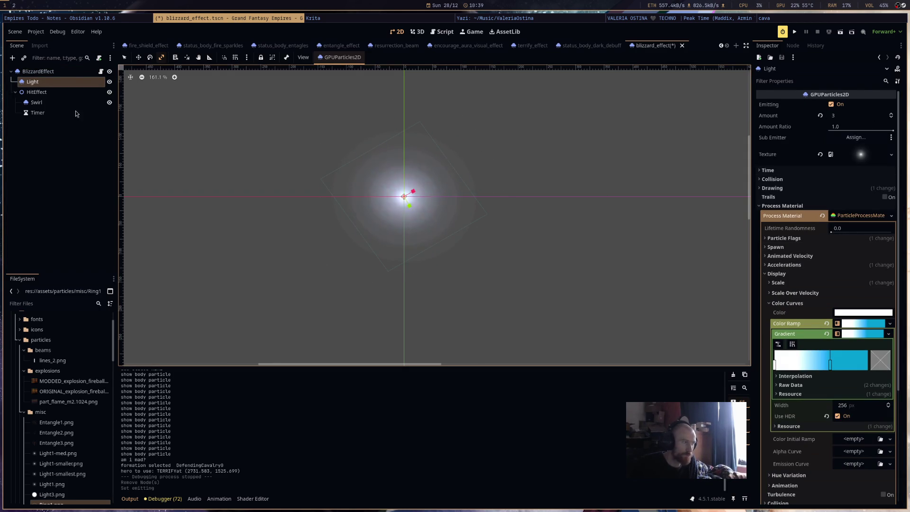
pyautogui.click(37, 102)
pyautogui.hotkey('ctrl', 's')
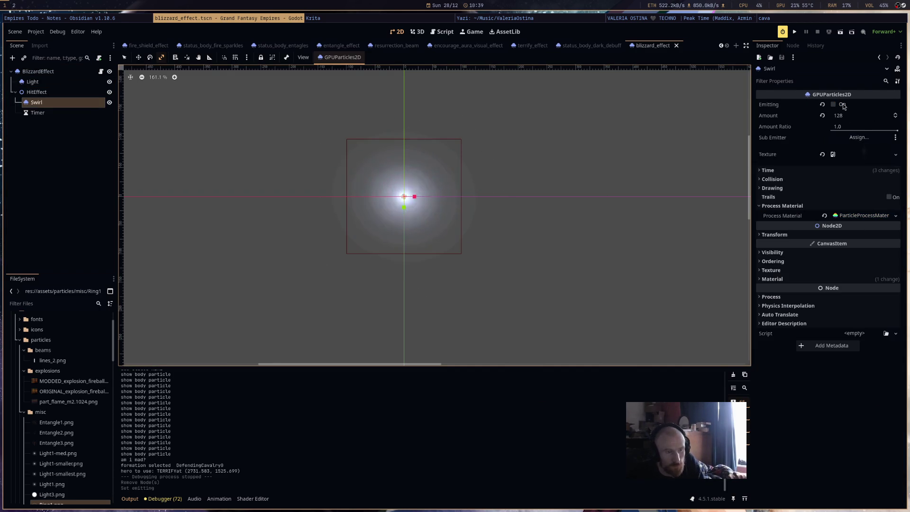
pyautogui.click(842, 104)
pyautogui.scroll(-3, 509, 255)
pyautogui.scroll(3, 522, 262)
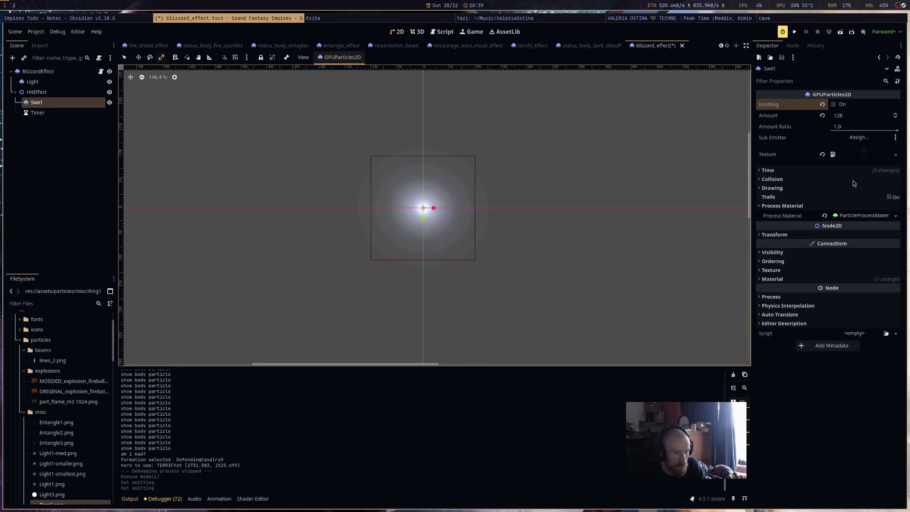
# Make the Swirl process material unique, including its subresources.
pyautogui.click(878, 218)
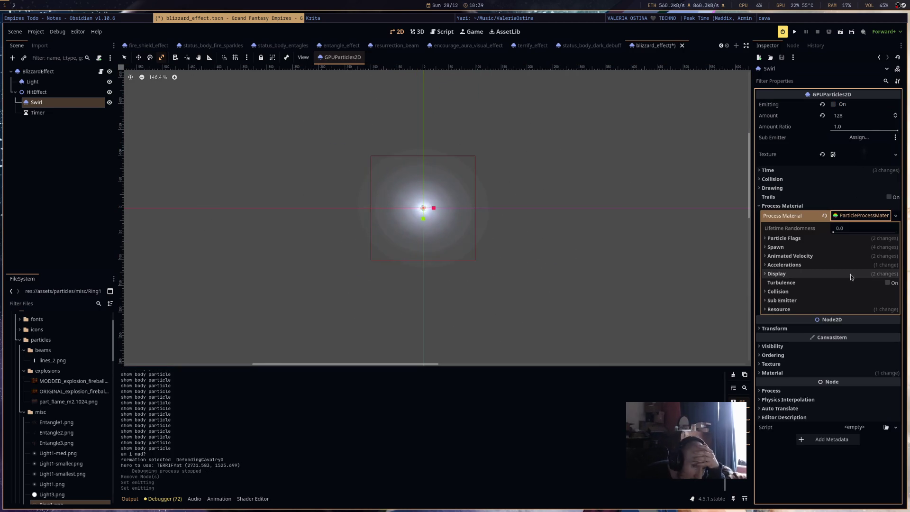
pyautogui.click(896, 216)
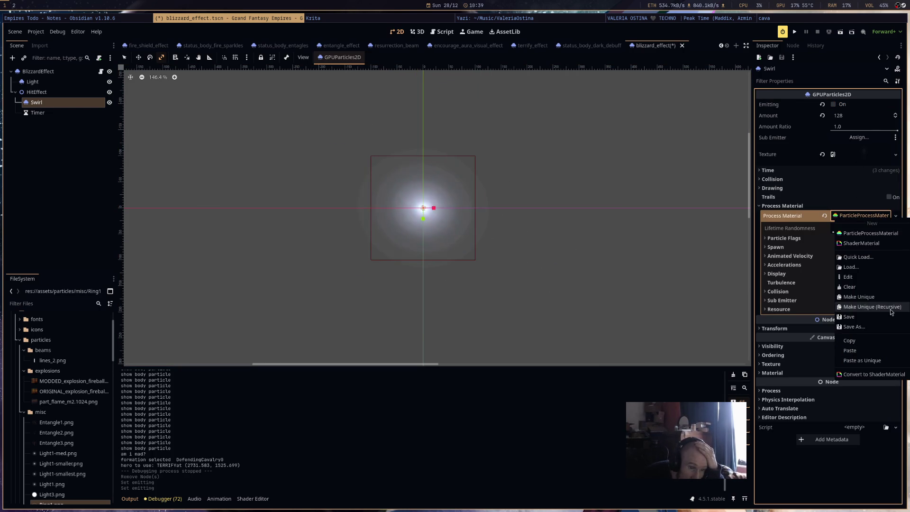
pyautogui.click(873, 306)
pyautogui.click(487, 321)
# Give Swirl a new CanvasItemMaterial with Mix blend mode and save the scene.
pyautogui.click(831, 373)
pyautogui.rightClick(851, 383)
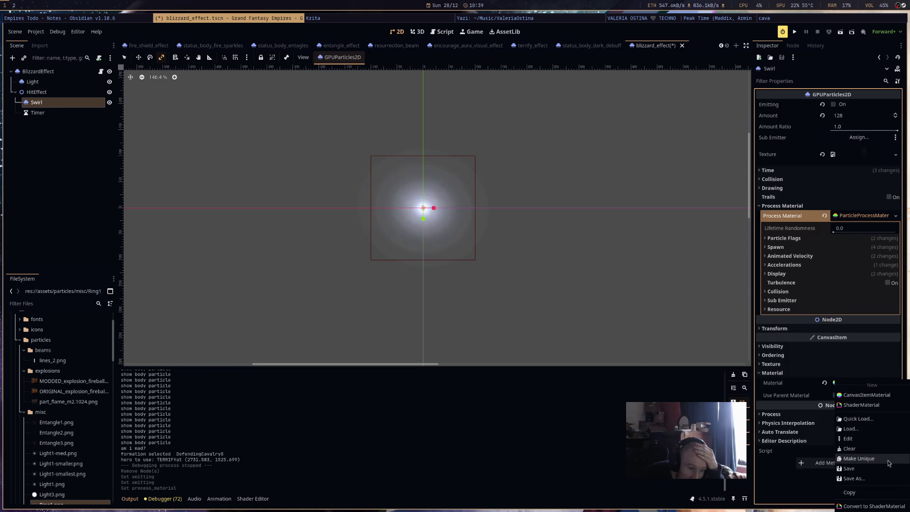
pyautogui.click(858, 394)
pyautogui.click(855, 448)
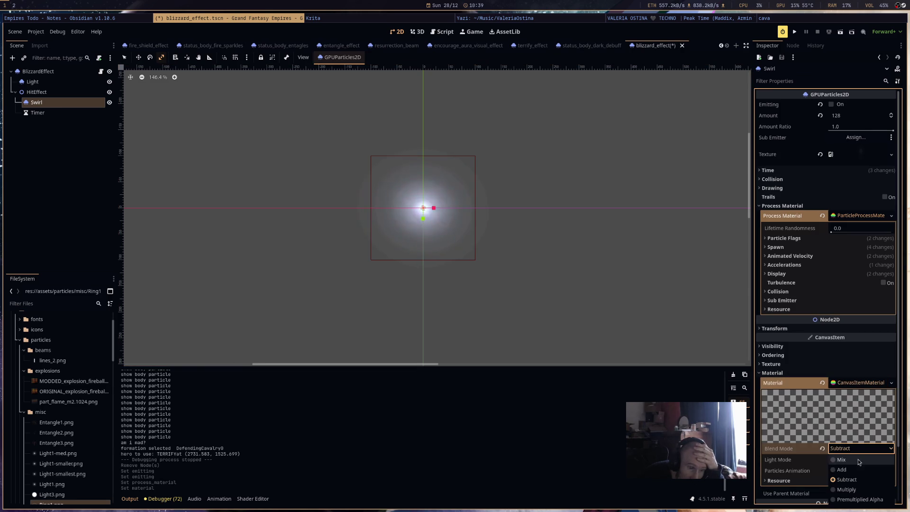
pyautogui.click(860, 460)
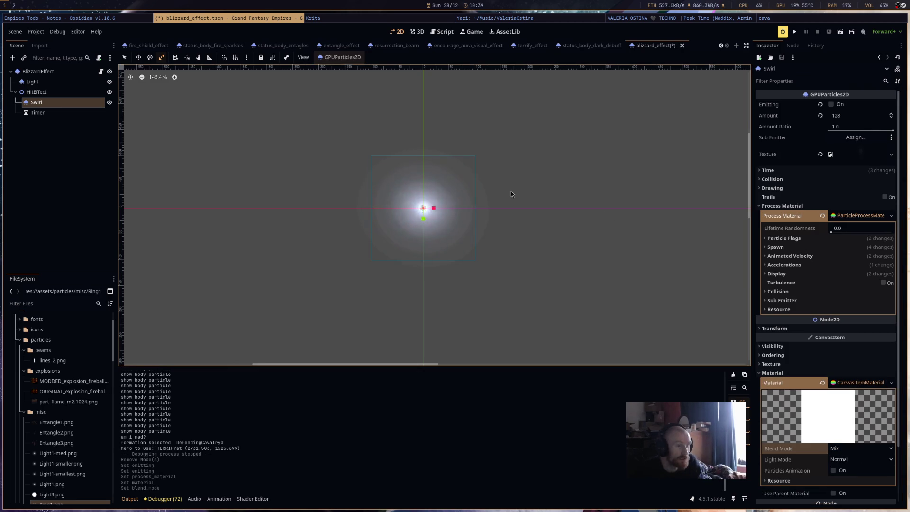
pyautogui.hotkey('ctrl', 's')
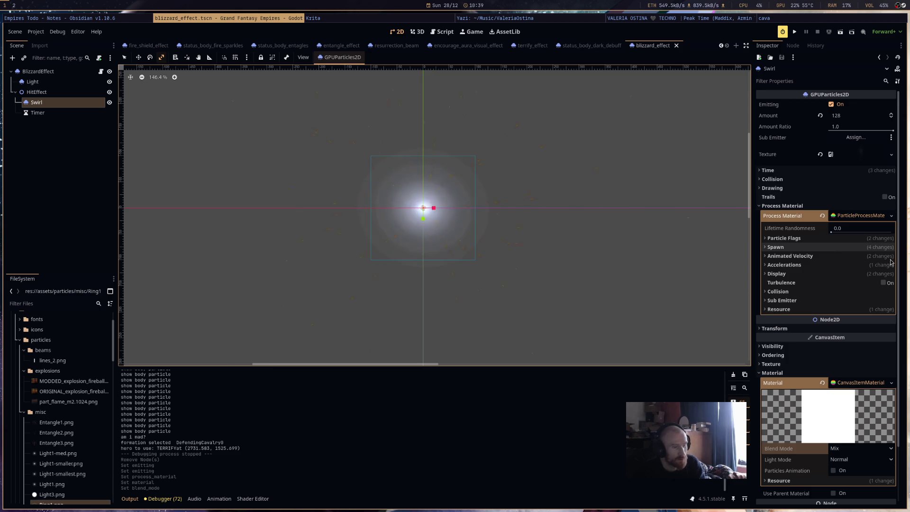
# Expand the process material's Display > Scale settings to edit the maximum scale.
pyautogui.click(854, 275)
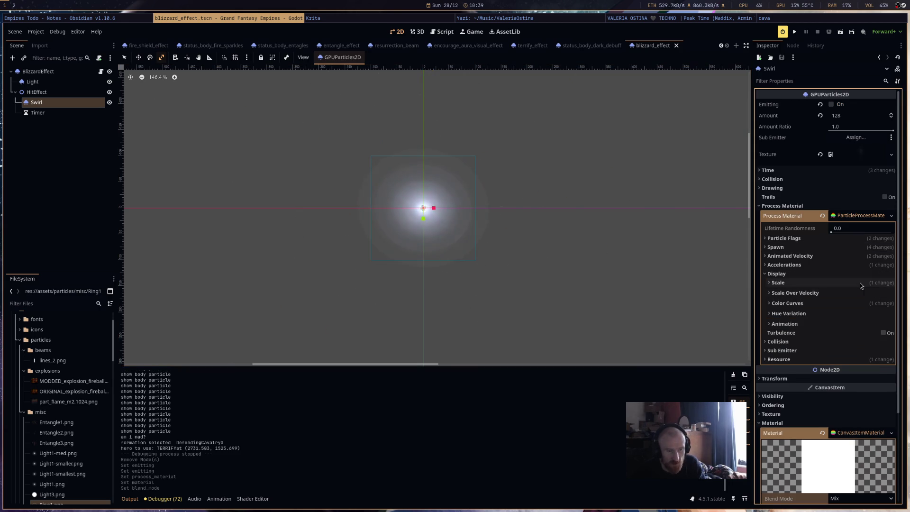
pyautogui.click(859, 284)
pyautogui.click(856, 312)
# Set the maximum particle scale to 2.0 and open the Color Ramp gradient.
pyautogui.write('2')
pyautogui.press('Return')
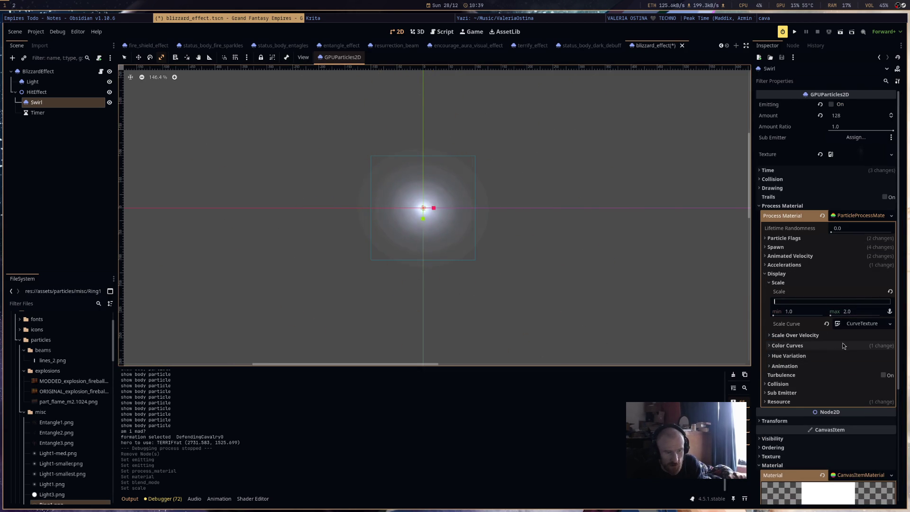
pyautogui.click(843, 344)
pyautogui.click(862, 366)
pyautogui.click(866, 376)
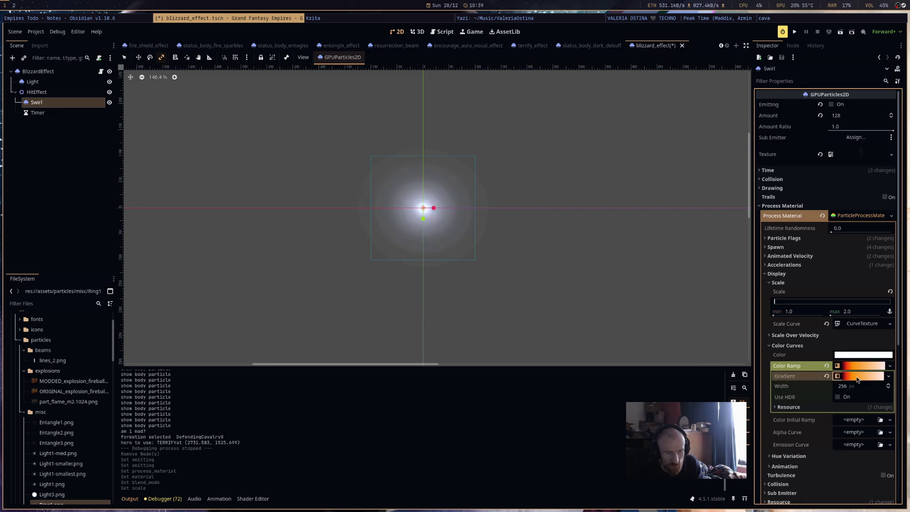
# Recolour the gradient stops: left dark purple, middle cyan, right pale cyan.
pyautogui.click(775, 406)
pyautogui.click(880, 409)
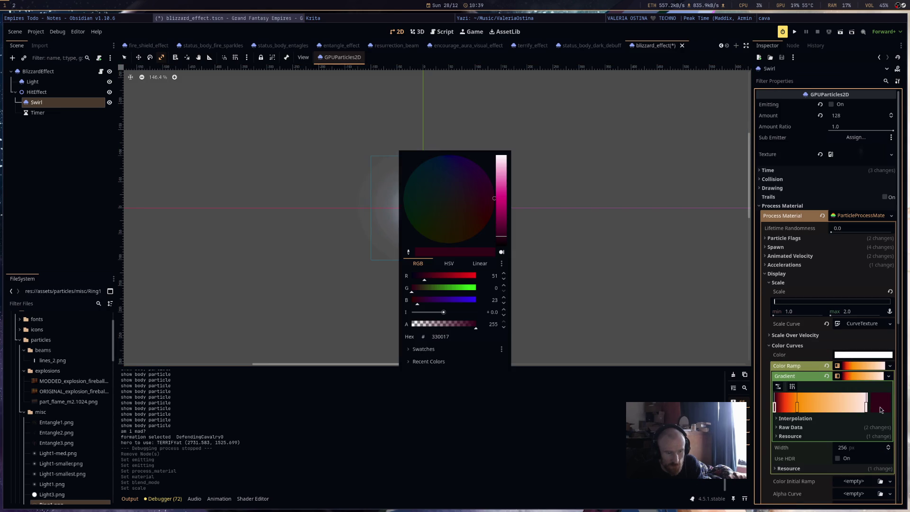
pyautogui.moveTo(472, 175); pyautogui.dragTo(468, 152)
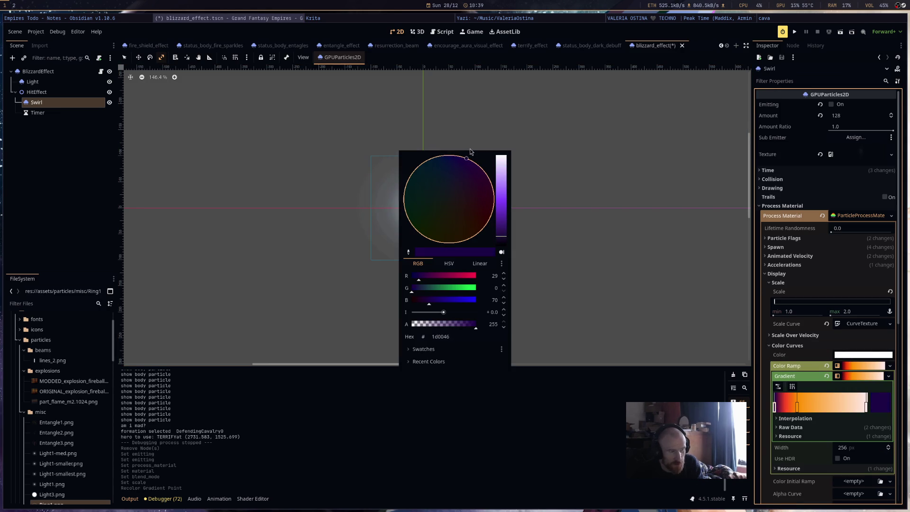
pyautogui.click(798, 412)
pyautogui.click(798, 407)
pyautogui.click(881, 408)
pyautogui.click(454, 162)
pyautogui.click(867, 410)
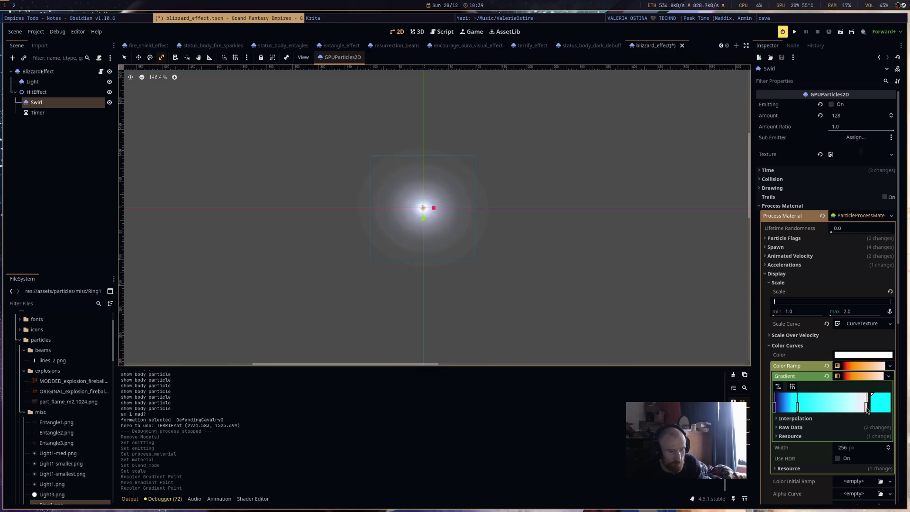
pyautogui.doubleClick(868, 410)
pyautogui.moveTo(430, 207); pyautogui.dragTo(370, 208)
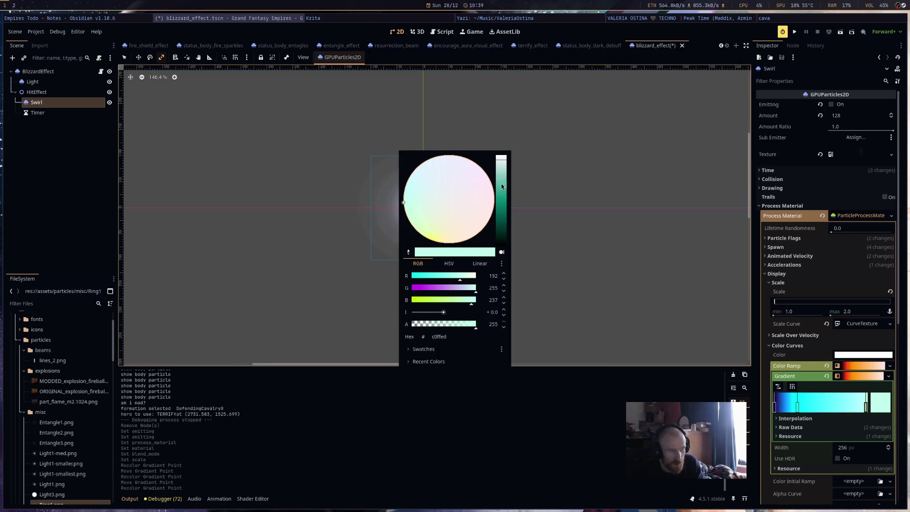
pyautogui.moveTo(501, 183); pyautogui.dragTo(502, 178)
pyautogui.click(684, 263)
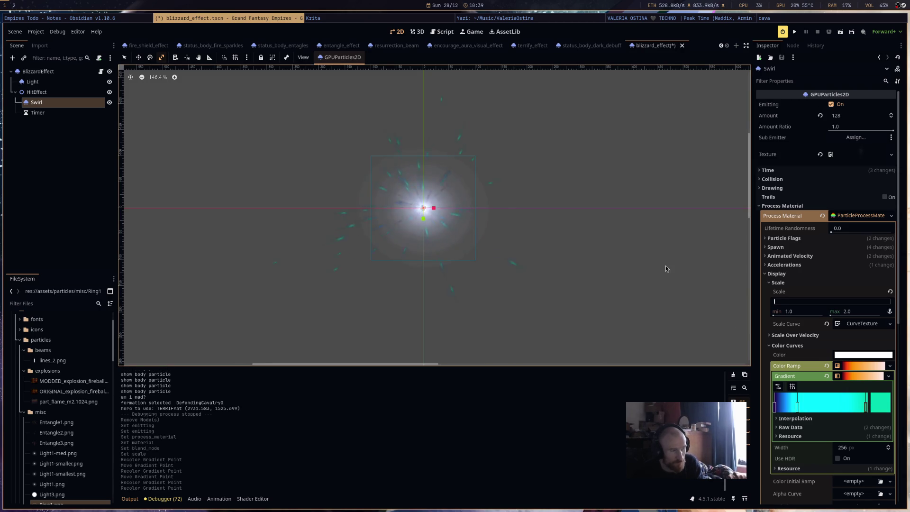
# Lighten the right gradient stop to white, previewing bursts, and nudge it slightly right.
pyautogui.doubleClick(880, 407)
pyautogui.moveTo(502, 166); pyautogui.dragTo(503, 159)
pyautogui.click(638, 239)
pyautogui.hotkey('ctrl', 'r')
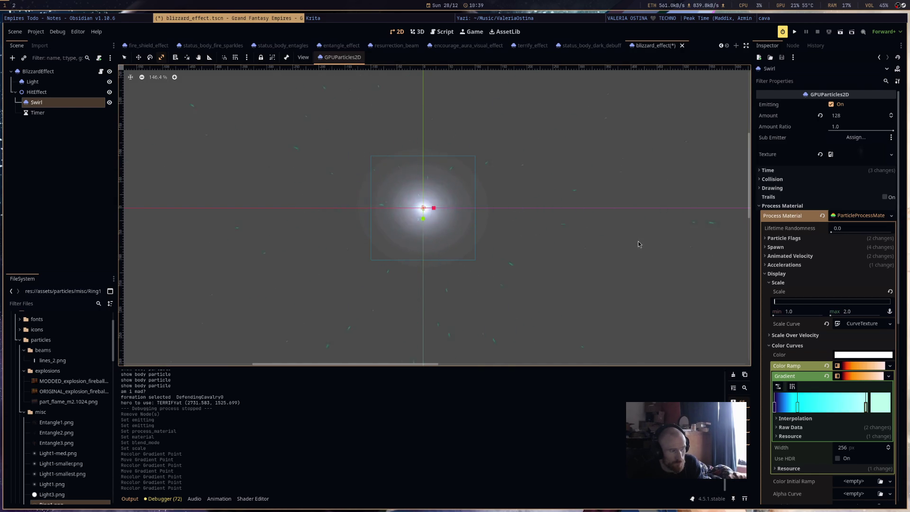
pyautogui.click(876, 407)
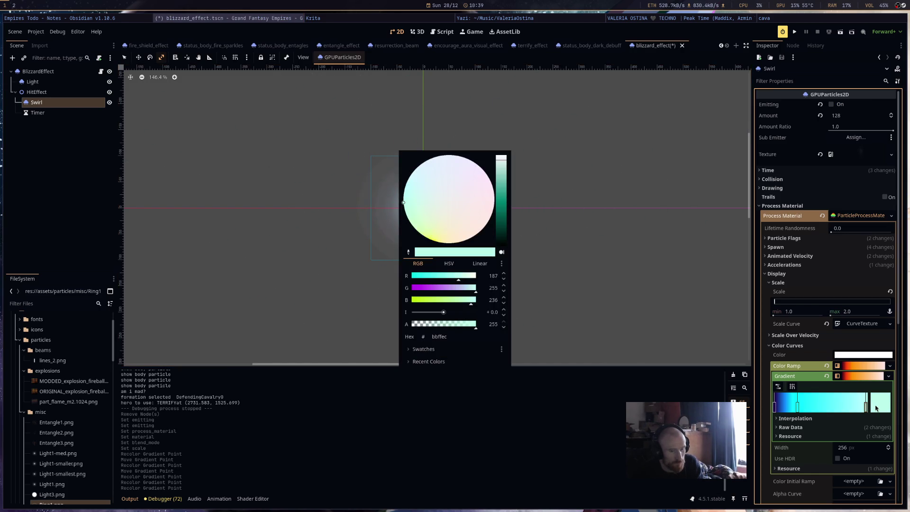
pyautogui.moveTo(502, 189); pyautogui.dragTo(502, 157)
pyautogui.click(629, 223)
pyautogui.hotkey('ctrl', 'r')
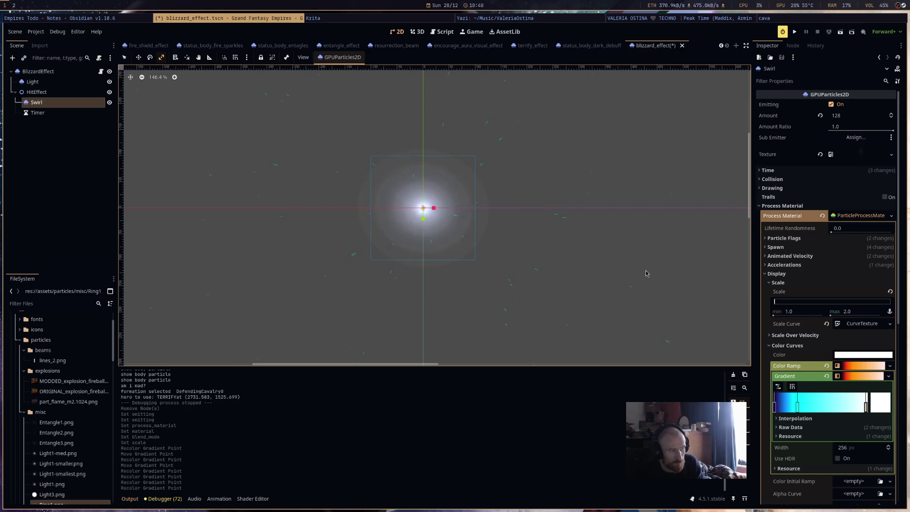
pyautogui.moveTo(866, 406); pyautogui.dragTo(867, 406)
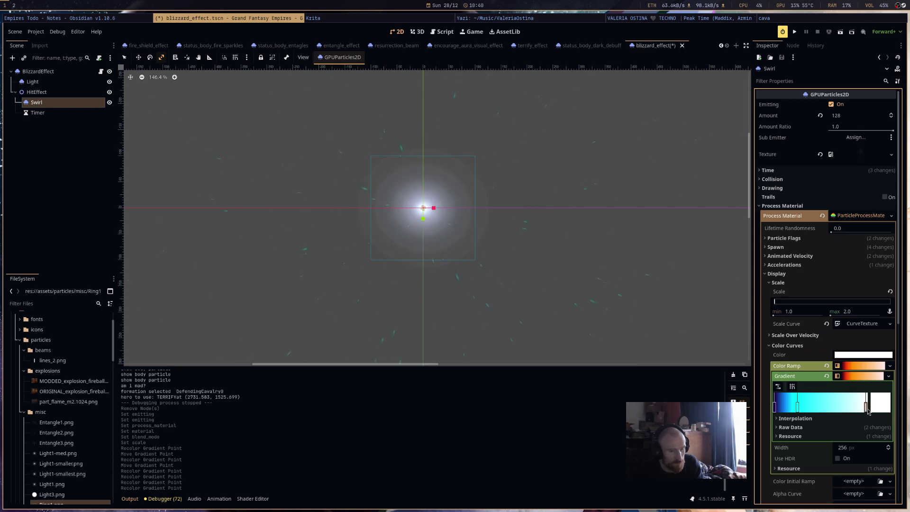
# Check the base particle colour and leave it unchanged.
pyautogui.click(875, 357)
pyautogui.click(876, 361)
pyautogui.scroll(-5, 876, 361)
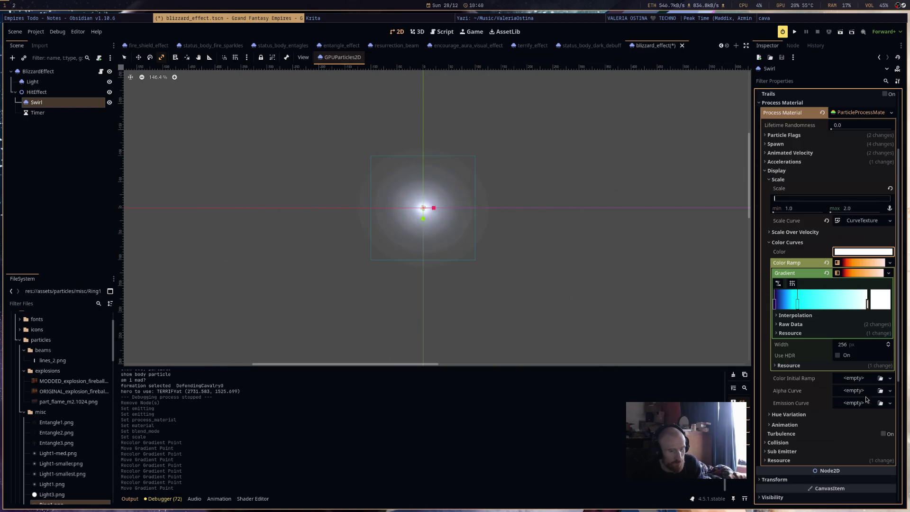
# Add a curve texture with a new Curve as the Swirl alpha curve.
pyautogui.click(863, 390)
pyautogui.click(867, 401)
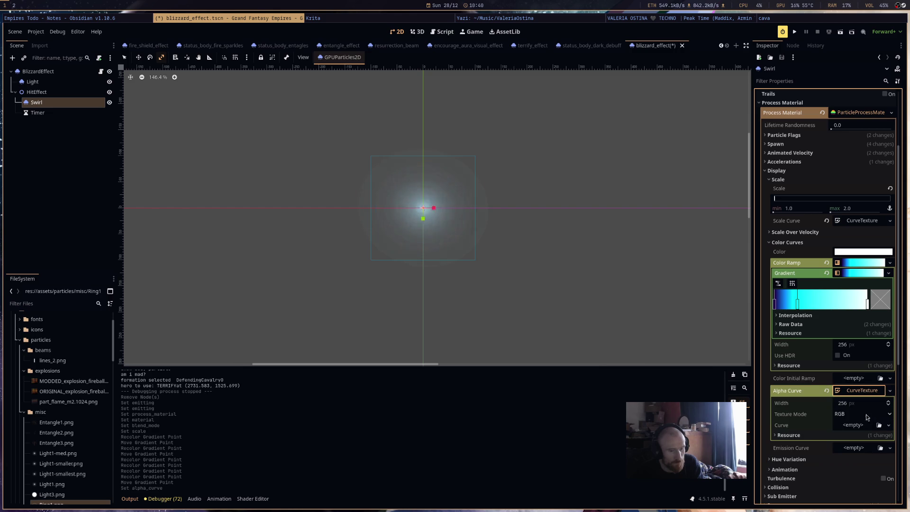
pyautogui.click(856, 424)
pyautogui.click(872, 447)
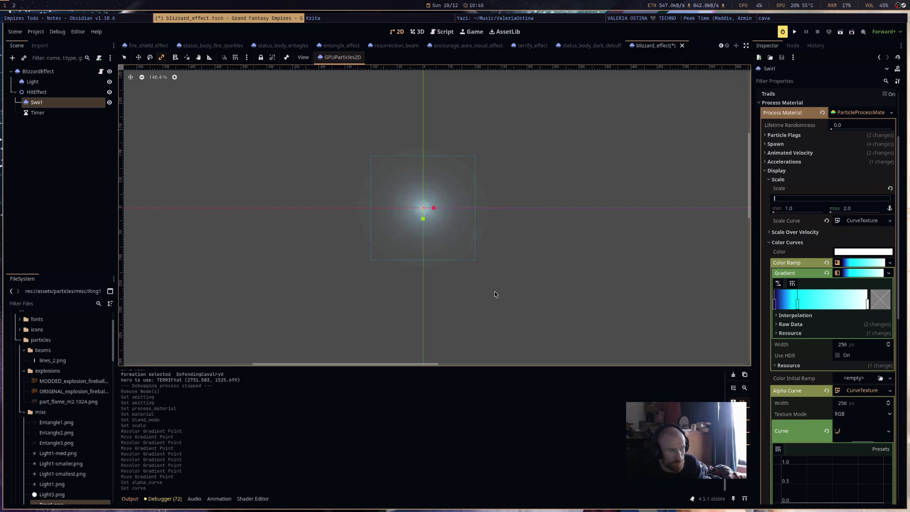
pyautogui.scroll(-10, 844, 436)
# Shape the alpha curve to fade in by 0.2 and out after 0.8, then save.
pyautogui.click(801, 258)
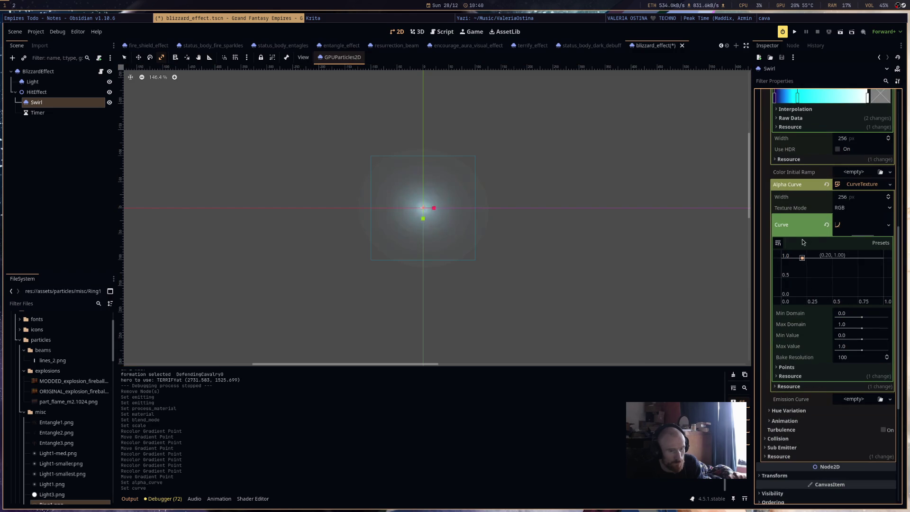
pyautogui.click(782, 296)
pyautogui.moveTo(877, 289); pyautogui.dragTo(868, 258)
pyautogui.moveTo(541, 234); pyautogui.dragTo(549, 272)
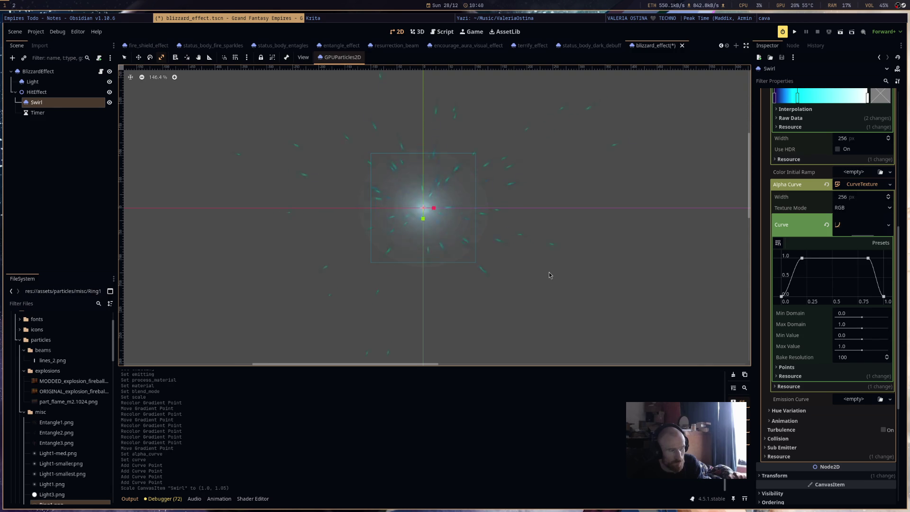
pyautogui.scroll(10, 821, 235)
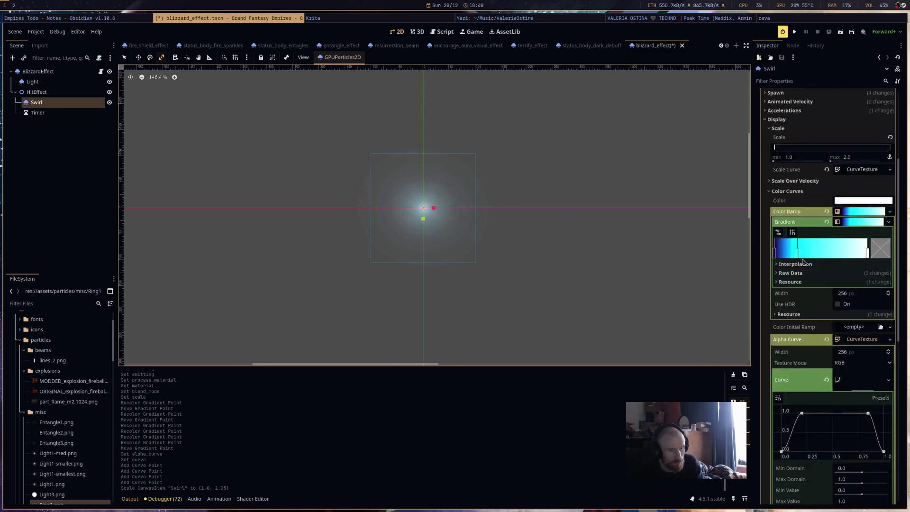
pyautogui.hotkey('ctrl', 's')
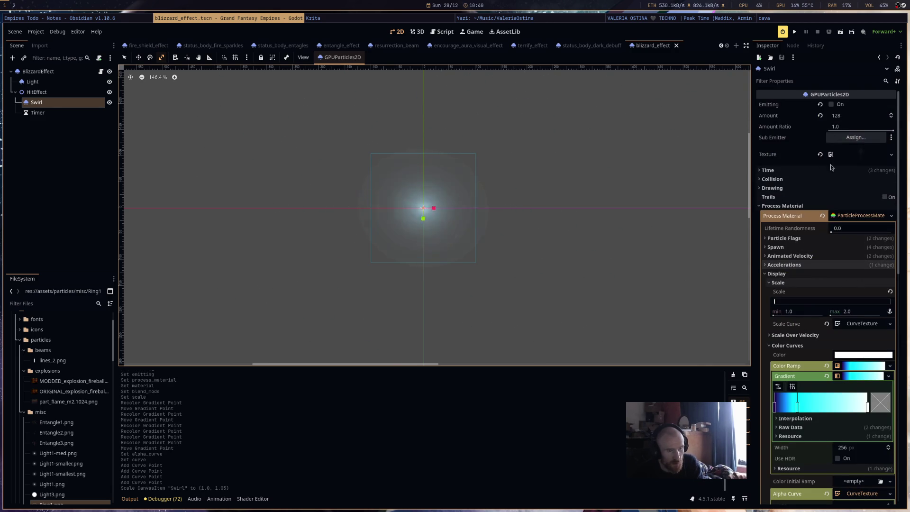
pyautogui.click(805, 170)
# Turn off One Shot, drop Explosiveness to 0, and save the scene.
pyautogui.click(840, 209)
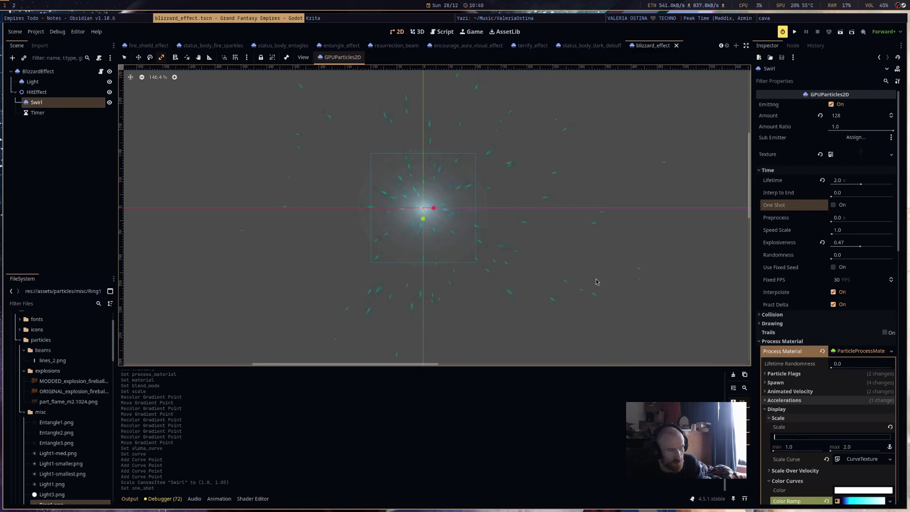
pyautogui.moveTo(861, 247); pyautogui.dragTo(839, 246)
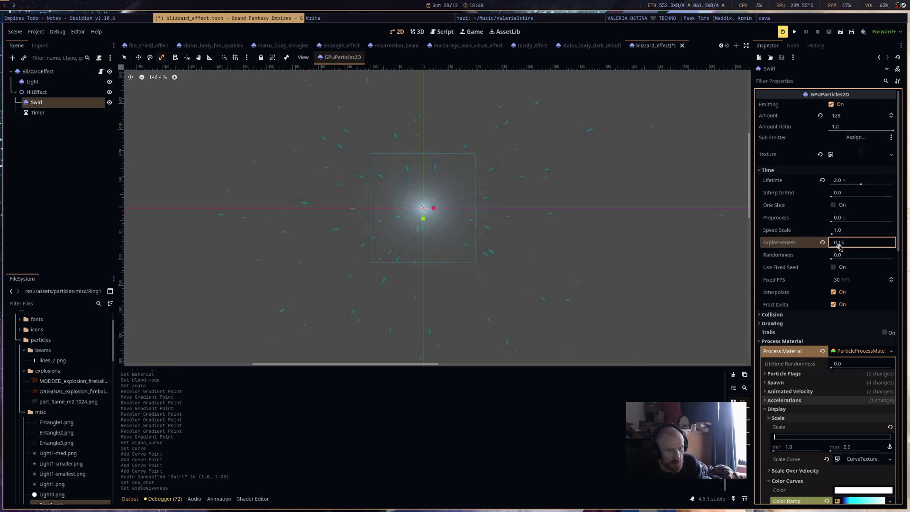
pyautogui.hotkey('ctrl', 's')
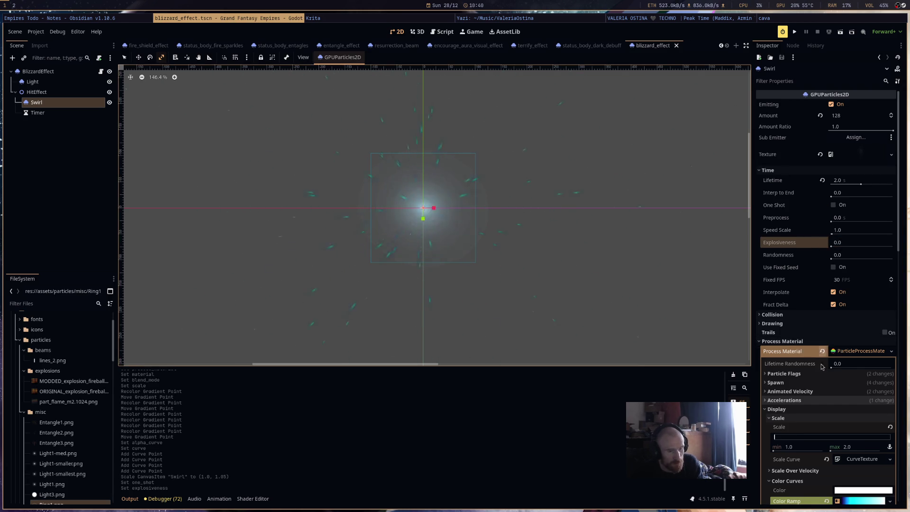
# Look over the Animated Velocity and Spawn velocity settings.
pyautogui.scroll(-5, 801, 332)
pyautogui.click(815, 185)
pyautogui.scroll(-2, 572, 219)
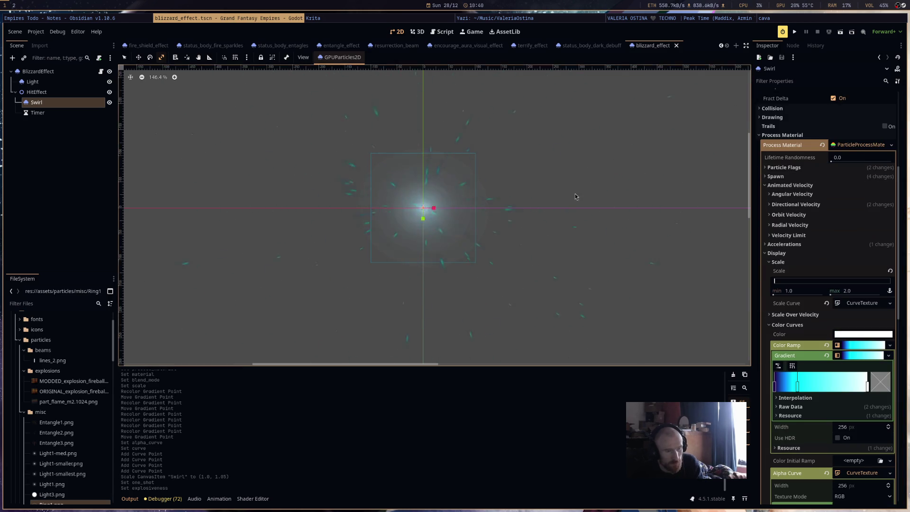
pyautogui.scroll(1, 525, 211)
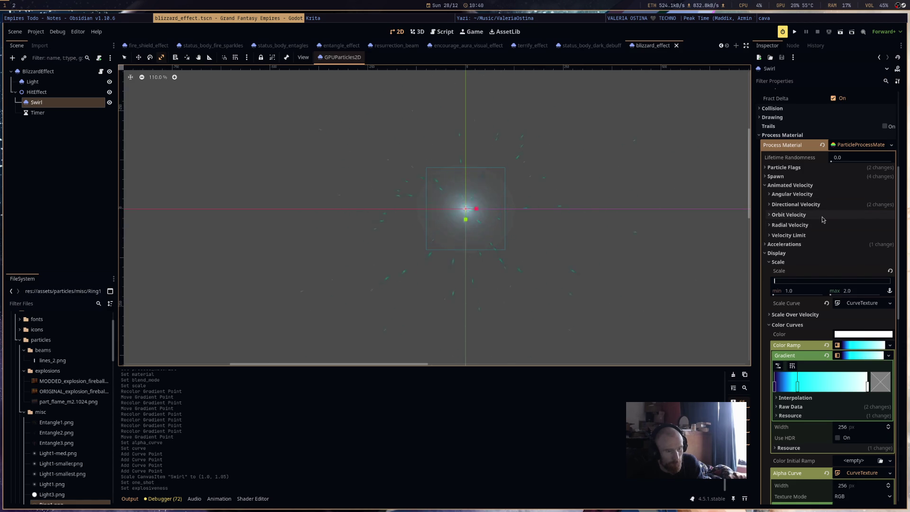
pyautogui.click(822, 177)
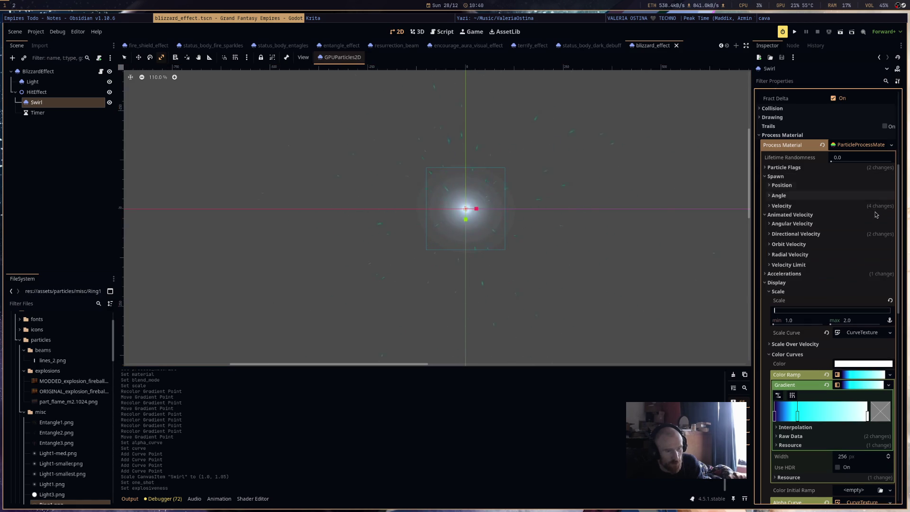
pyautogui.click(844, 206)
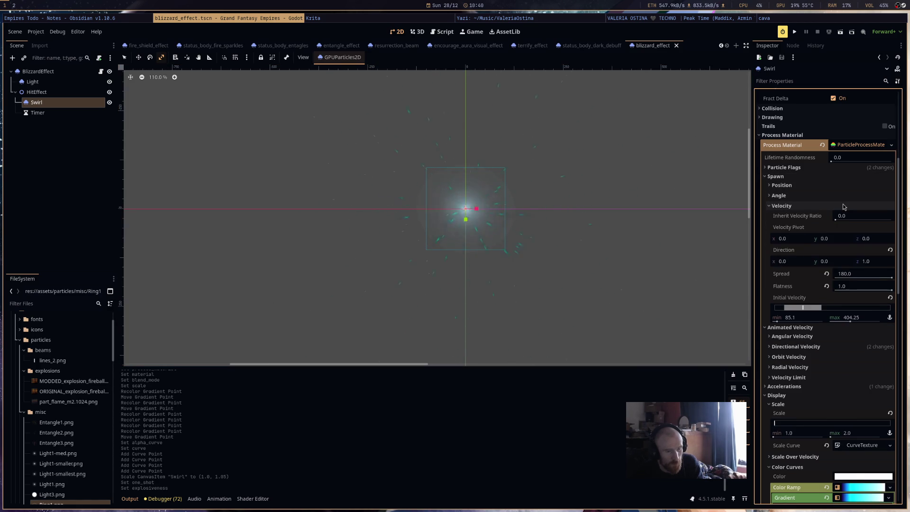
pyautogui.click(844, 206)
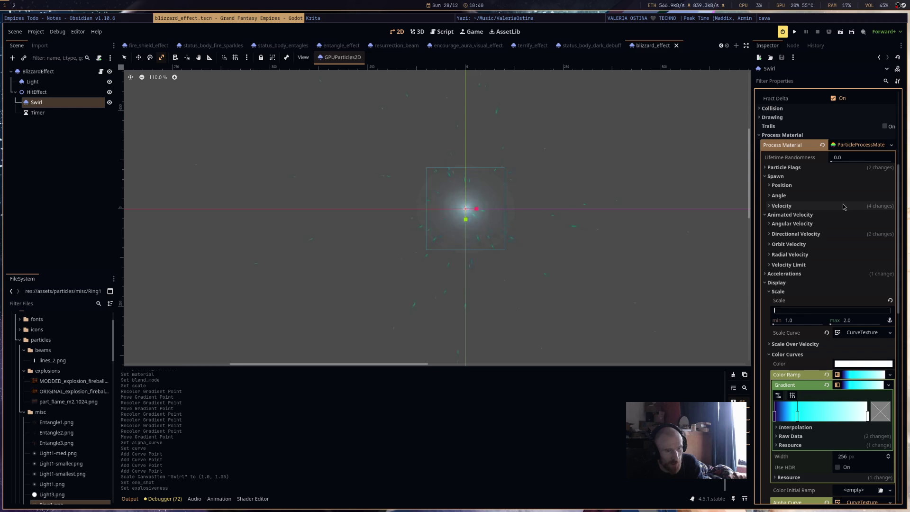
# Set the Swirl orbit velocity range to min 0.199 and max 0.738.
pyautogui.click(844, 244)
pyautogui.click(843, 234)
pyautogui.click(843, 234)
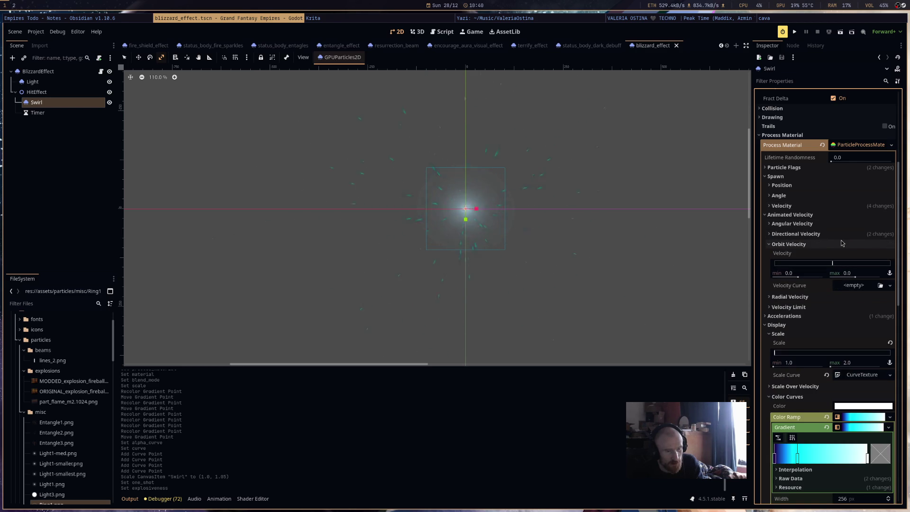
pyautogui.click(846, 244)
pyautogui.click(844, 244)
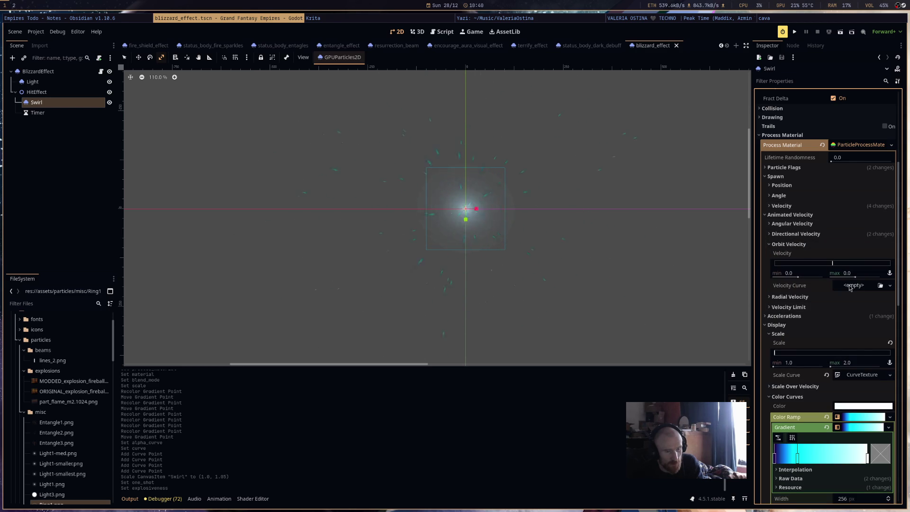
pyautogui.click(852, 286)
pyautogui.click(851, 287)
pyautogui.moveTo(797, 277); pyautogui.dragTo(803, 278)
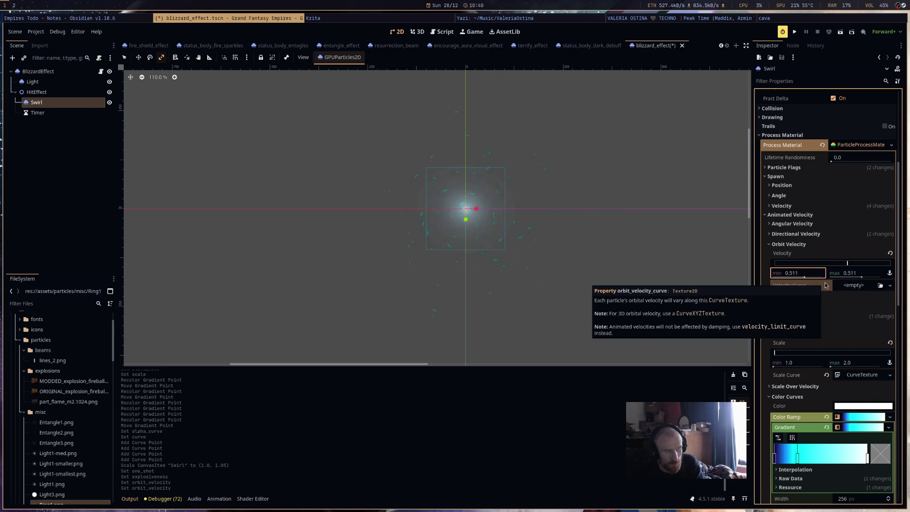
pyautogui.moveTo(862, 279); pyautogui.dragTo(801, 279)
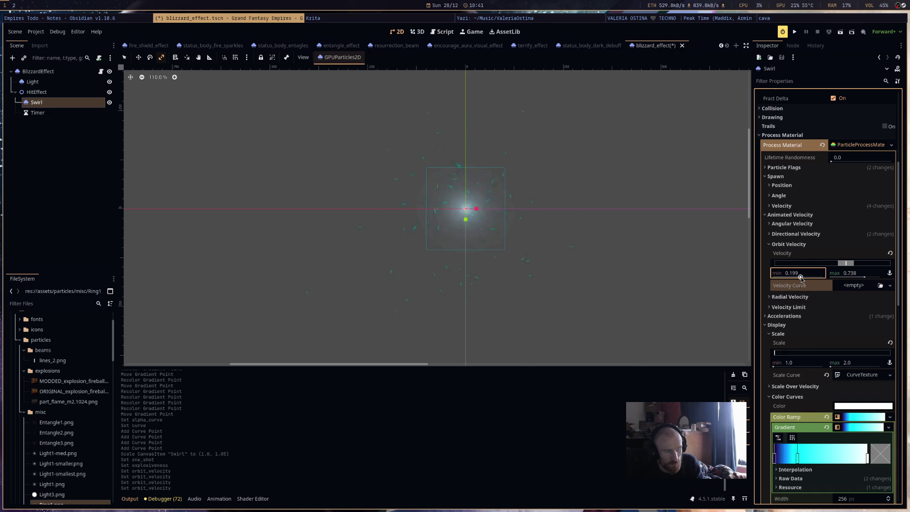
pyautogui.click(854, 285)
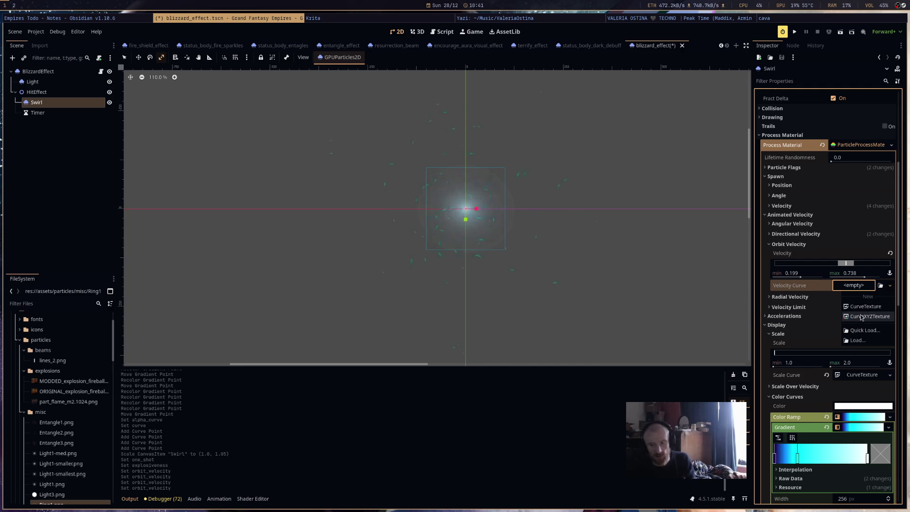
pyautogui.press('Escape')
# Assign a new CurveXYZTexture as the orbit velocity curve and open Curve Y.
pyautogui.click(854, 285)
pyautogui.click(861, 302)
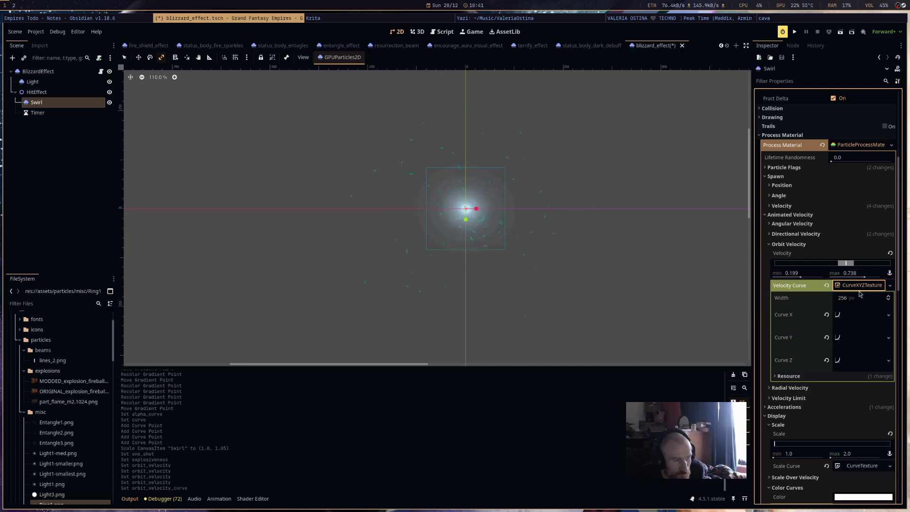
pyautogui.click(857, 321)
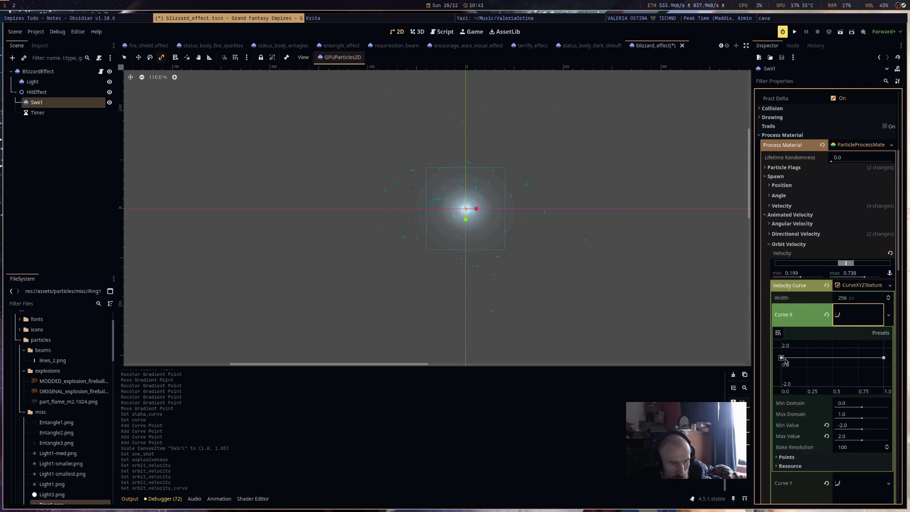
pyautogui.click(850, 321)
pyautogui.click(841, 337)
# Shape Curve Y to fall from about 0.15 to -2.0; lower orbit maximum to 0.312.
pyautogui.moveTo(781, 381); pyautogui.dragTo(781, 388)
pyautogui.moveTo(884, 382); pyautogui.dragTo(886, 389)
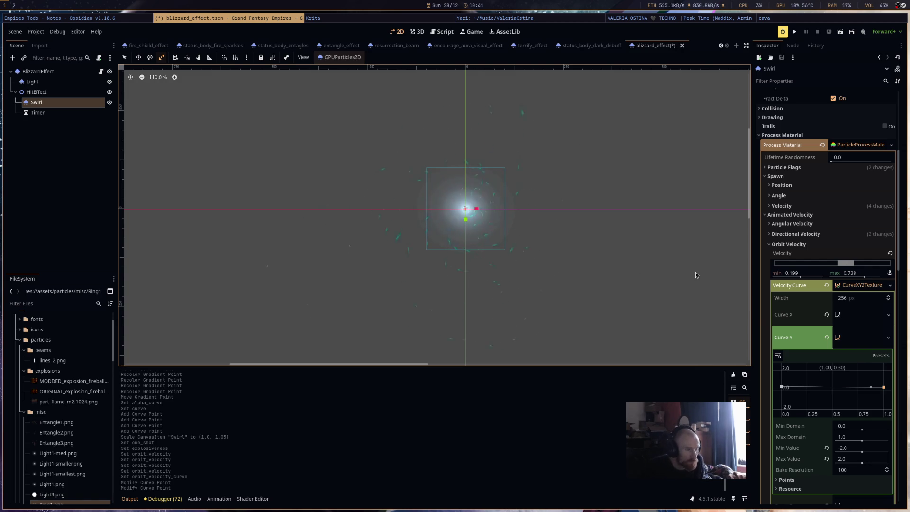
pyautogui.moveTo(796, 394); pyautogui.dragTo(796, 392)
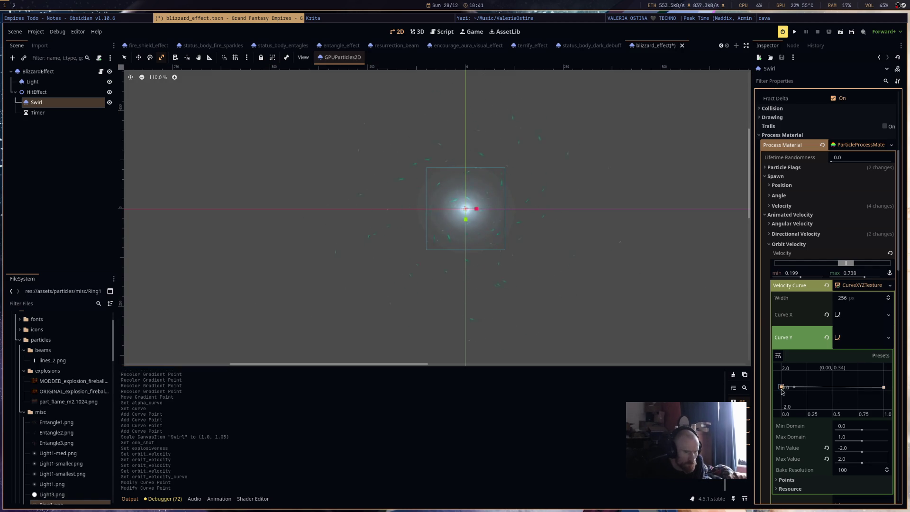
pyautogui.moveTo(884, 387); pyautogui.dragTo(886, 408)
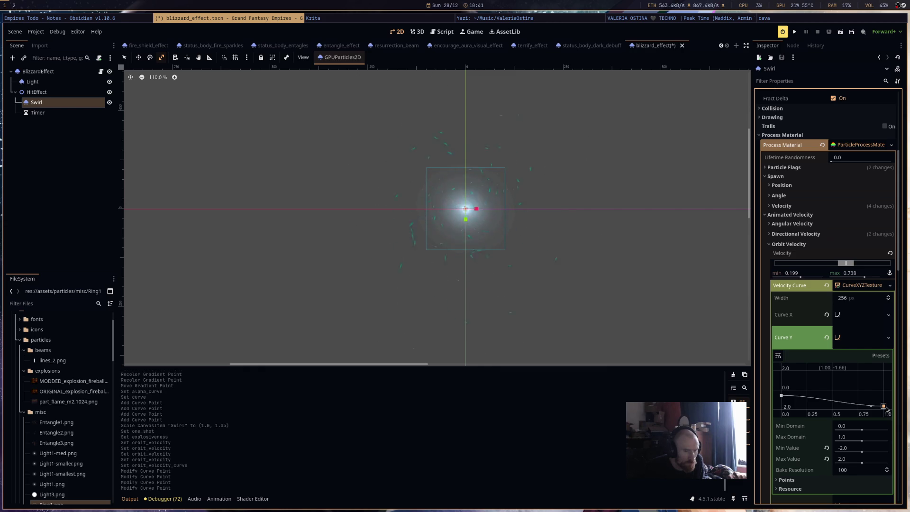
pyautogui.moveTo(864, 277); pyautogui.dragTo(860, 277)
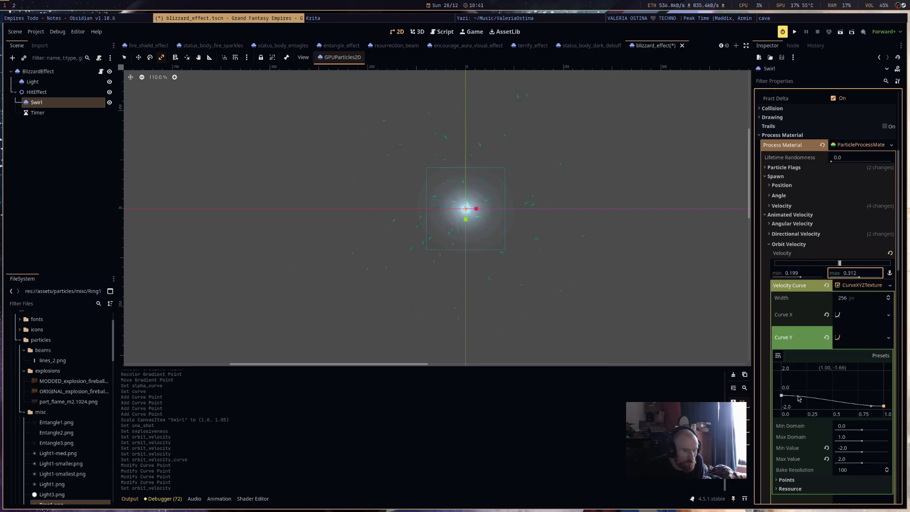
pyautogui.moveTo(781, 396); pyautogui.dragTo(782, 410)
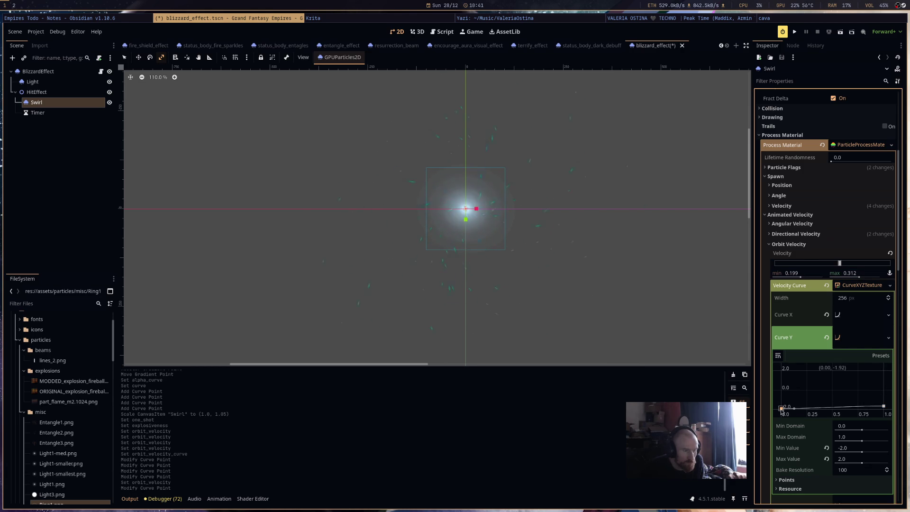
pyautogui.moveTo(884, 408); pyautogui.dragTo(884, 410)
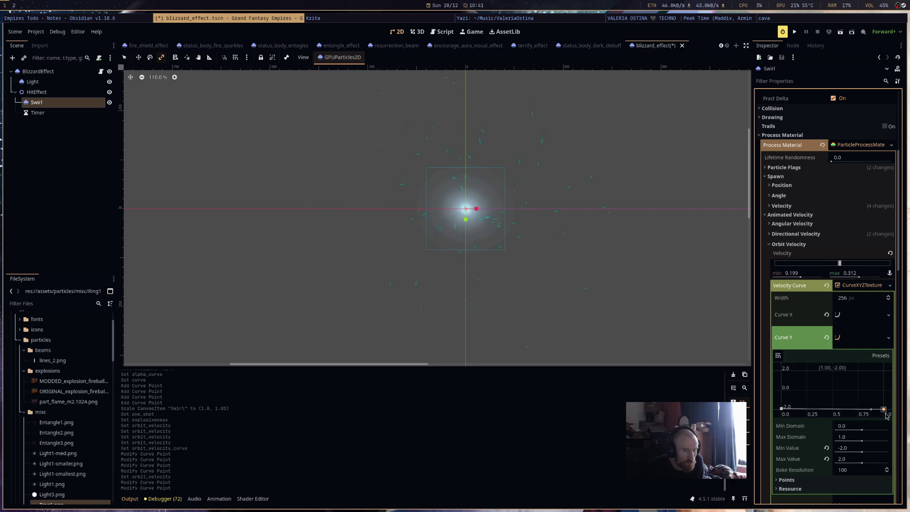
pyautogui.moveTo(781, 408); pyautogui.dragTo(781, 390)
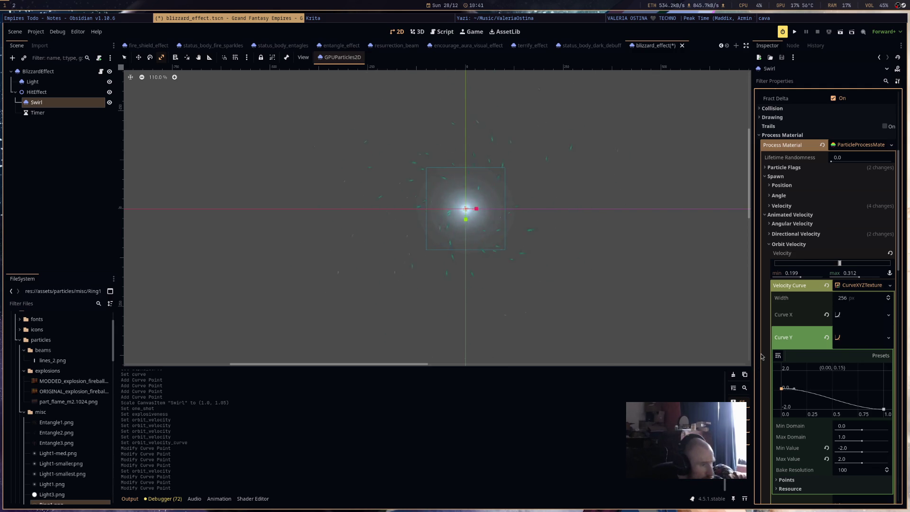
pyautogui.click(858, 315)
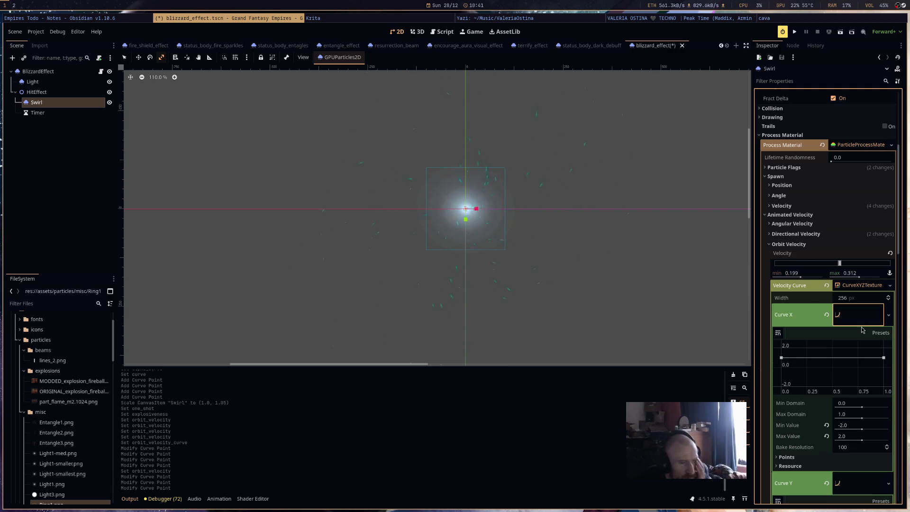
# Raise Curve X's end to 2.0 and Curve Y's end to 0.15 so it runs flat.
pyautogui.moveTo(884, 357); pyautogui.dragTo(883, 347)
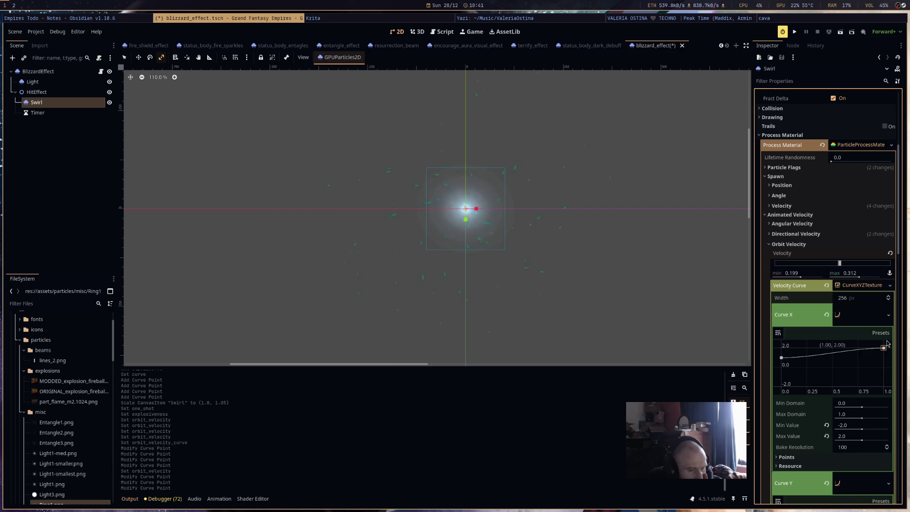
pyautogui.scroll(-3, 577, 252)
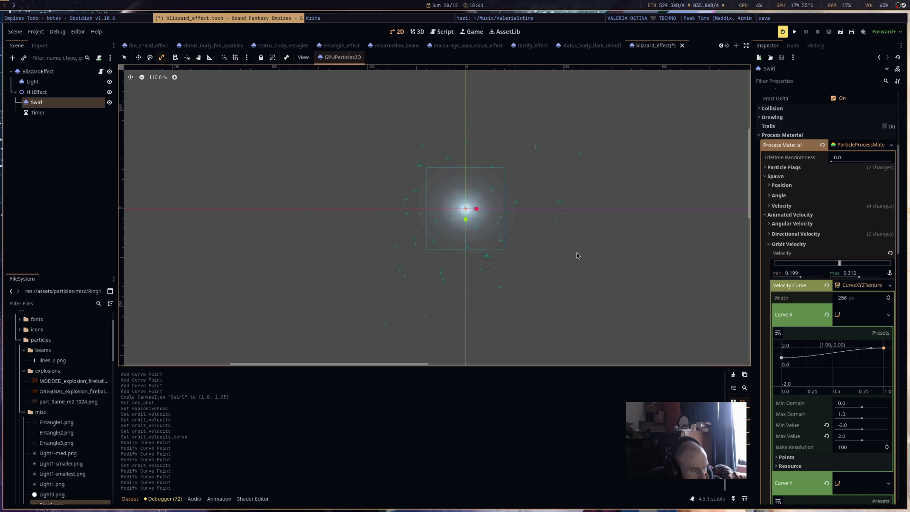
pyautogui.scroll(1, 575, 243)
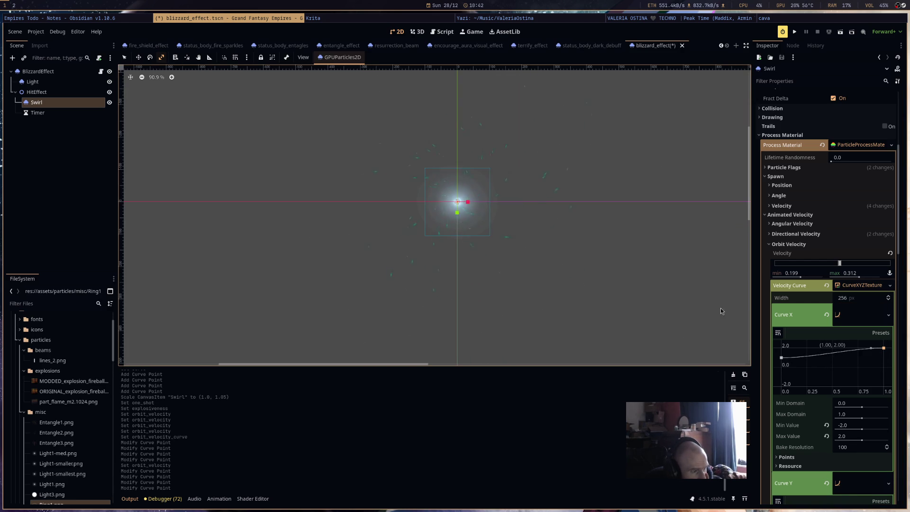
pyautogui.scroll(-3, 866, 363)
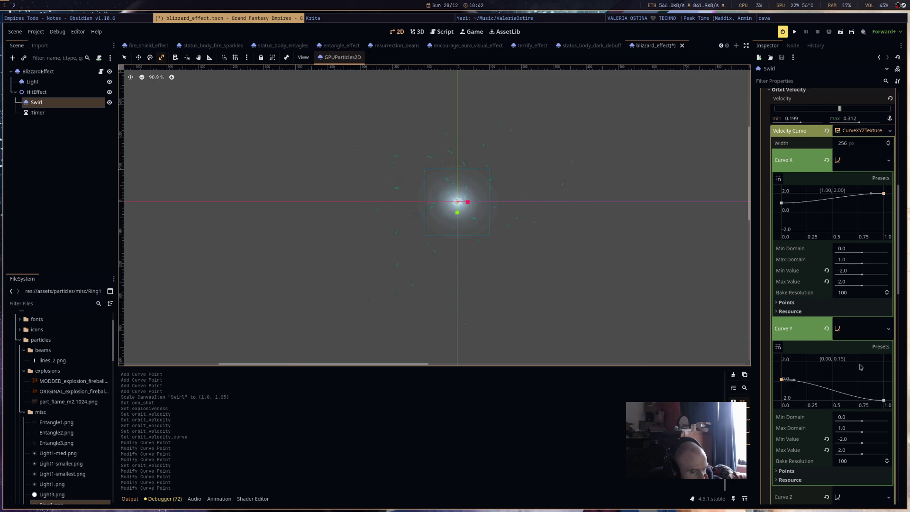
pyautogui.moveTo(883, 400); pyautogui.dragTo(889, 383)
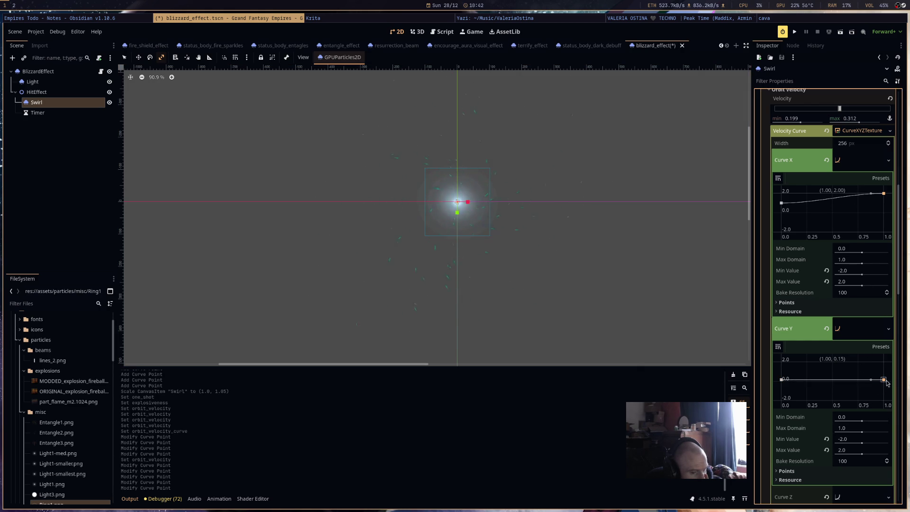
pyautogui.scroll(-5, 880, 377)
pyautogui.click(858, 342)
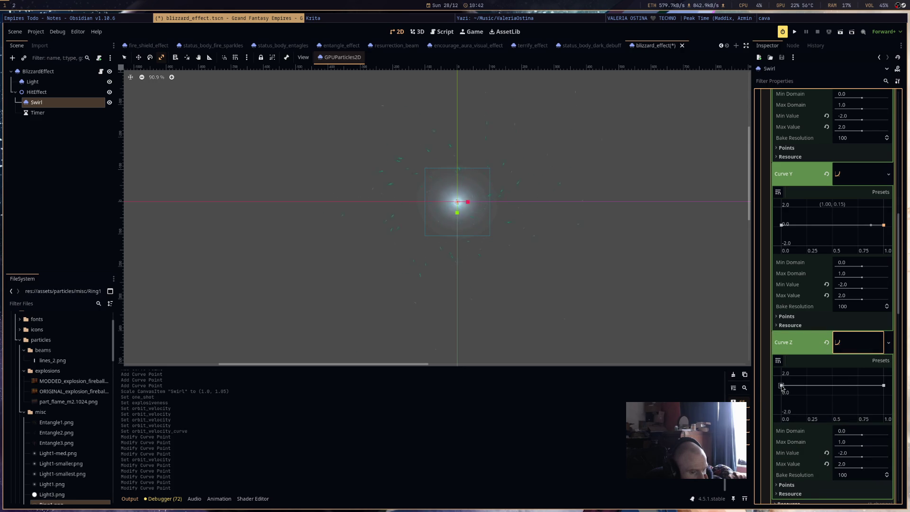
# Move Curve Z's first point to 0.0, then 2.0, settling at about 0.96.
pyautogui.moveTo(781, 387); pyautogui.dragTo(782, 392)
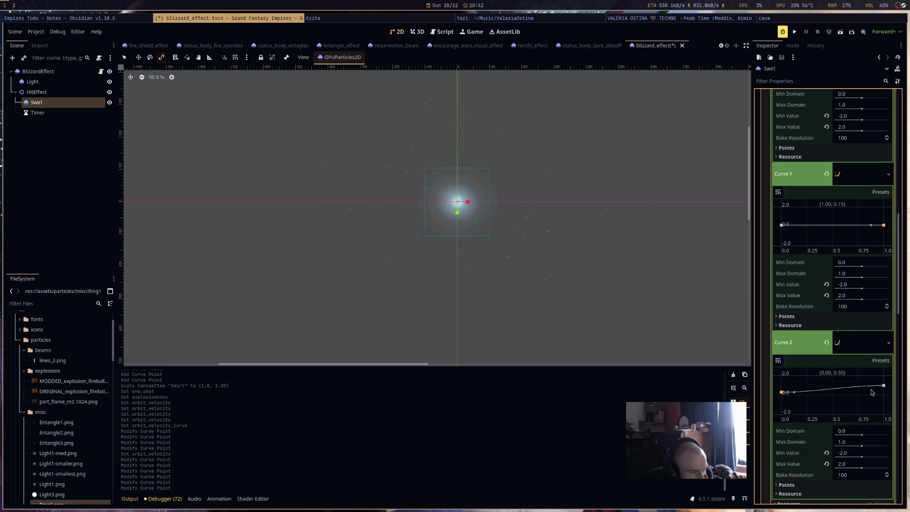
pyautogui.moveTo(781, 392); pyautogui.dragTo(781, 375)
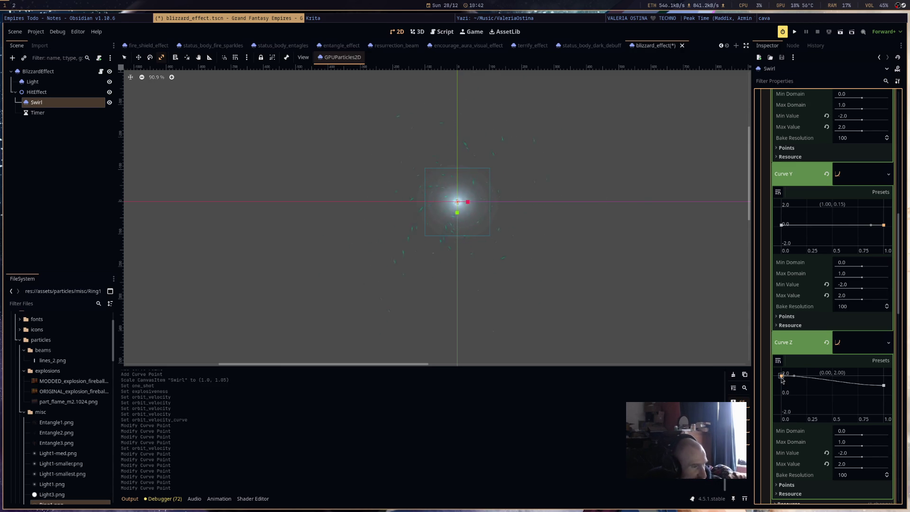
pyautogui.scroll(5, 859, 388)
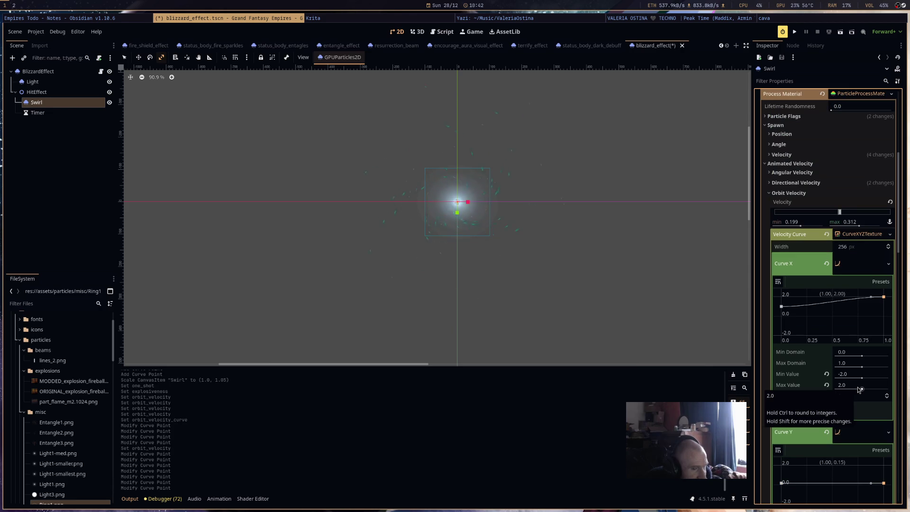
pyautogui.scroll(-5, 857, 387)
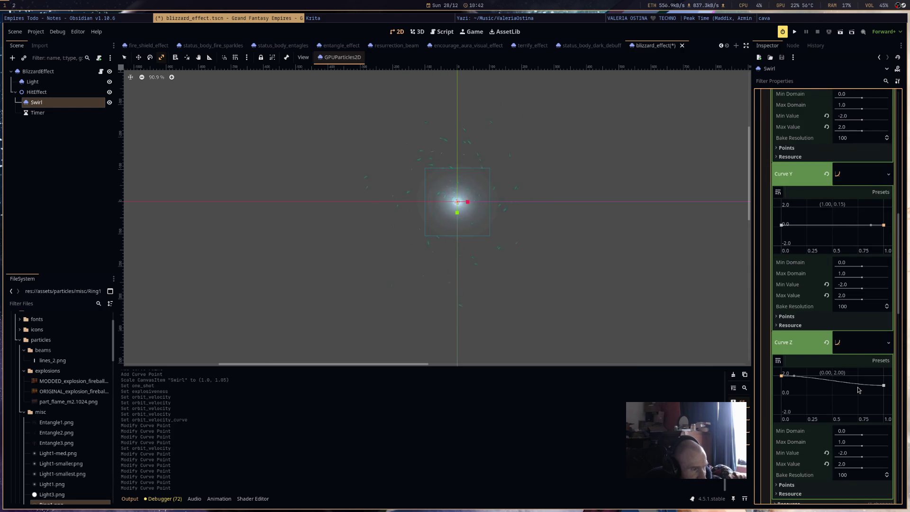
pyautogui.scroll(-1, 863, 398)
pyautogui.moveTo(783, 327); pyautogui.dragTo(782, 337)
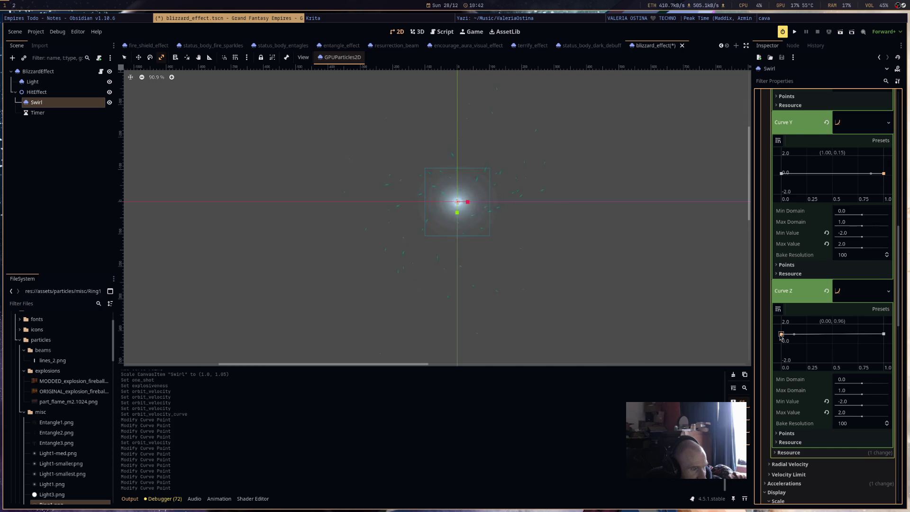
# Try Curve X and Y points at 2.0, then drop Curve Y's end to -2.0.
pyautogui.scroll(3, 783, 335)
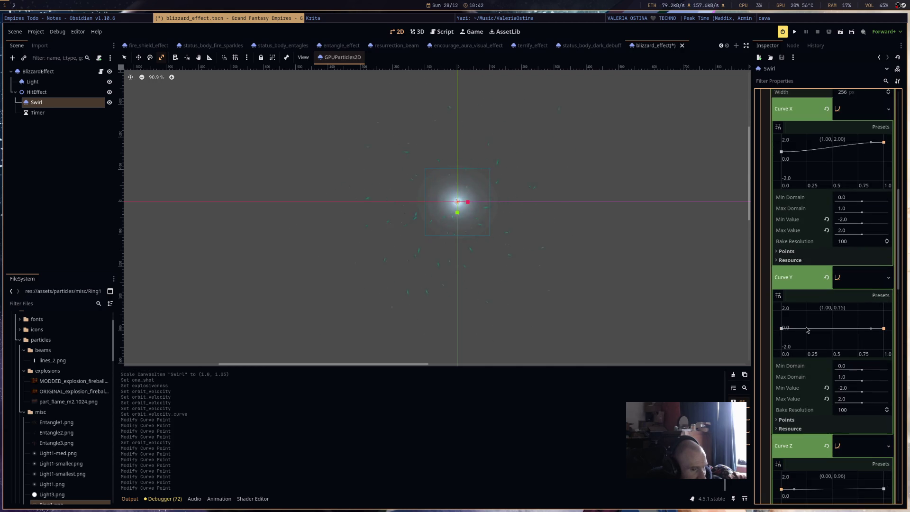
pyautogui.moveTo(883, 328); pyautogui.dragTo(885, 312)
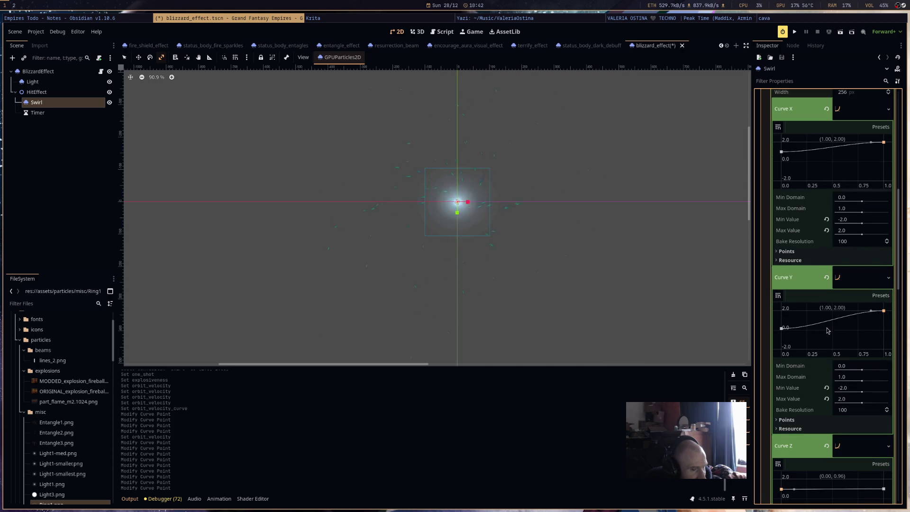
pyautogui.moveTo(782, 328); pyautogui.dragTo(783, 309)
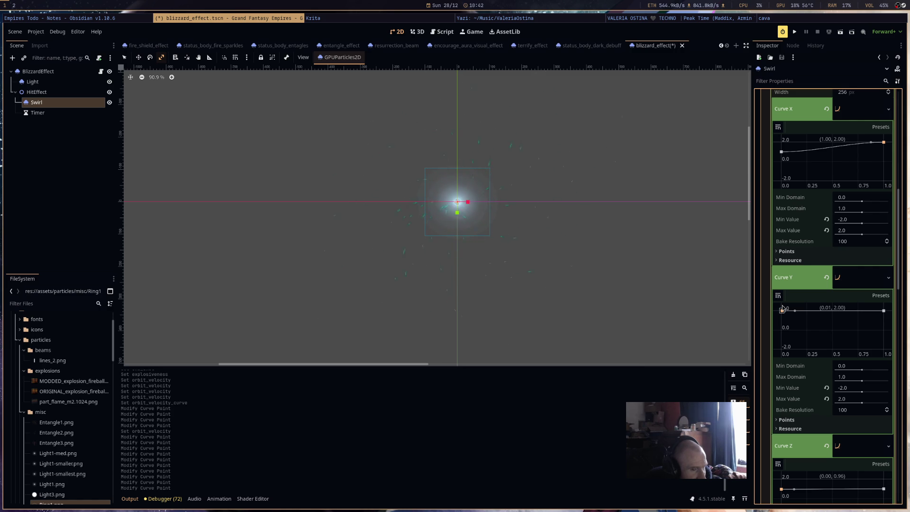
pyautogui.moveTo(781, 152); pyautogui.dragTo(781, 142)
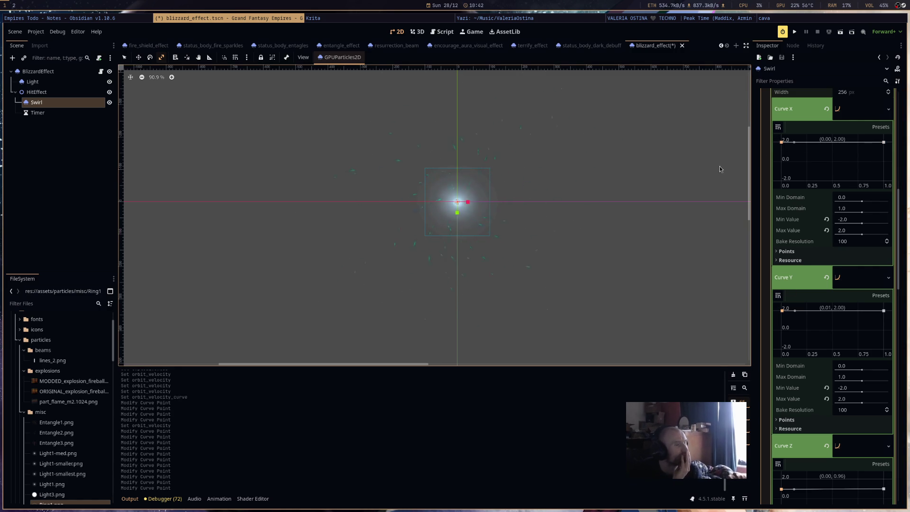
pyautogui.scroll(2, 534, 241)
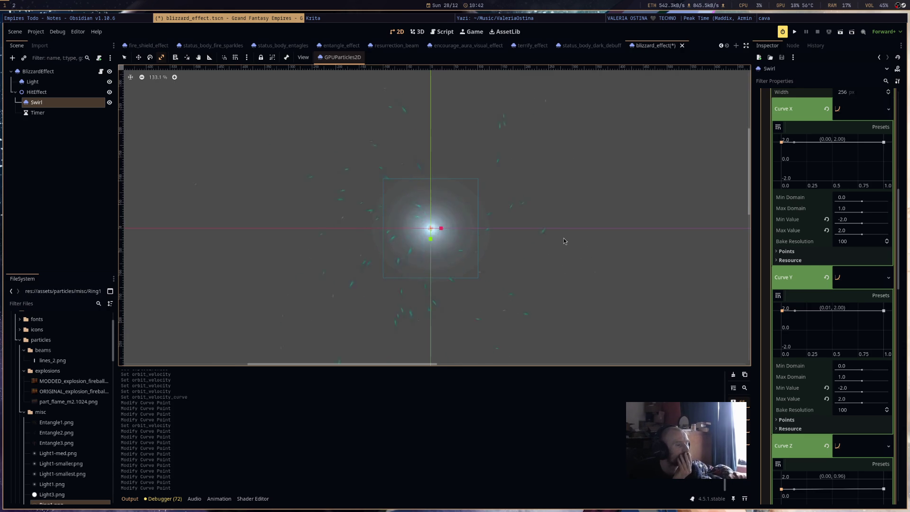
pyautogui.hscroll(-2, 564, 242)
pyautogui.moveTo(884, 310); pyautogui.dragTo(884, 350)
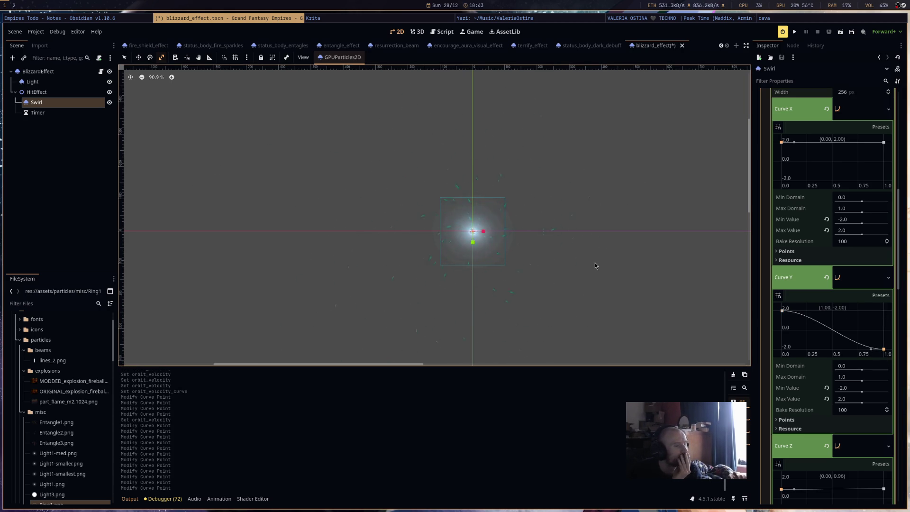
# Recentre the viewport to preview, then revert the orbit velocity curve to empty.
pyautogui.moveTo(595, 263); pyautogui.dragTo(598, 232)
pyautogui.scroll(-1, 599, 227)
pyautogui.hscroll(-3, 595, 230)
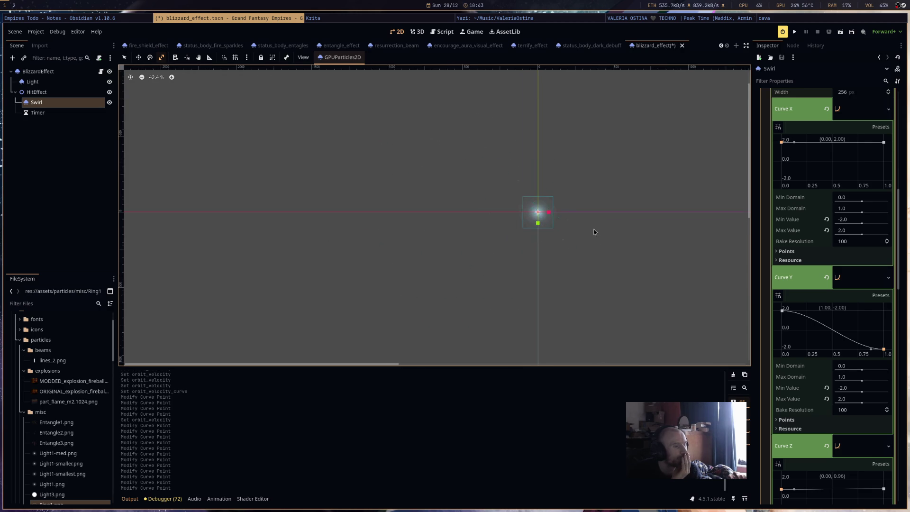
pyautogui.scroll(2, 523, 185)
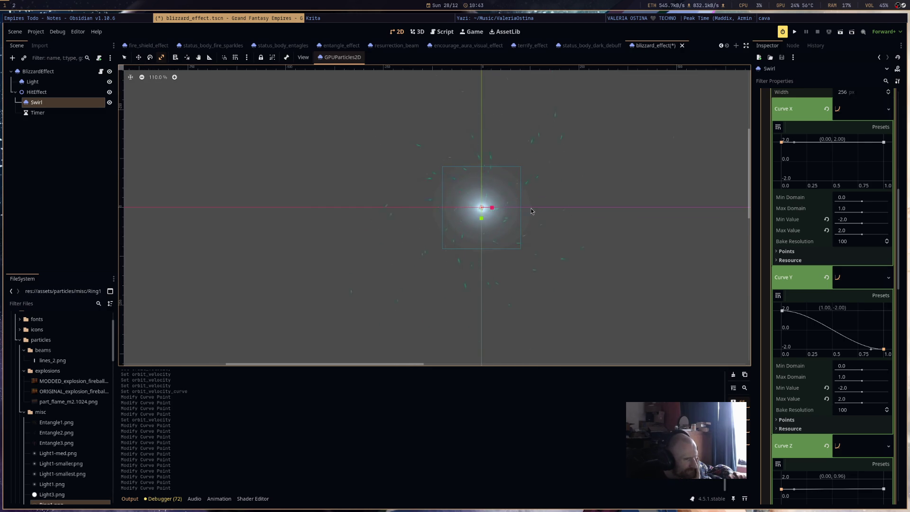
pyautogui.scroll(-4, 535, 212)
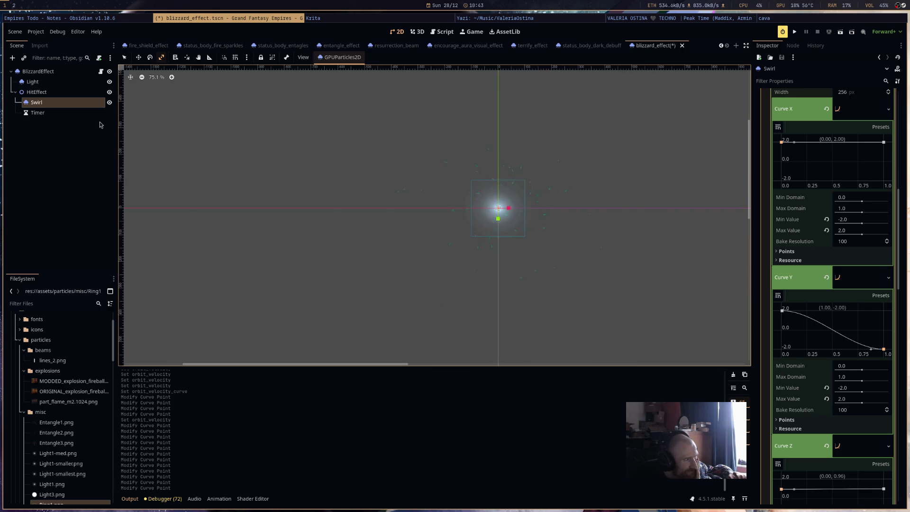
pyautogui.scroll(-1, 604, 242)
pyautogui.hscroll(-2, 612, 232)
pyautogui.scroll(7, 559, 208)
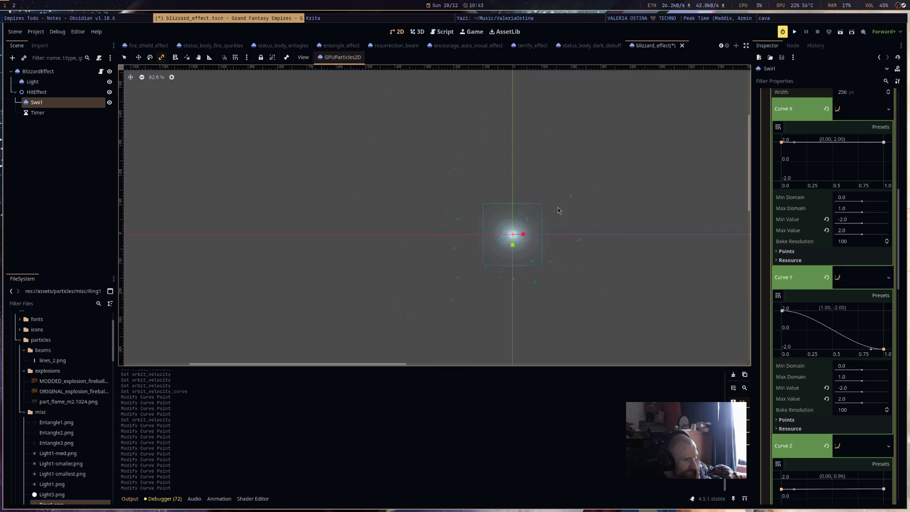
pyautogui.scroll(5, 858, 198)
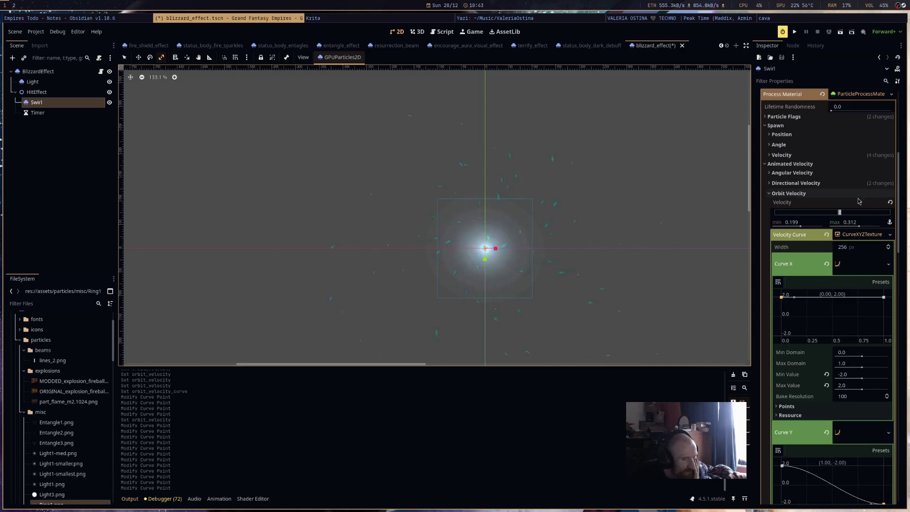
pyautogui.click(827, 235)
pyautogui.scroll(-4, 584, 226)
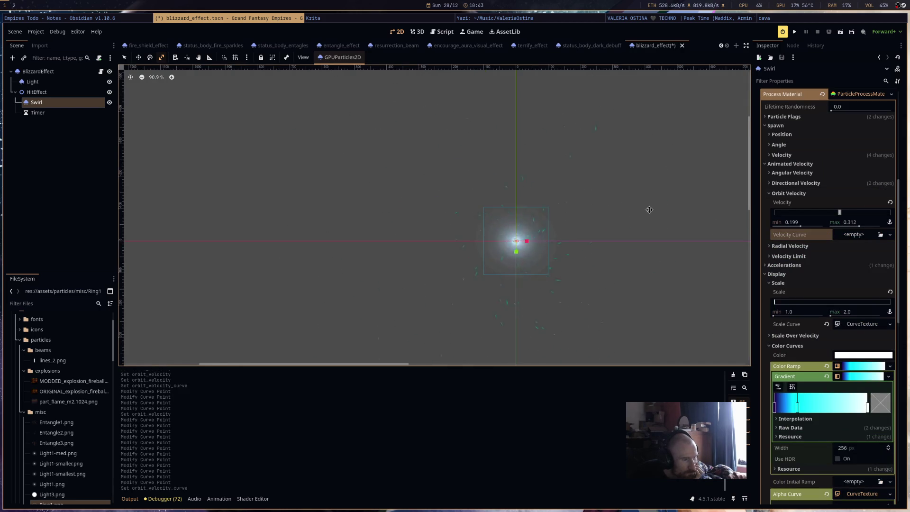
pyautogui.scroll(-2, 581, 199)
pyautogui.hscroll(2, 581, 199)
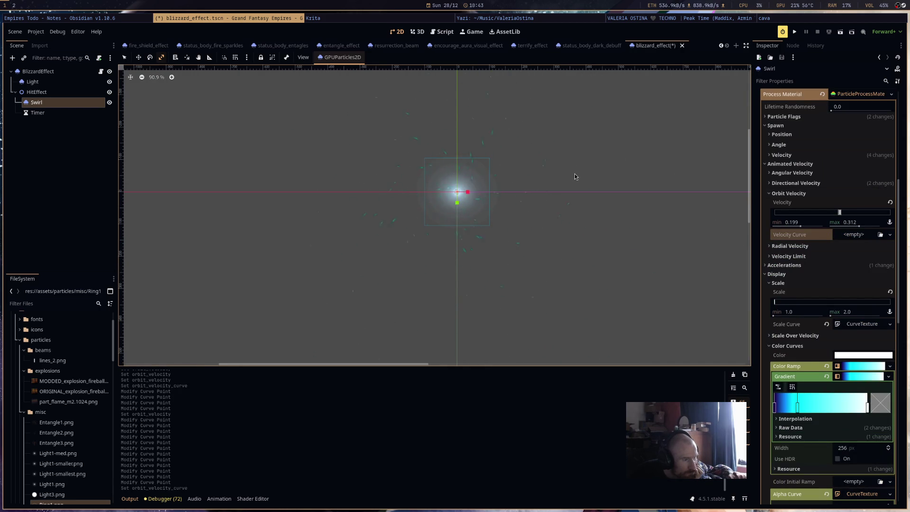
pyautogui.scroll(4, 840, 284)
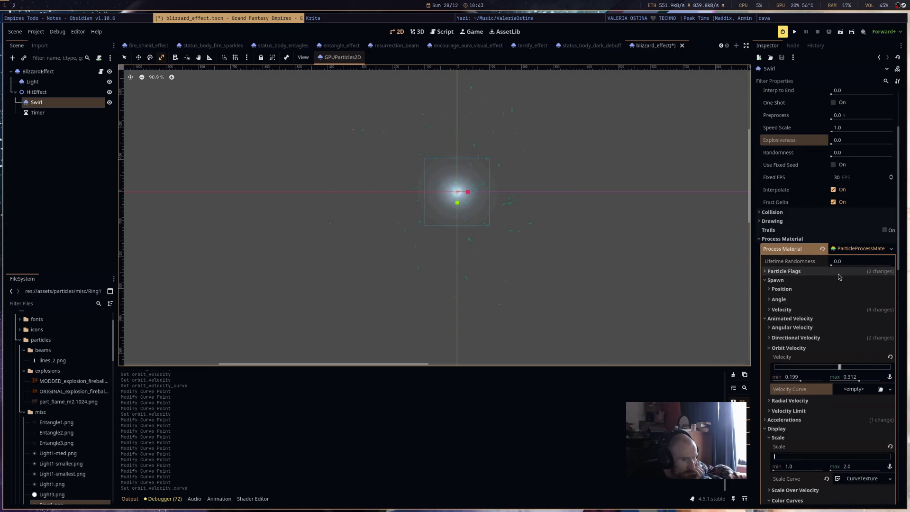
# Try a Sphere Surface emission shape with a 128 emission radius.
pyautogui.click(838, 290)
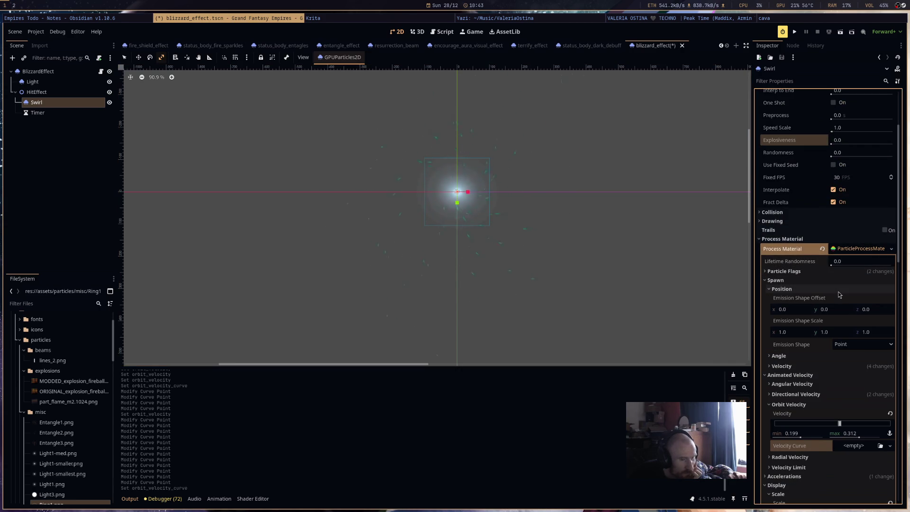
pyautogui.click(863, 345)
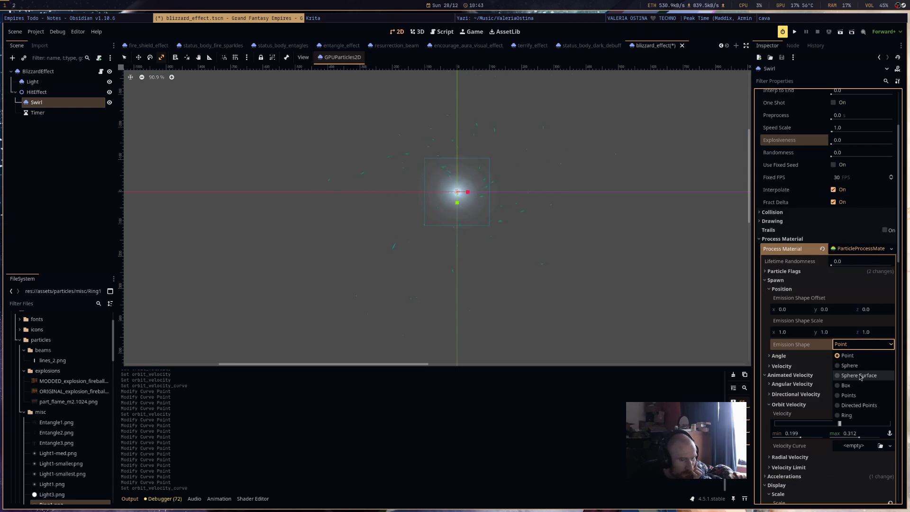
pyautogui.click(861, 376)
pyautogui.click(848, 357)
pyautogui.write('128')
pyautogui.press('Return')
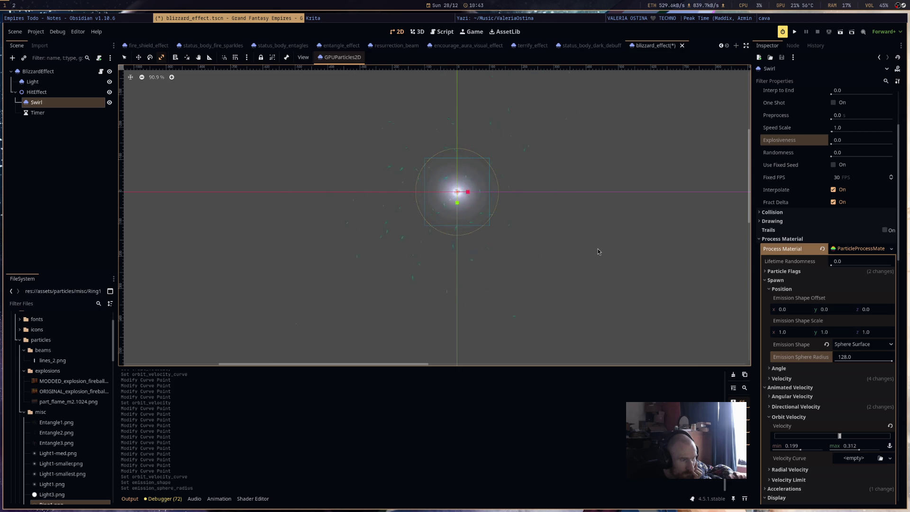
# Switch the emission shape to a filled Sphere, then settle on Point.
pyautogui.click(865, 344)
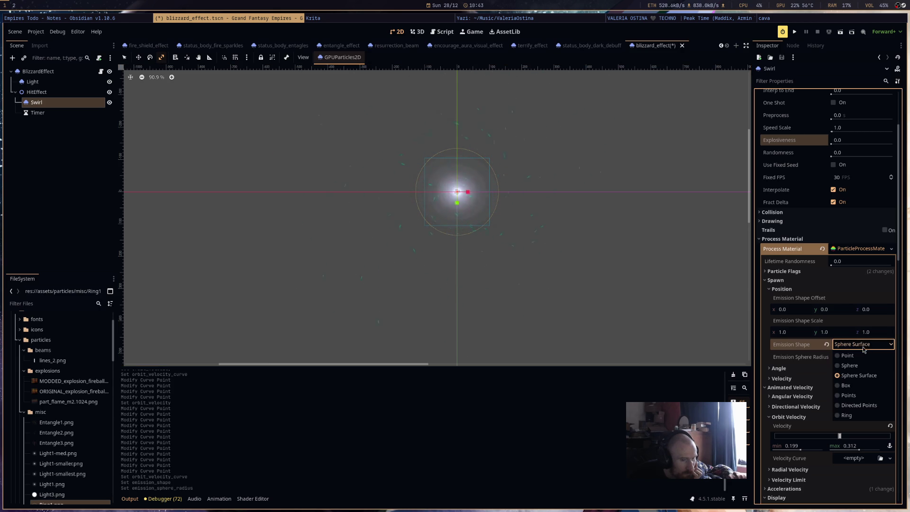
pyautogui.click(858, 367)
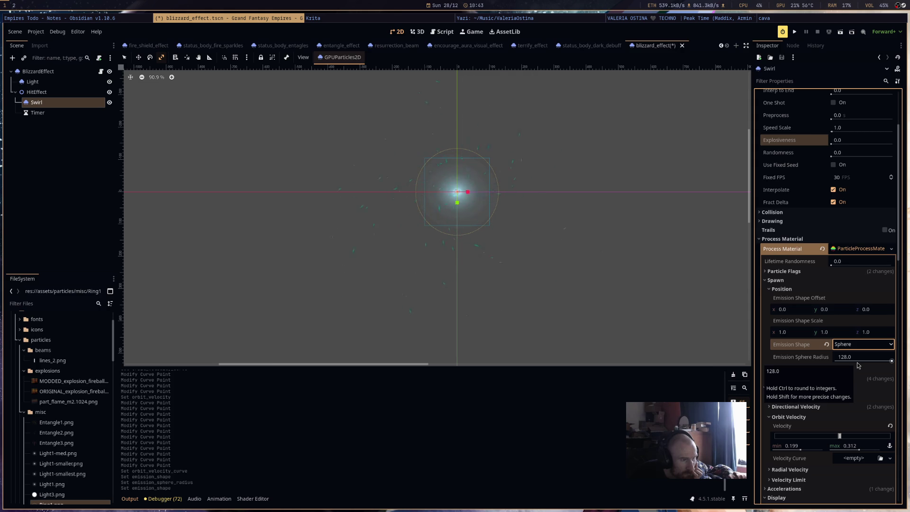
pyautogui.click(860, 344)
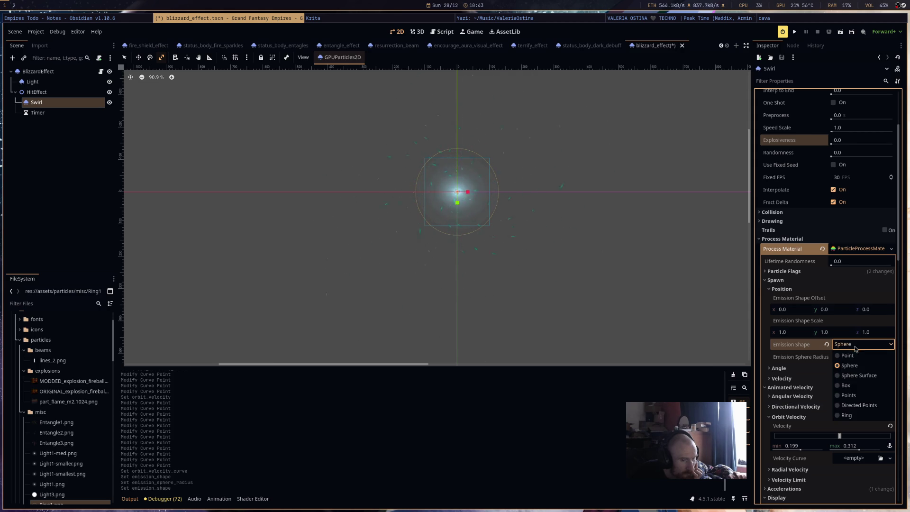
pyautogui.click(860, 362)
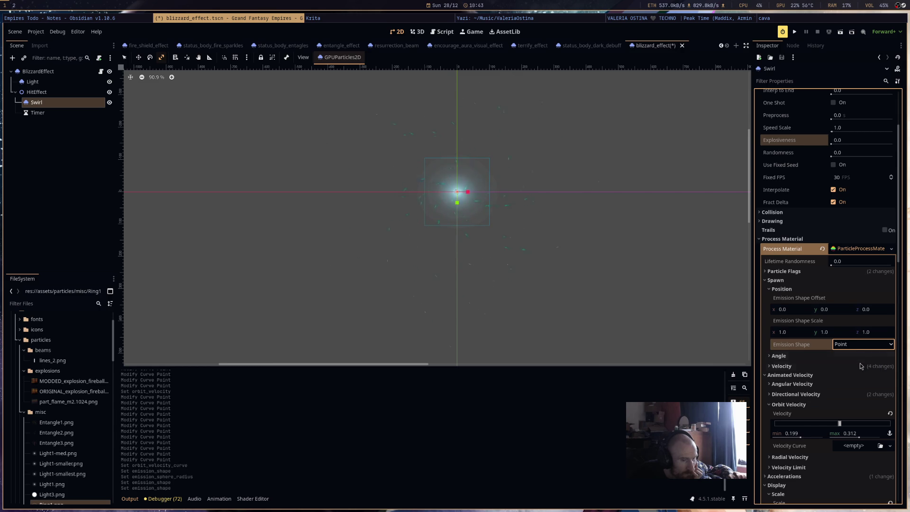
pyautogui.scroll(-3, 860, 364)
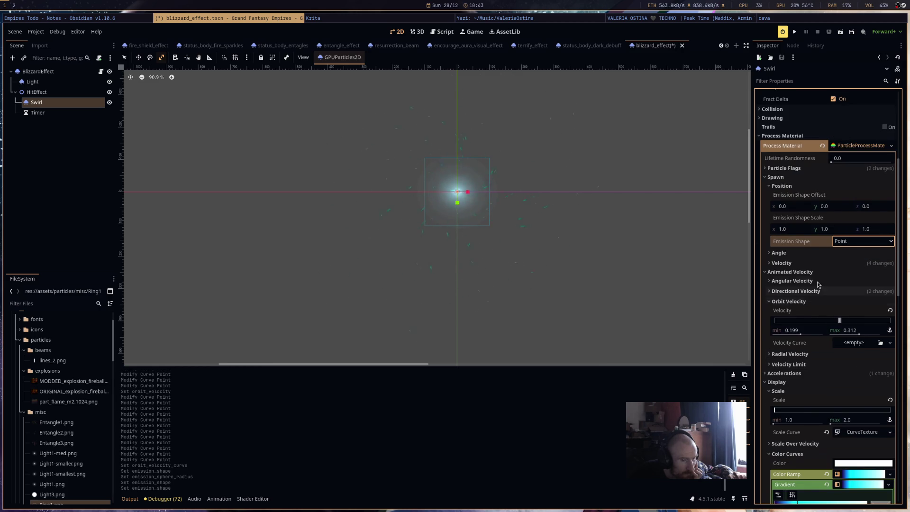
# Set initial velocity to 163.11–304.96 and flatness to 0 under Velocity.
pyautogui.click(803, 266)
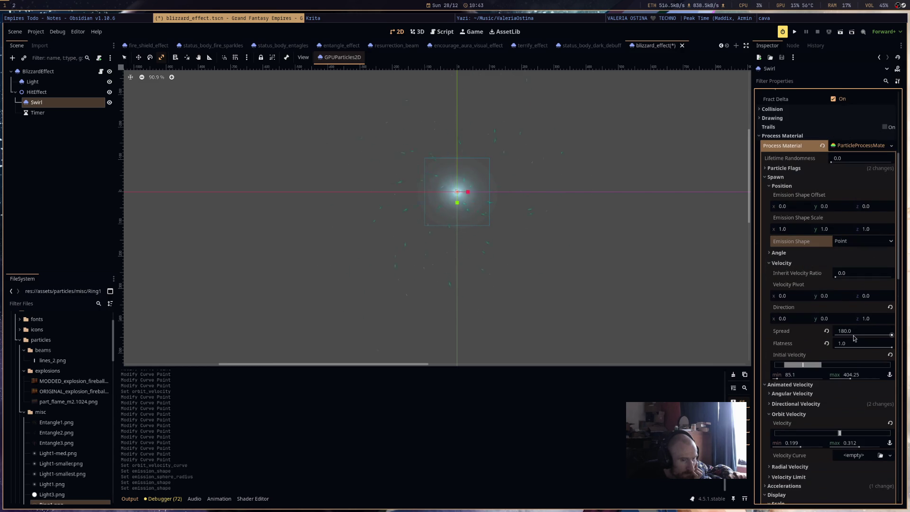
pyautogui.moveTo(892, 335); pyautogui.dragTo(804, 331)
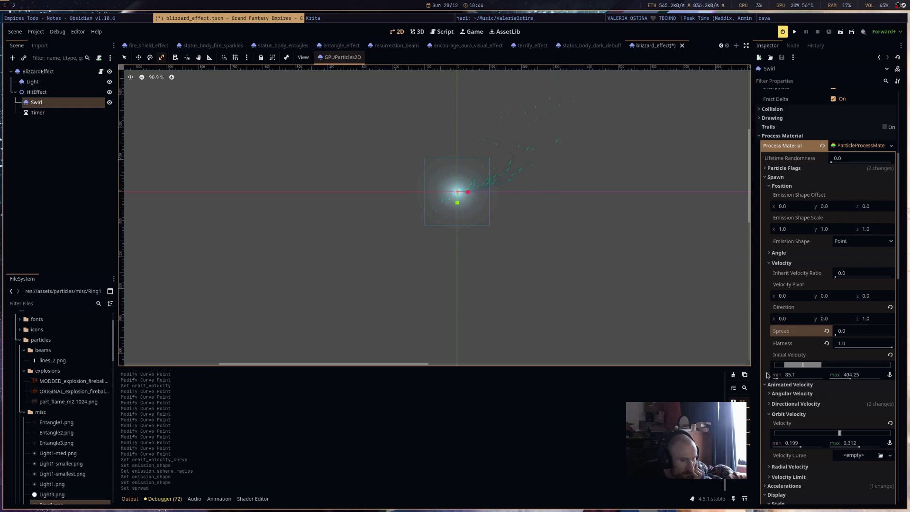
pyautogui.moveTo(777, 378); pyautogui.dragTo(793, 380)
pyautogui.moveTo(848, 379); pyautogui.dragTo(845, 380)
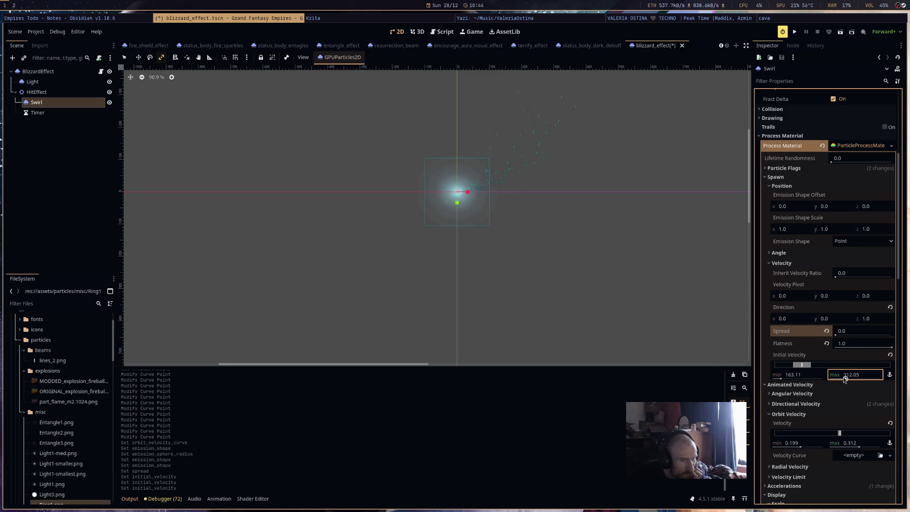
pyautogui.click(827, 345)
# Widen the particle spread to 180 degrees.
pyautogui.moveTo(836, 334); pyautogui.dragTo(856, 336)
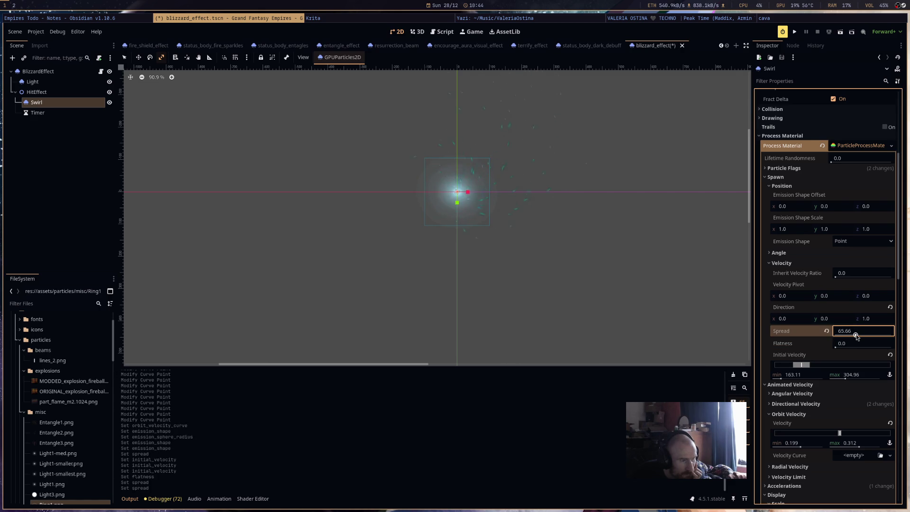
pyautogui.moveTo(856, 336); pyautogui.dragTo(896, 327)
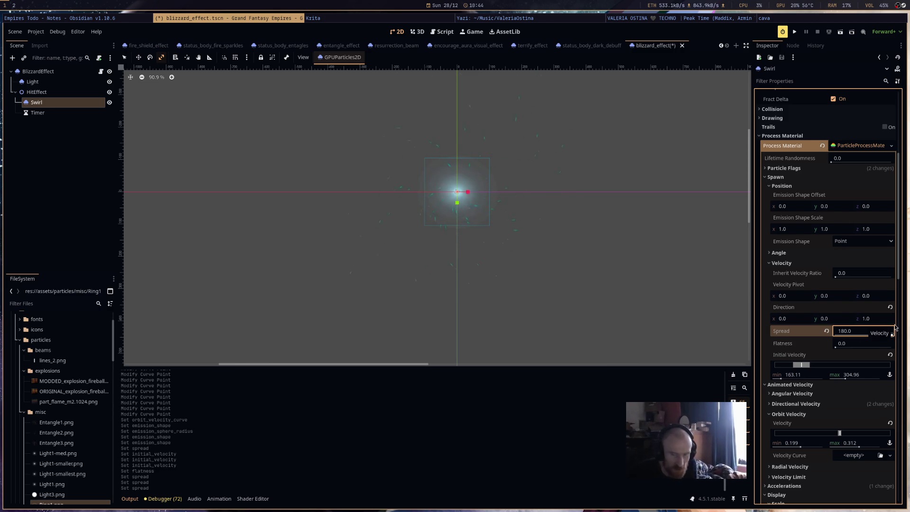
pyautogui.scroll(6, 471, 178)
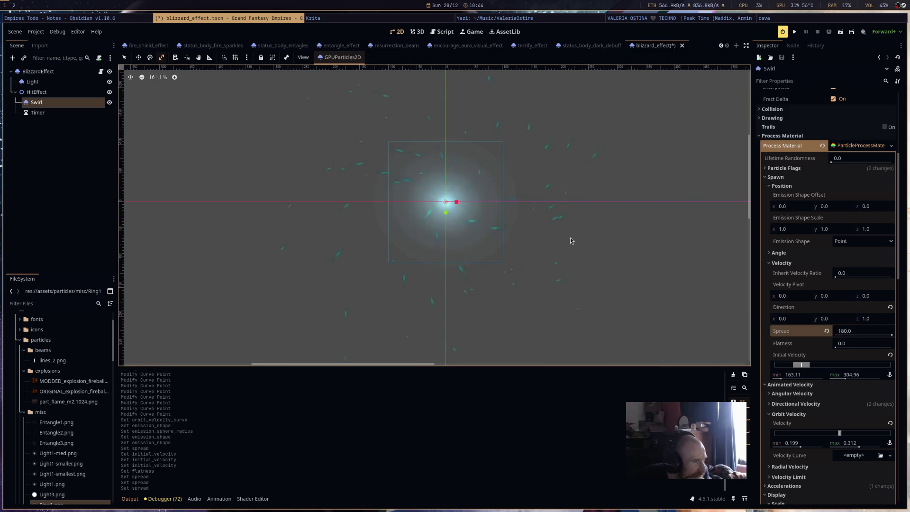
pyautogui.scroll(-2, 552, 247)
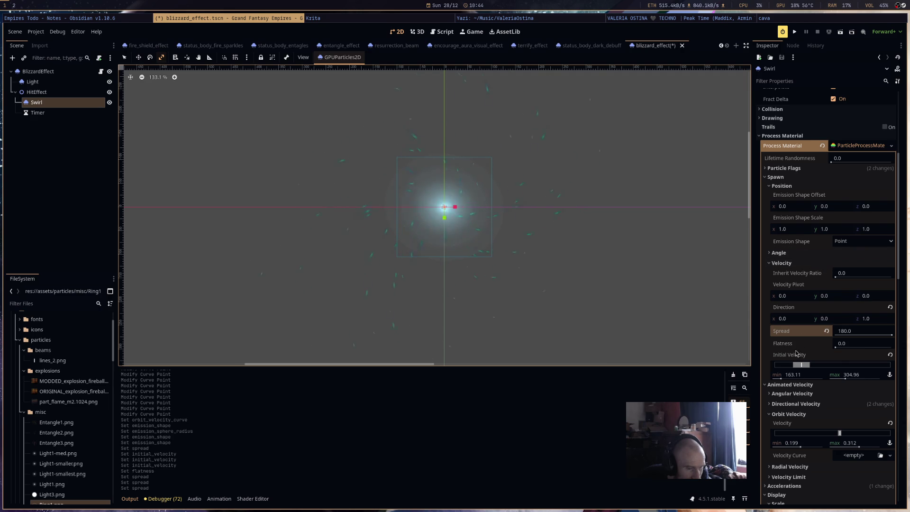
pyautogui.scroll(-3, 796, 353)
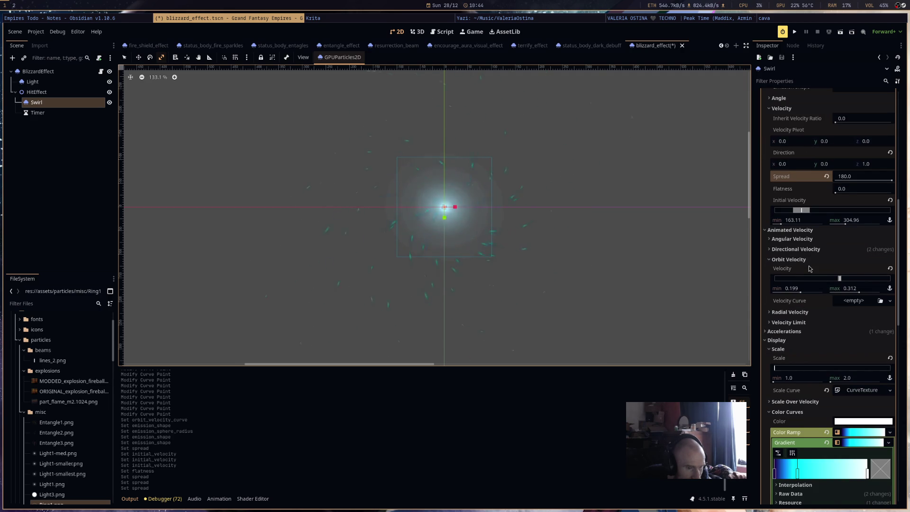
# Remove the directional velocity curve, reset directional velocity to 1.0, and zero angular velocity.
pyautogui.click(799, 250)
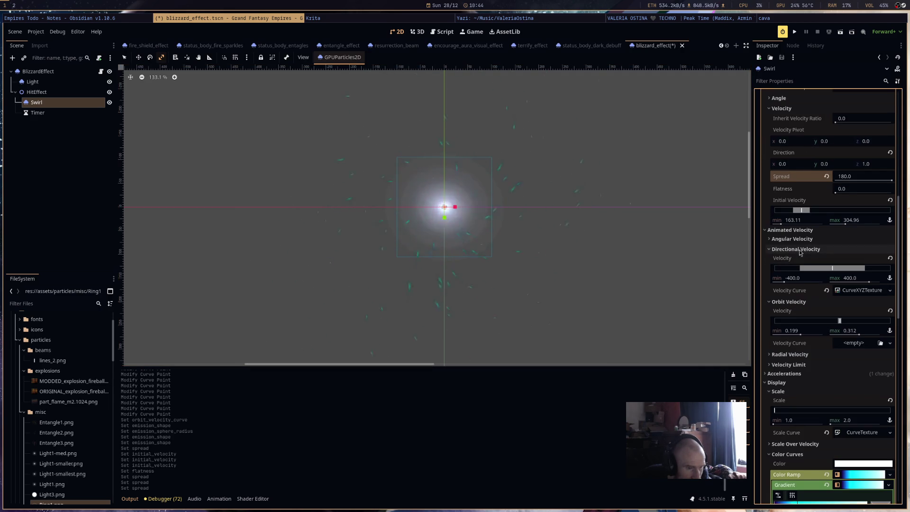
pyautogui.click(827, 290)
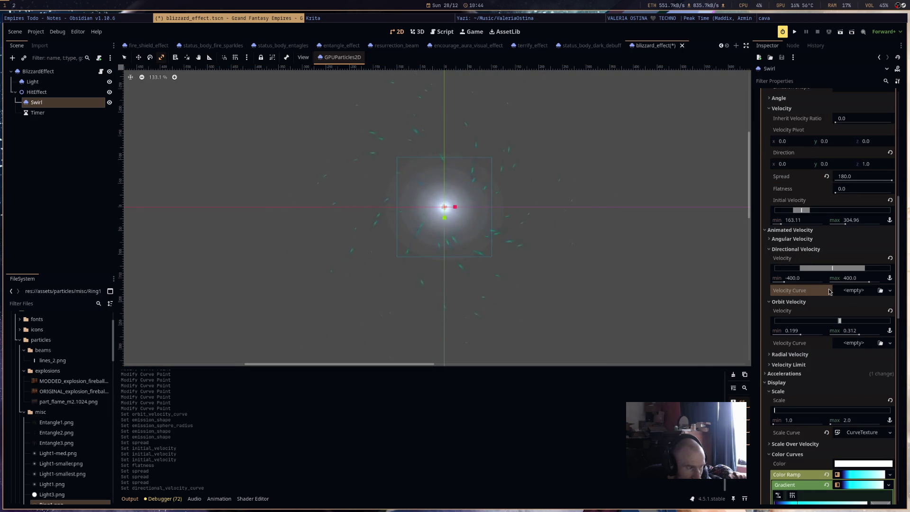
pyautogui.click(890, 259)
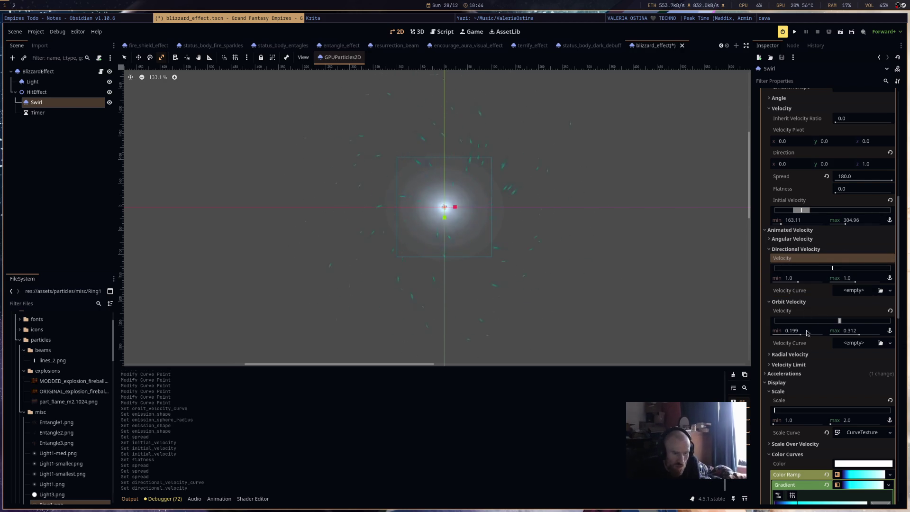
pyautogui.click(796, 239)
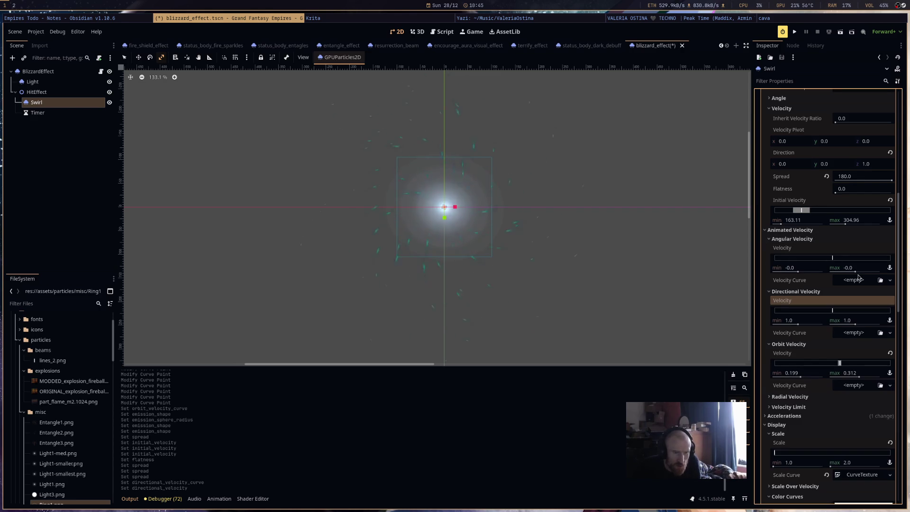
pyautogui.moveTo(855, 272); pyautogui.dragTo(862, 274)
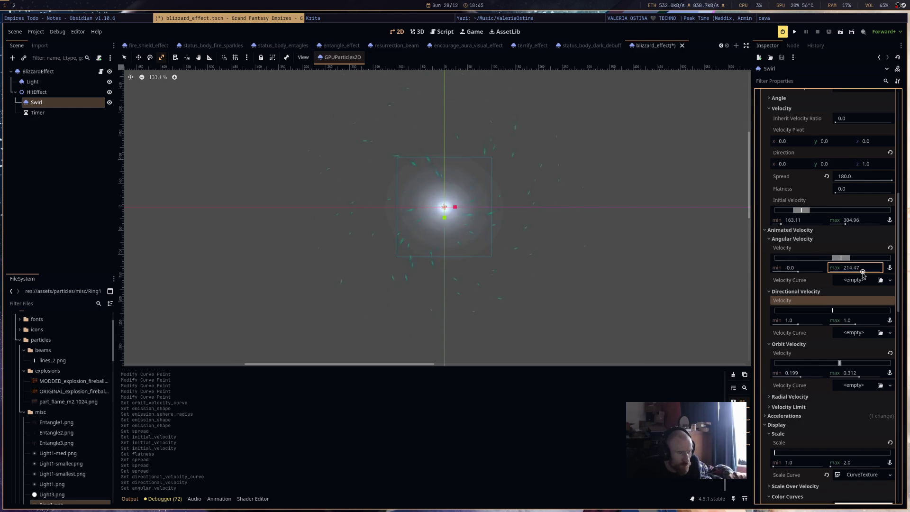
pyautogui.moveTo(798, 272); pyautogui.dragTo(803, 272)
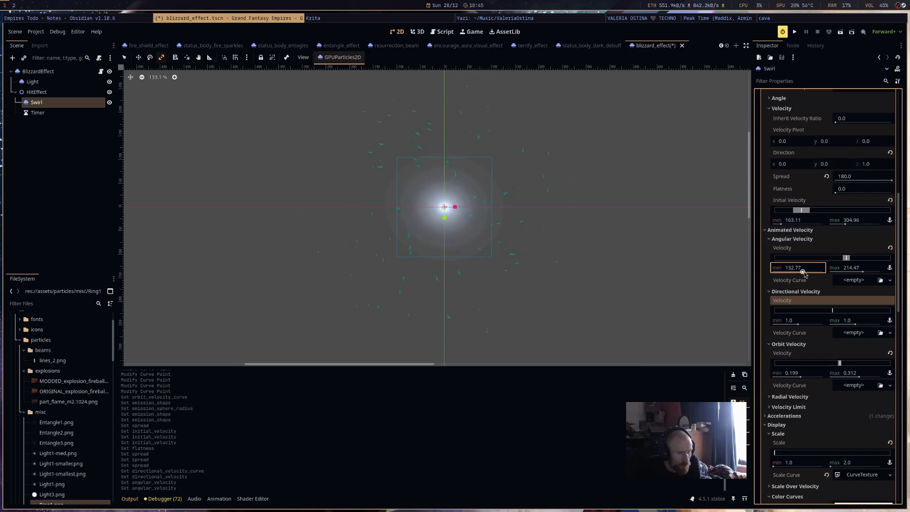
pyautogui.click(890, 247)
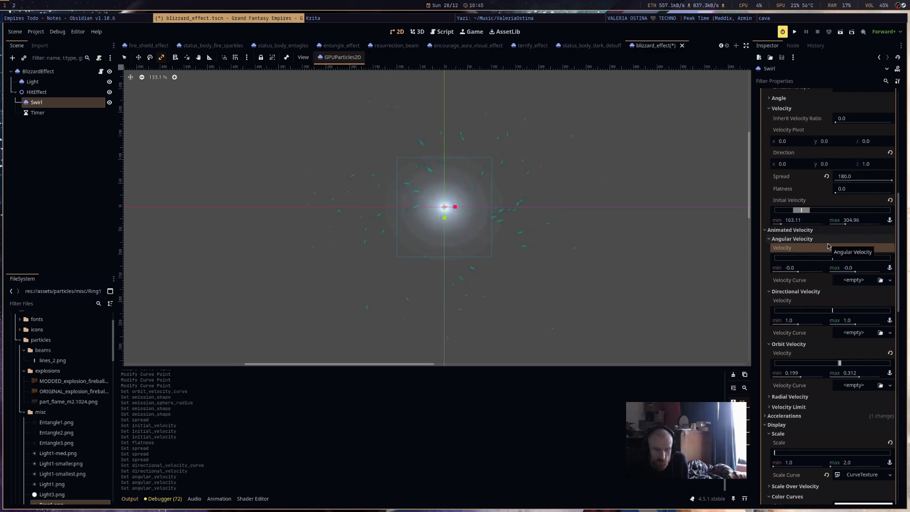
# Test a 439.72 maximum radial velocity, then reset it to 0.
pyautogui.click(858, 398)
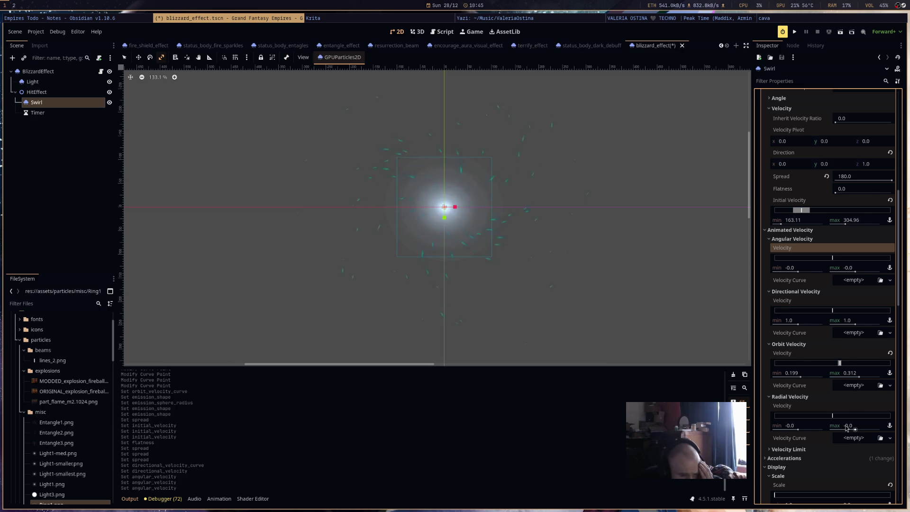
pyautogui.moveTo(853, 429); pyautogui.dragTo(867, 432)
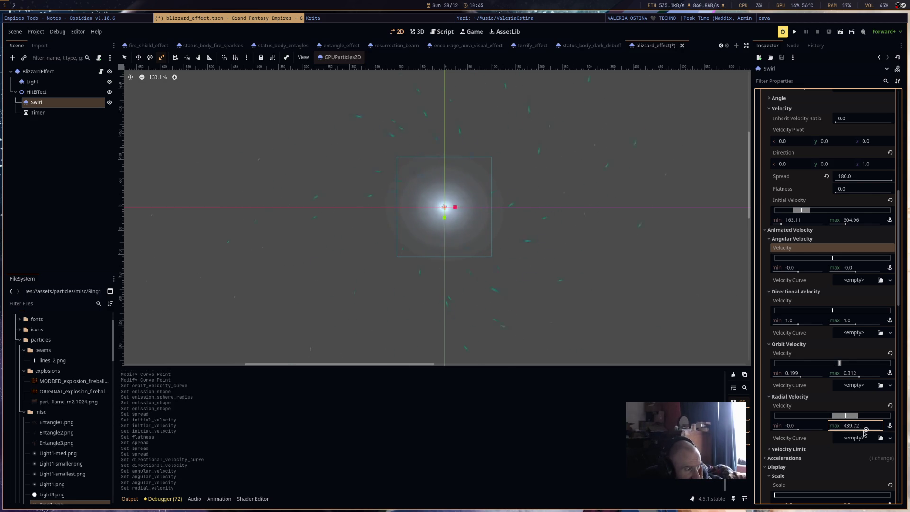
pyautogui.scroll(-3, 588, 299)
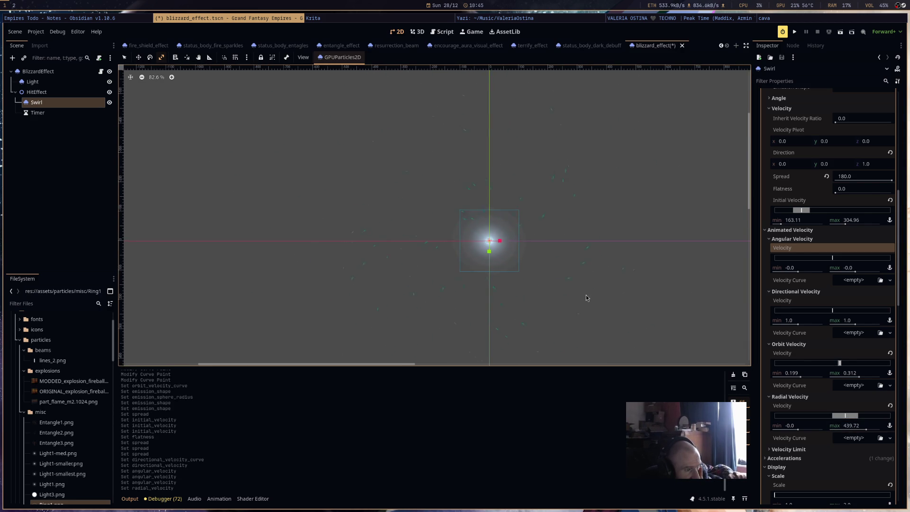
pyautogui.scroll(4, 577, 295)
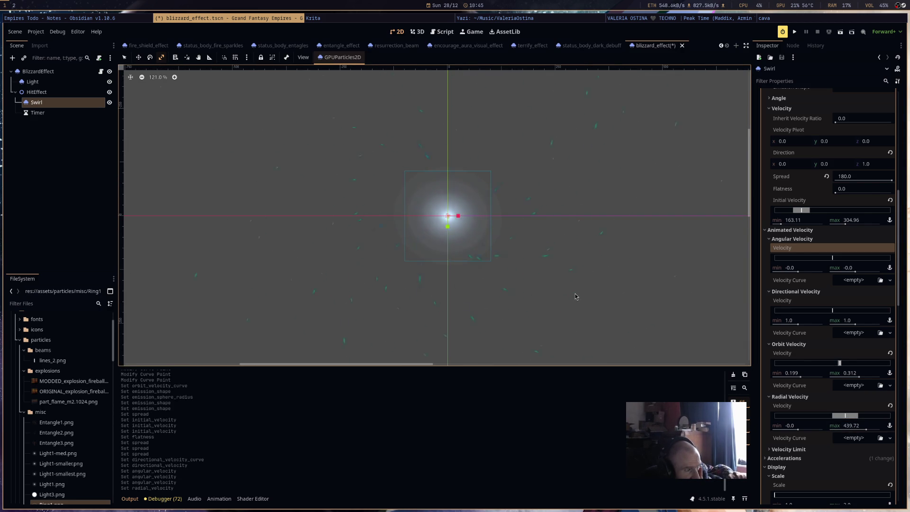
pyautogui.scroll(-5, 575, 296)
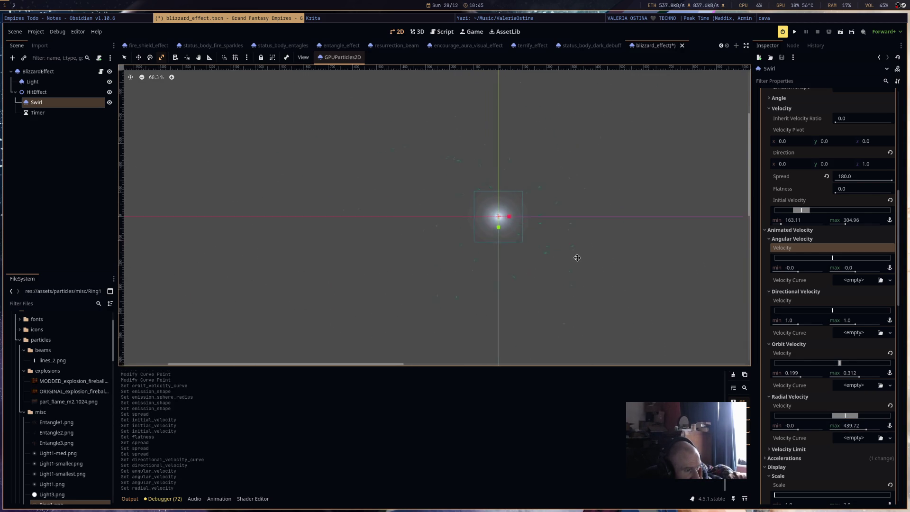
pyautogui.click(890, 406)
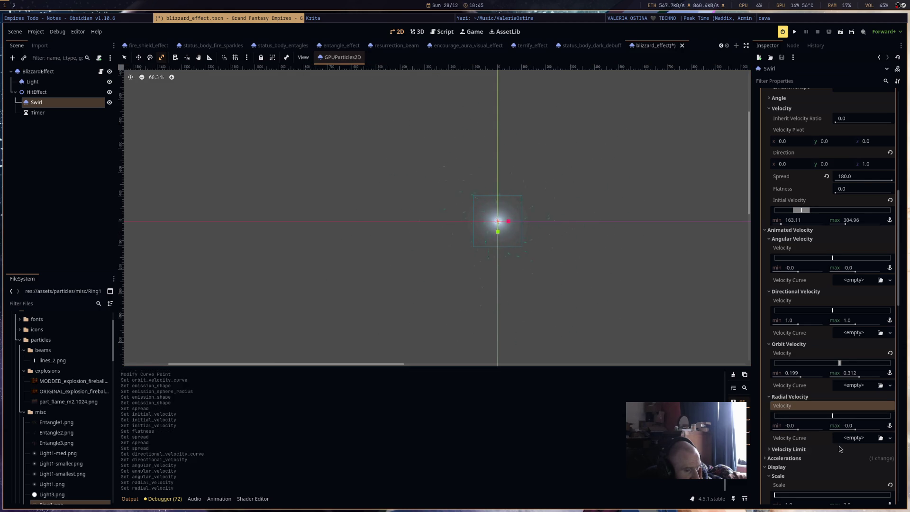
pyautogui.scroll(-4, 846, 440)
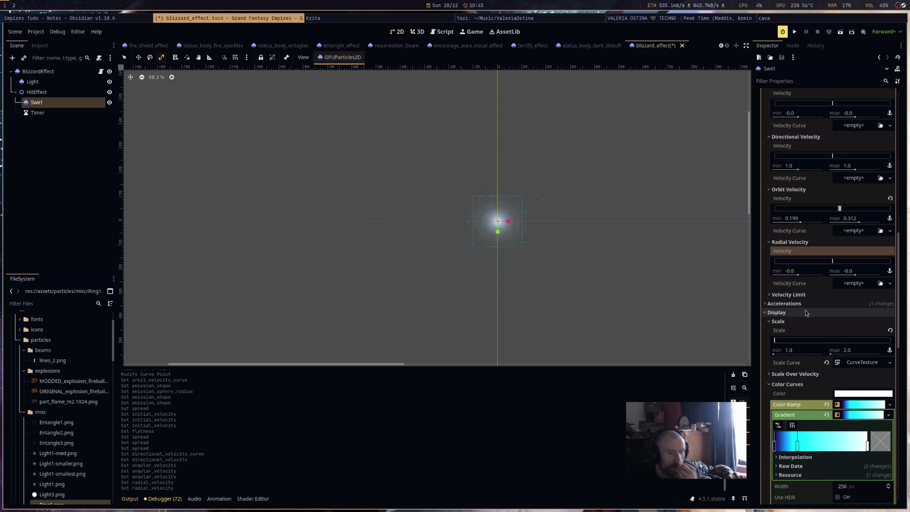
pyautogui.click(850, 369)
pyautogui.click(866, 369)
pyautogui.click(865, 370)
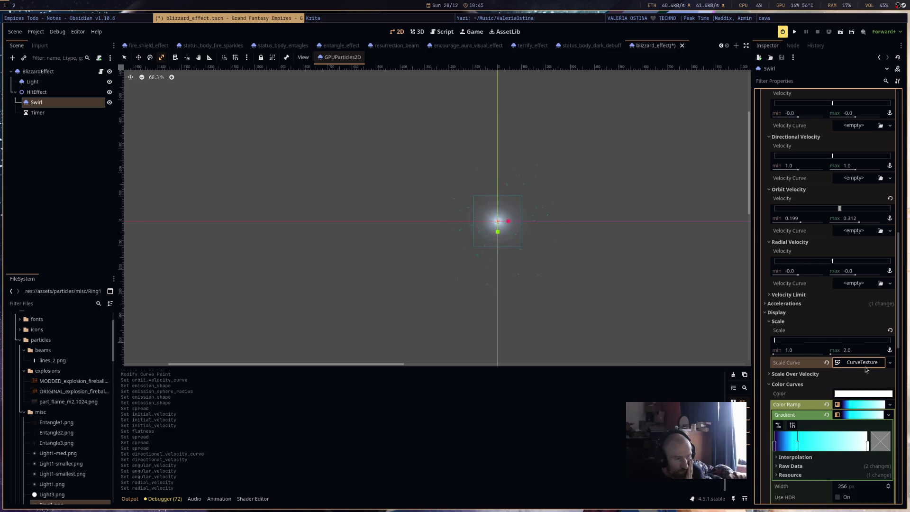
pyautogui.scroll(-4, 817, 284)
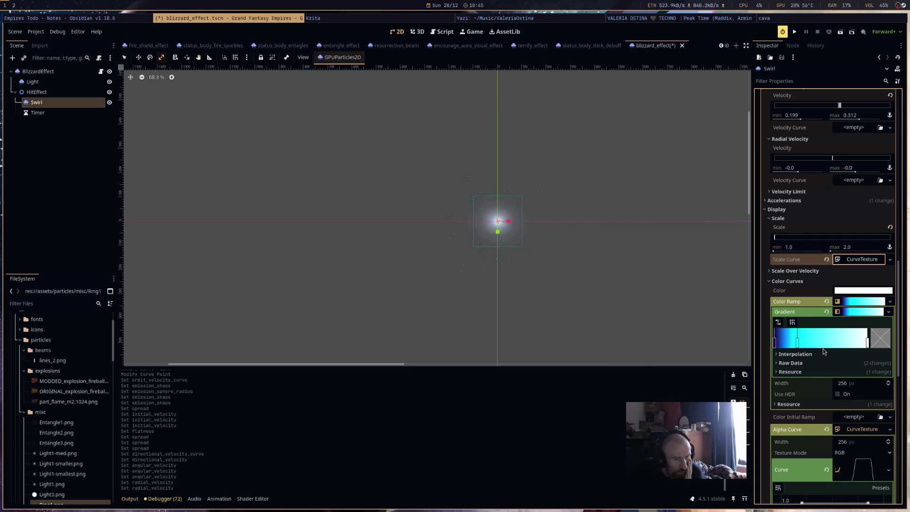
pyautogui.scroll(-7, 823, 360)
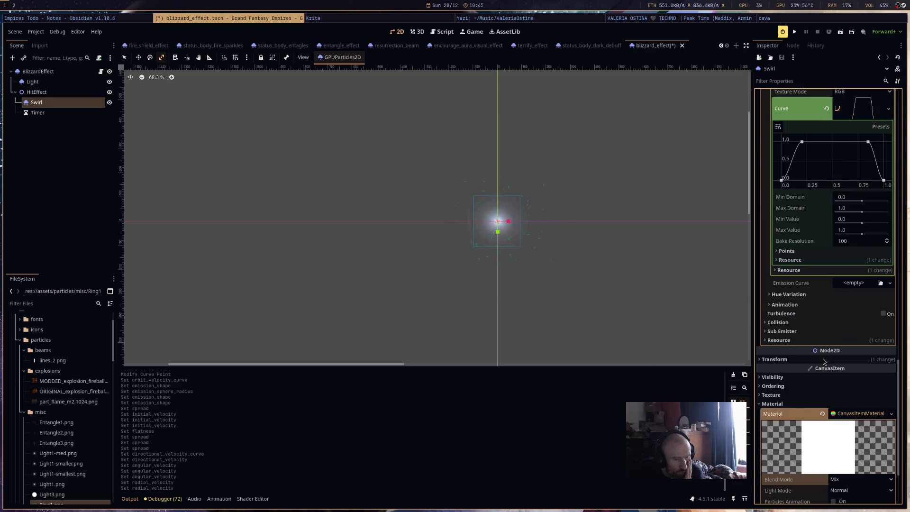